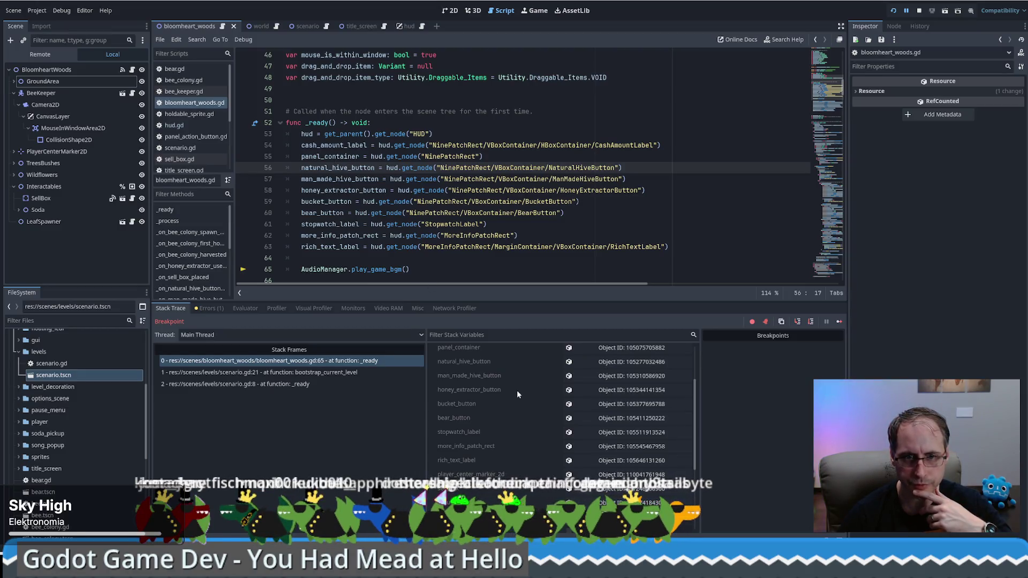
Inspect natural_hive_button in Stack Variables, then resume past _ready to the line 93 error
left_click(609, 365)
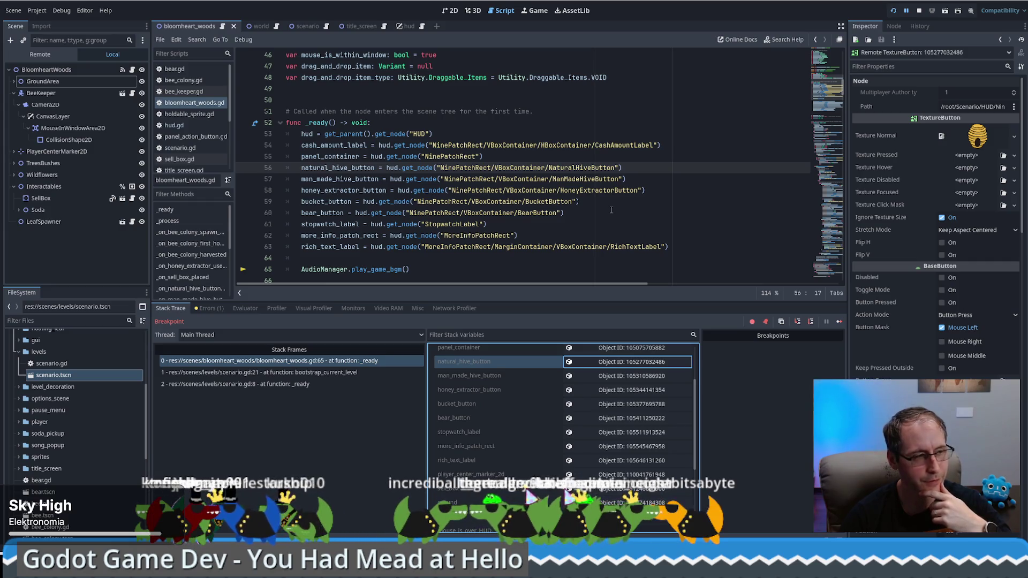
scroll(616, 214, "down", 2)
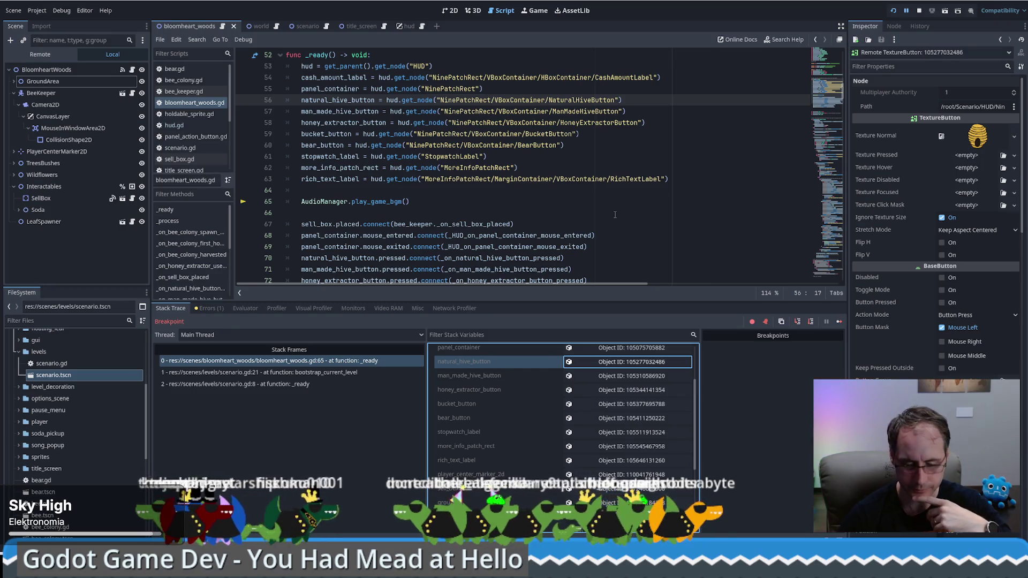
key("F12")
left_click(352, 269)
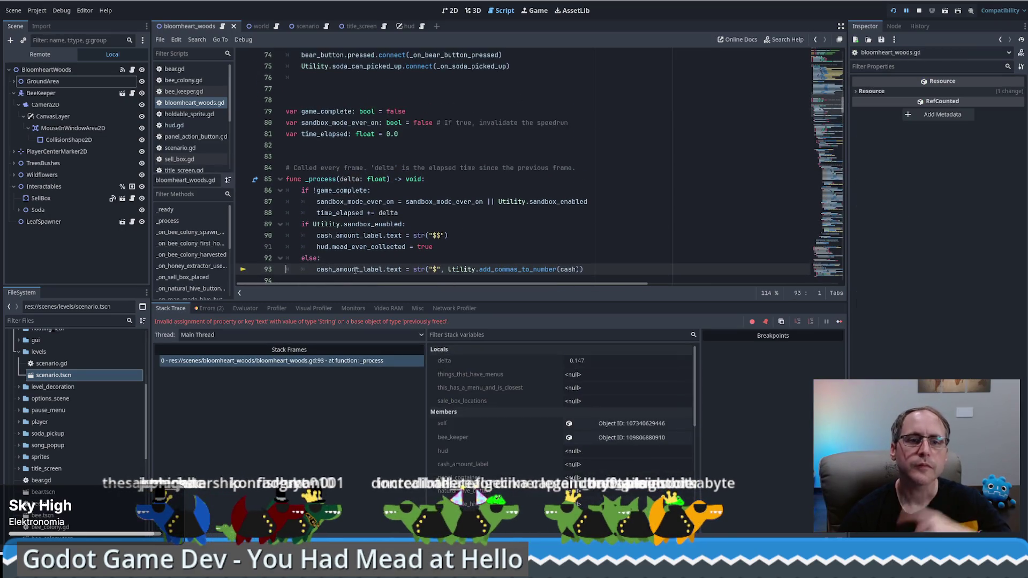
left_click(498, 463)
key("alt+Left")
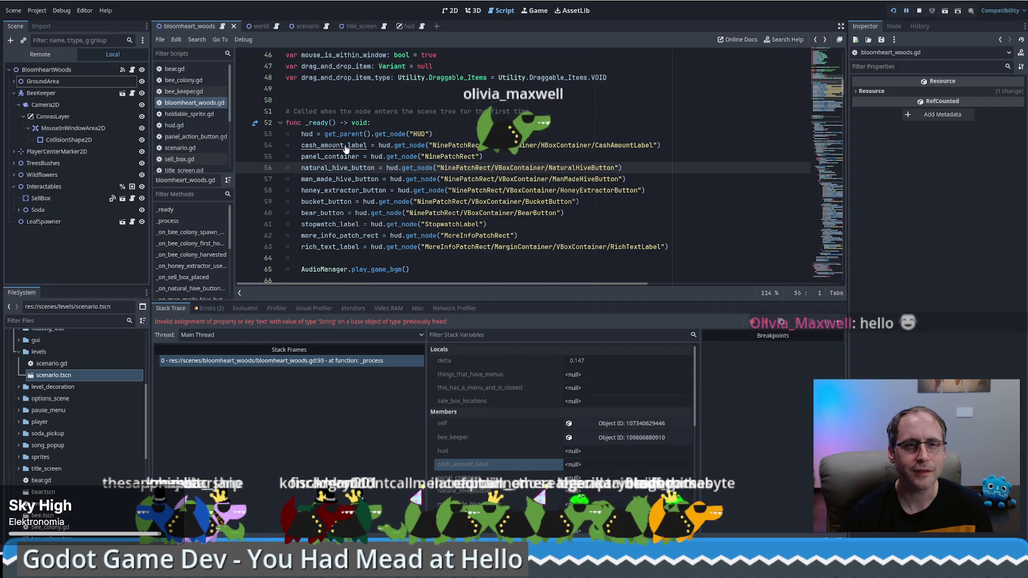
key("alt+Left")
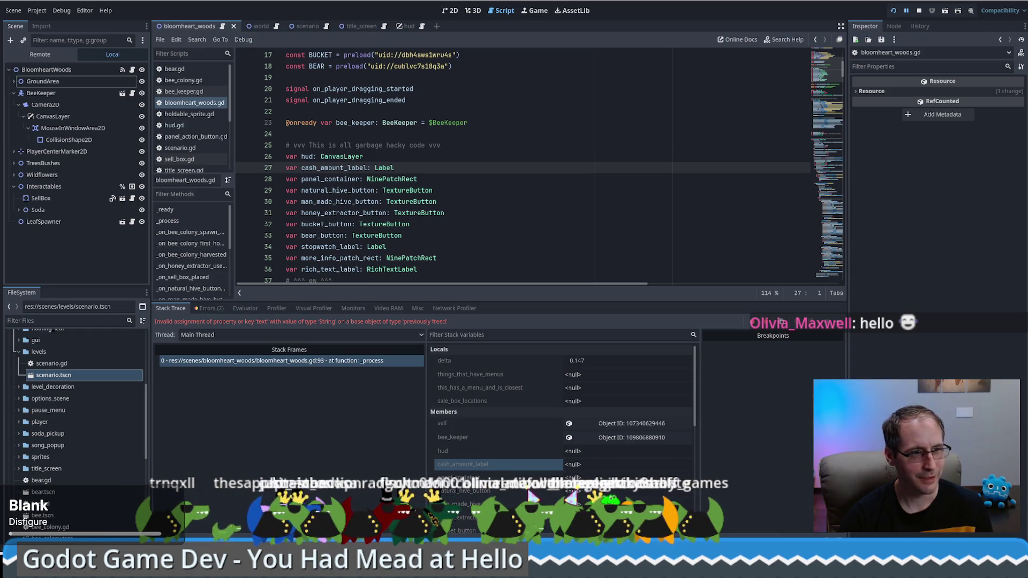
left_click(526, 240)
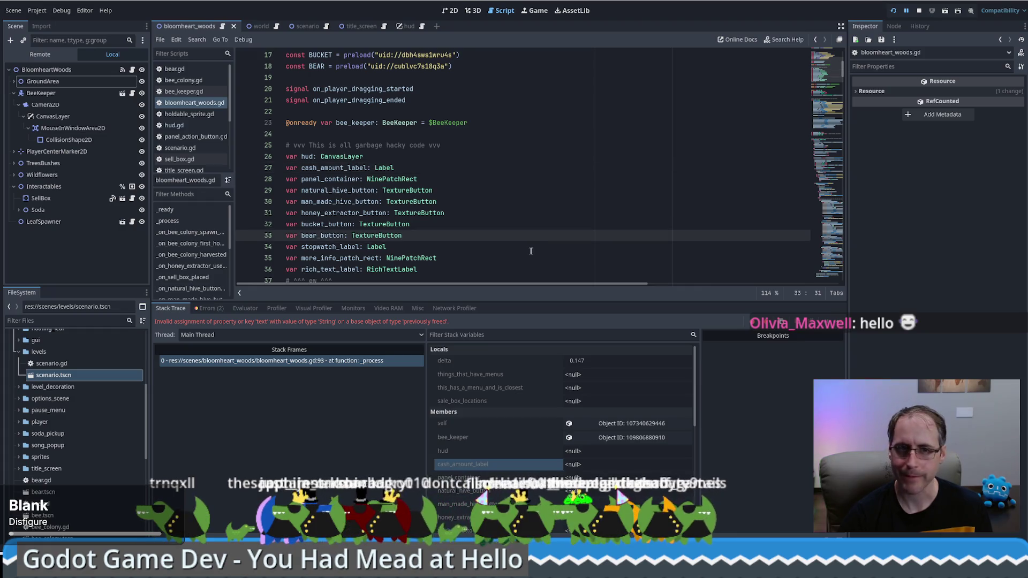
scroll(511, 257, "down", 4)
scroll(512, 257, "down", 6)
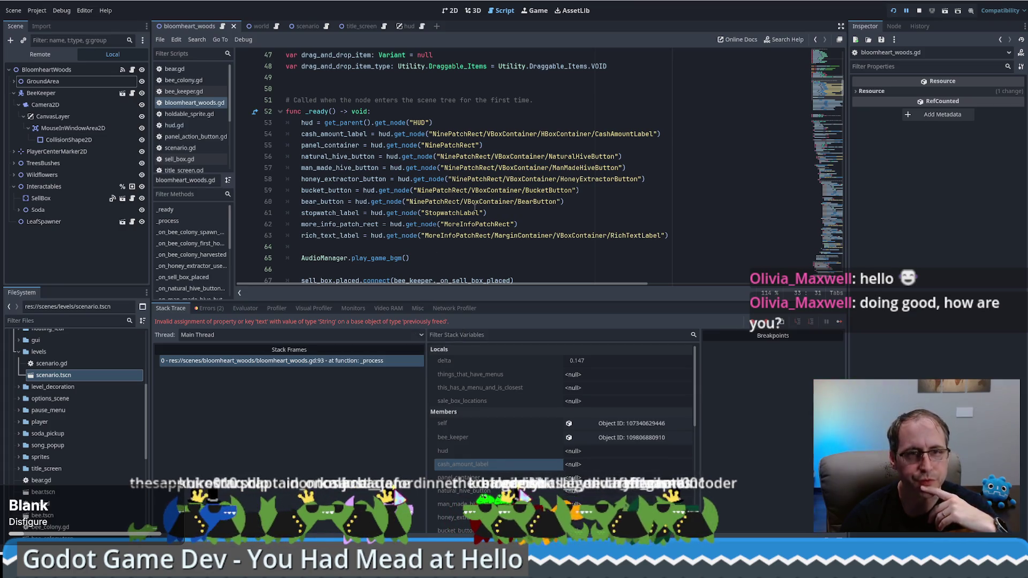
scroll(473, 207, "up", 1)
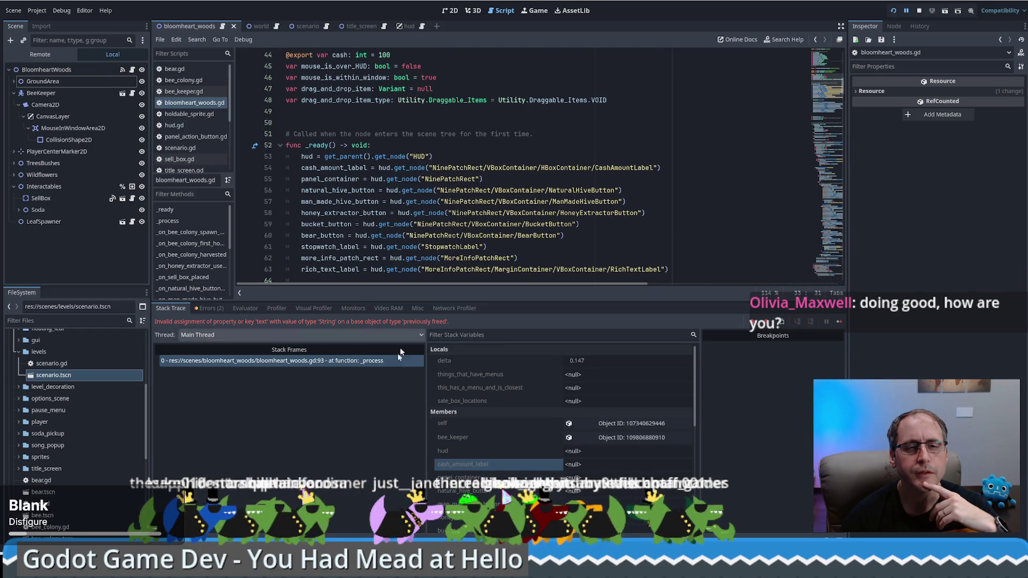
left_click(327, 361)
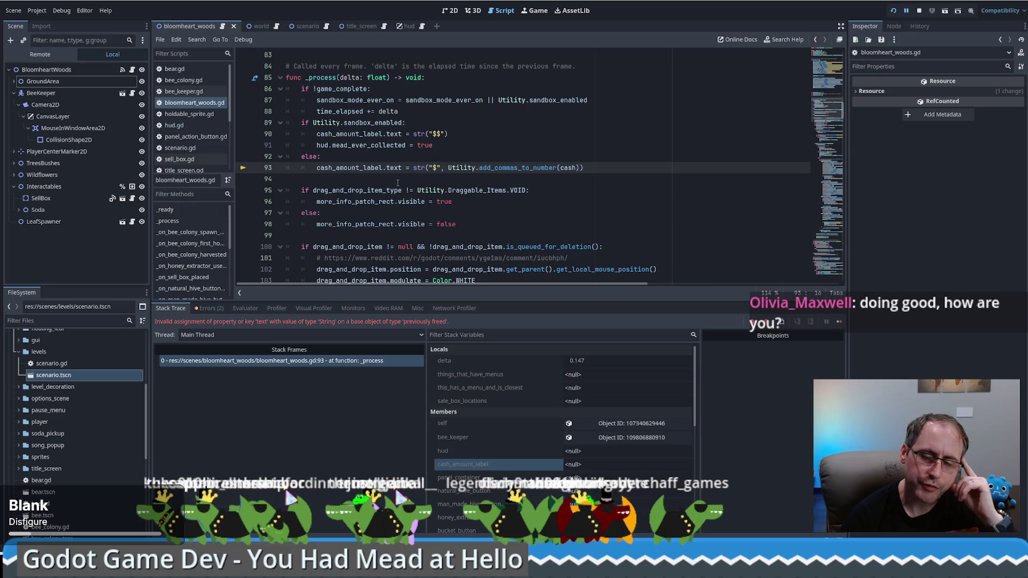
double_click(359, 167)
scroll(373, 160, "up", 5)
mouse_move(377, 162)
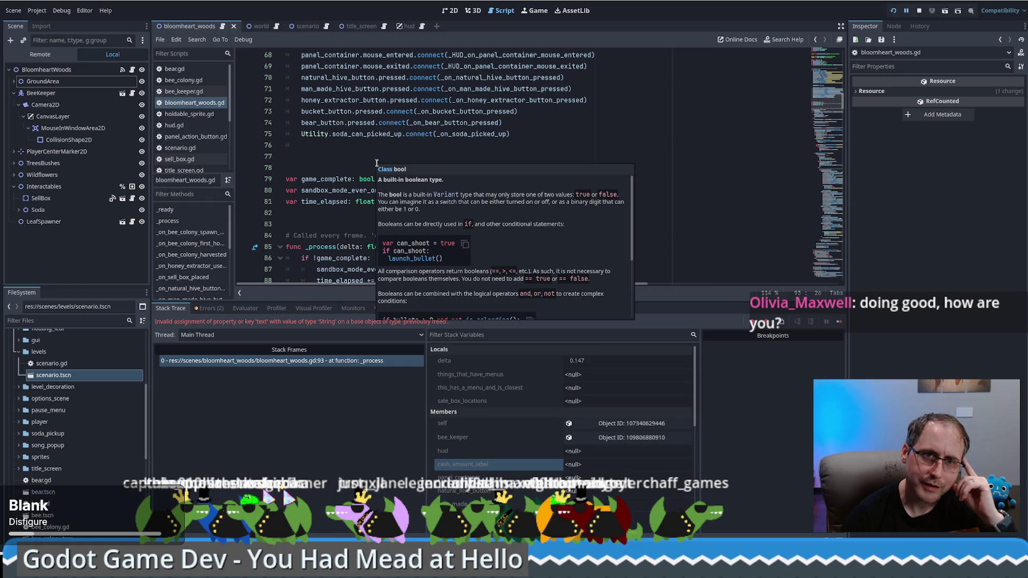
scroll(379, 162, "up", 5)
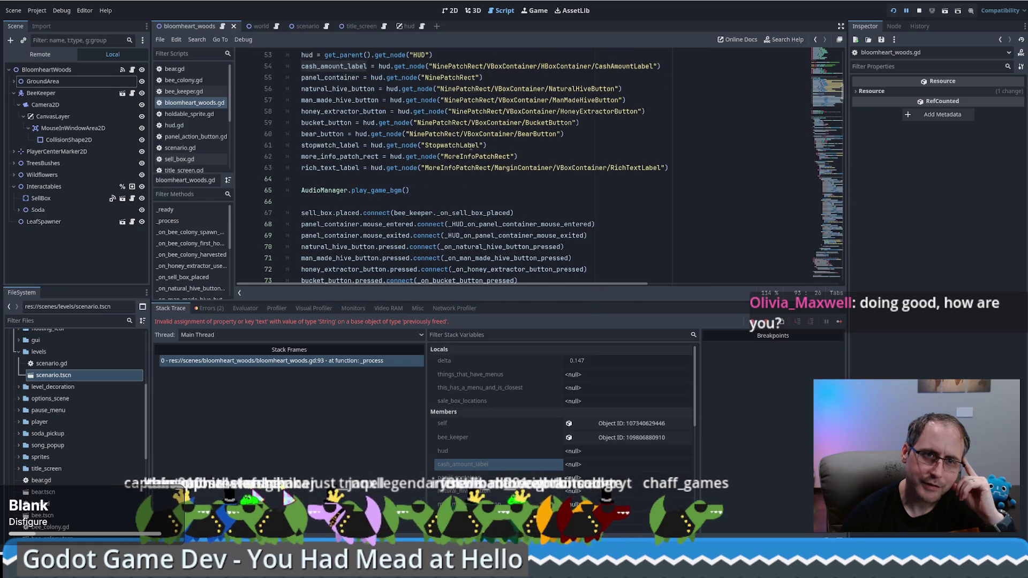
scroll(458, 148, "up", 4)
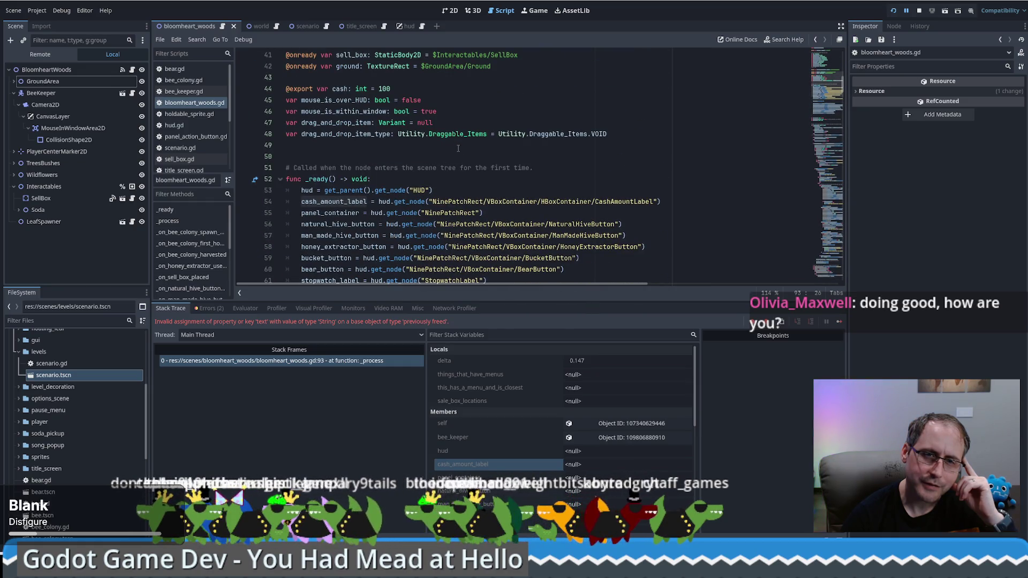
scroll(459, 148, "down", 8)
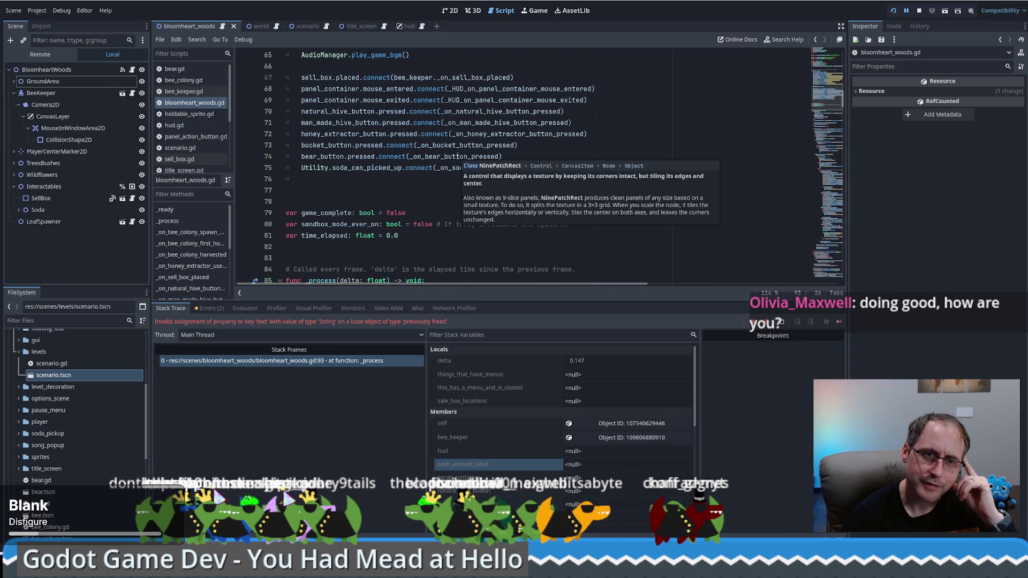
left_click(438, 199)
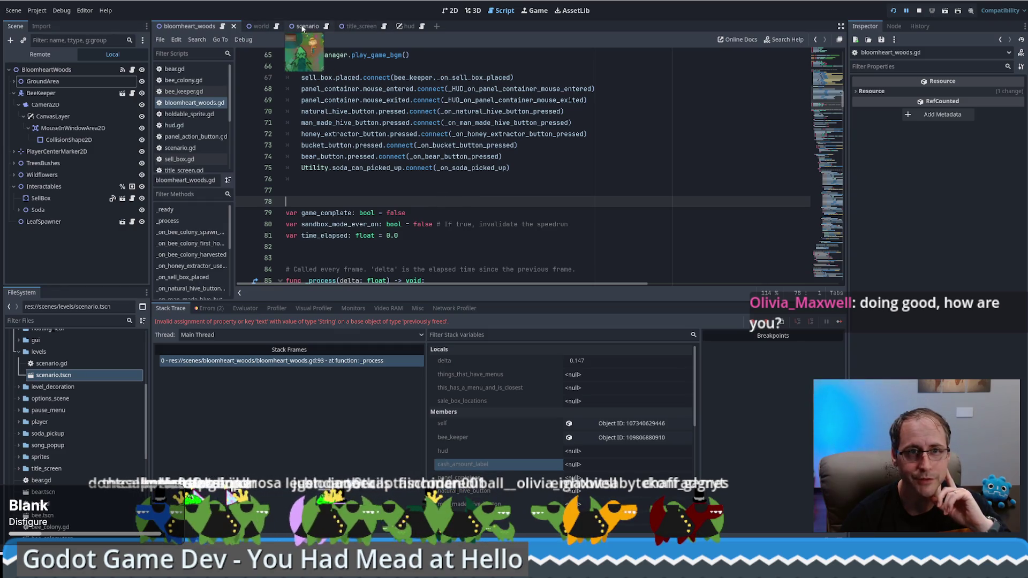
Show scenario.tscn in the 2D view, zoomed out on the HUD's cash label and item buttons
left_click(186, 29)
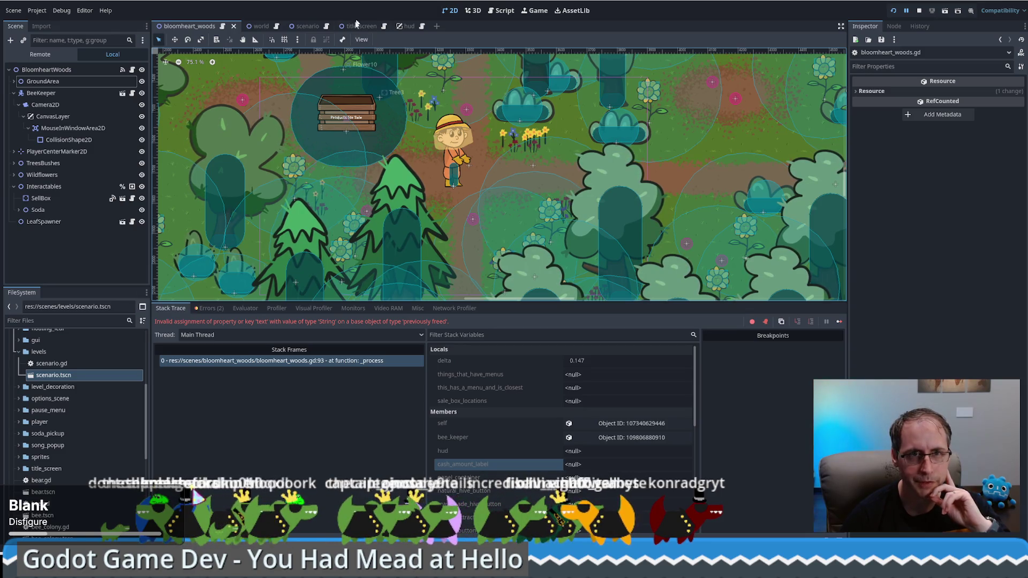
left_click(310, 28)
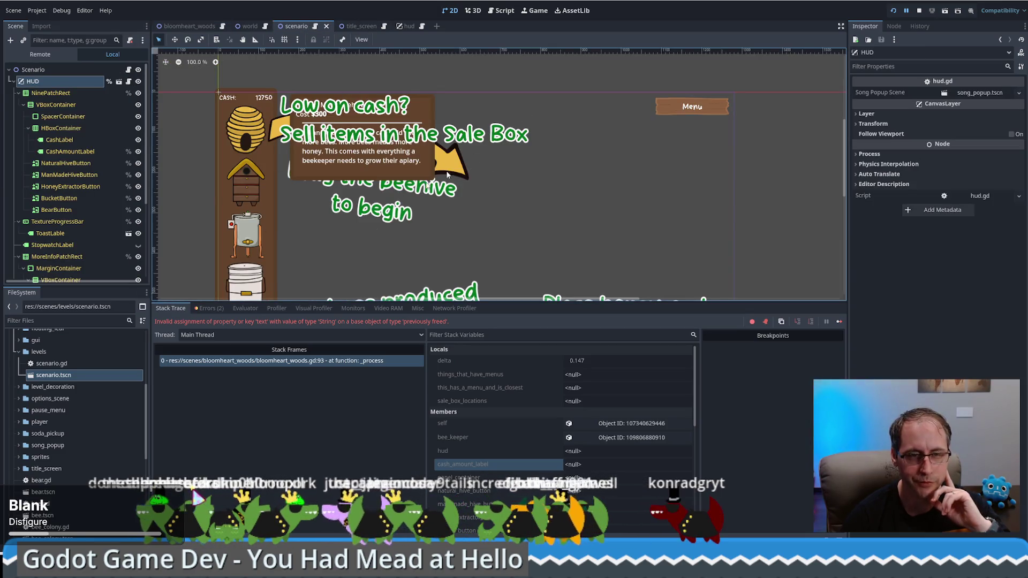
scroll(413, 155, "down", 2)
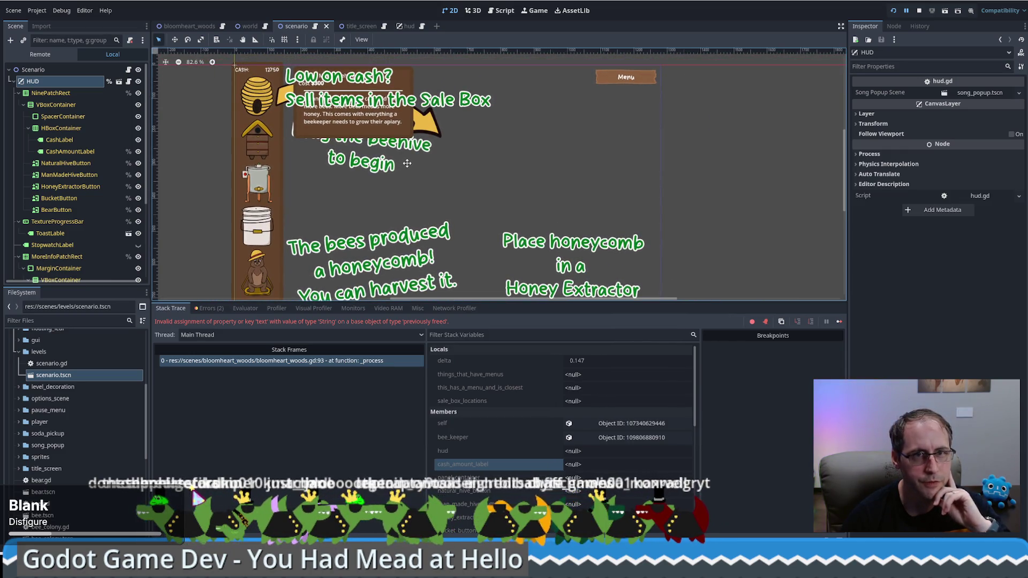
left_click_drag(407, 163, 404, 163)
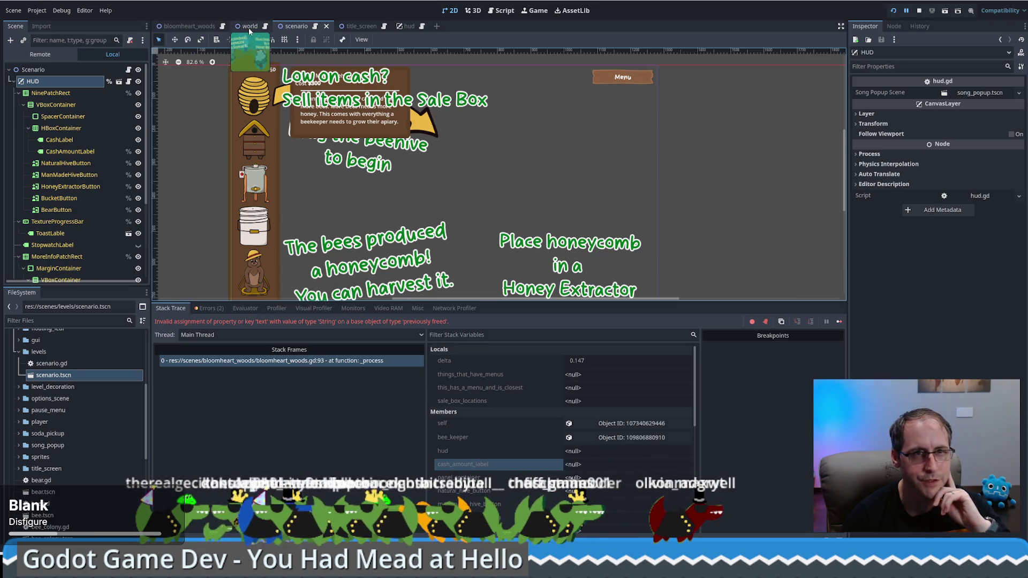
Find where cash_amount_label is assigned on line 54 in bloomheart_woods.gd's _ready
left_click(421, 27)
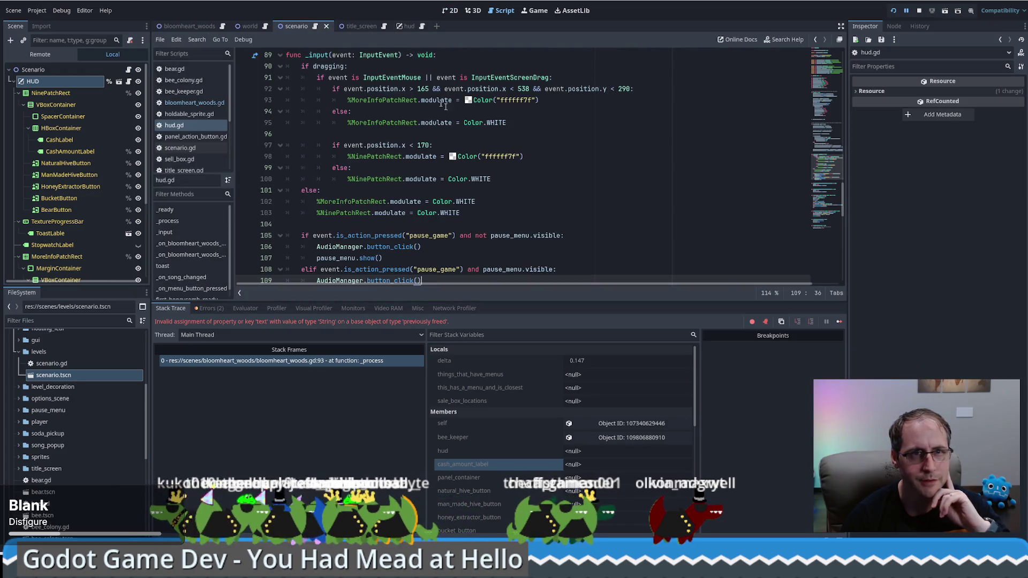
left_click(222, 28)
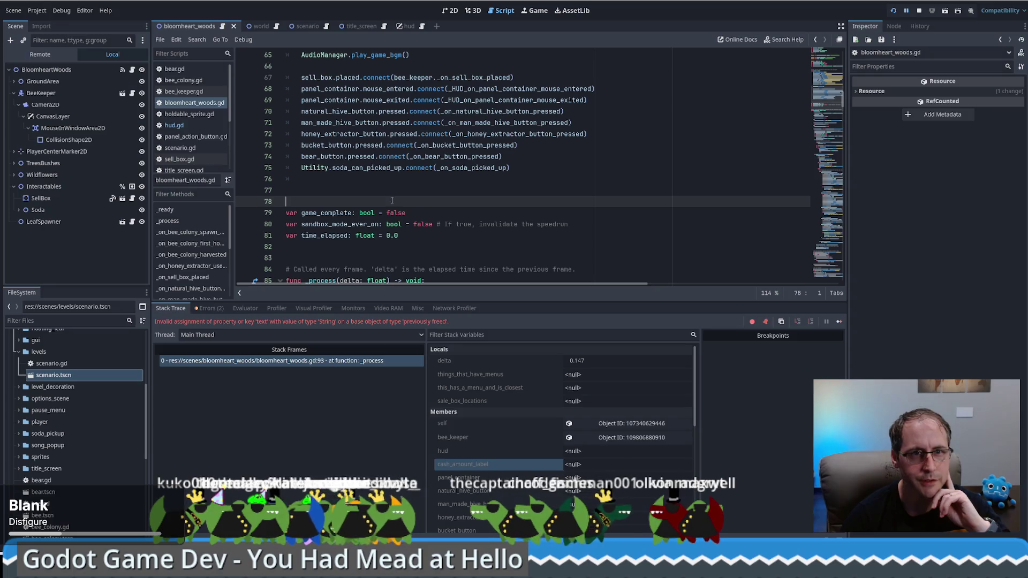
scroll(394, 186, "up", 5)
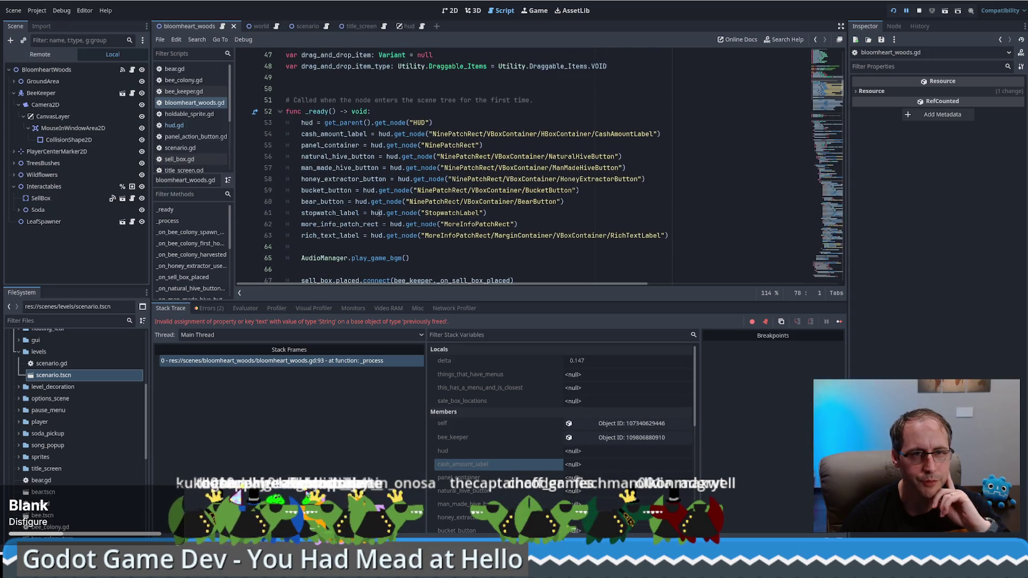
scroll(379, 217, "down", 4)
scroll(379, 216, "up", 6)
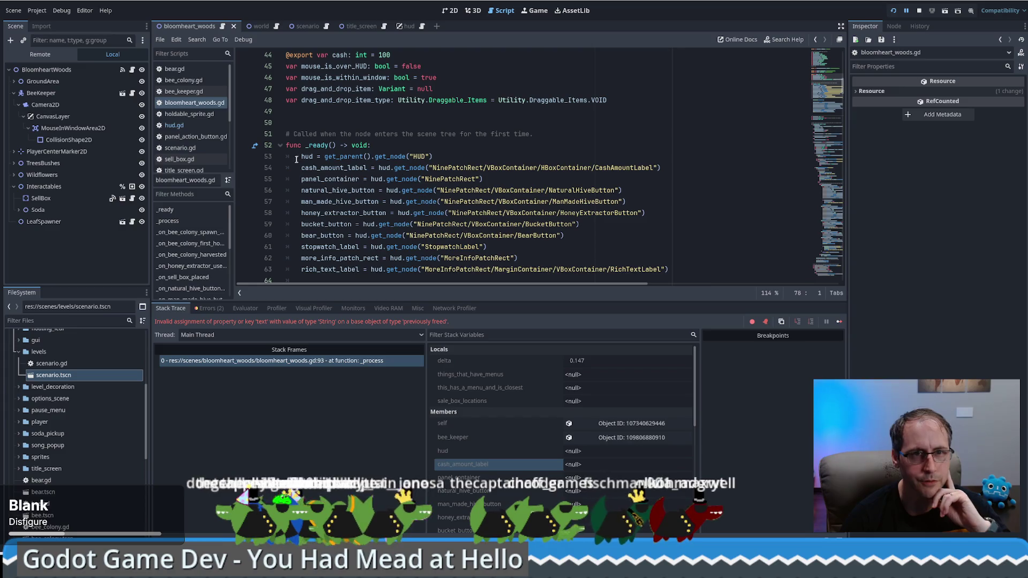
left_click_drag(303, 168, 522, 170)
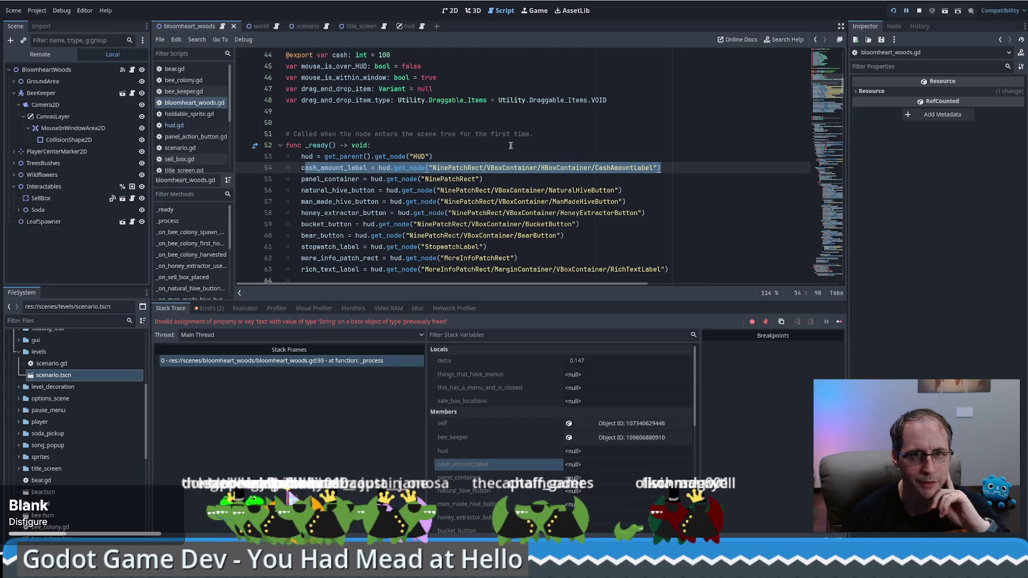
left_click(464, 147)
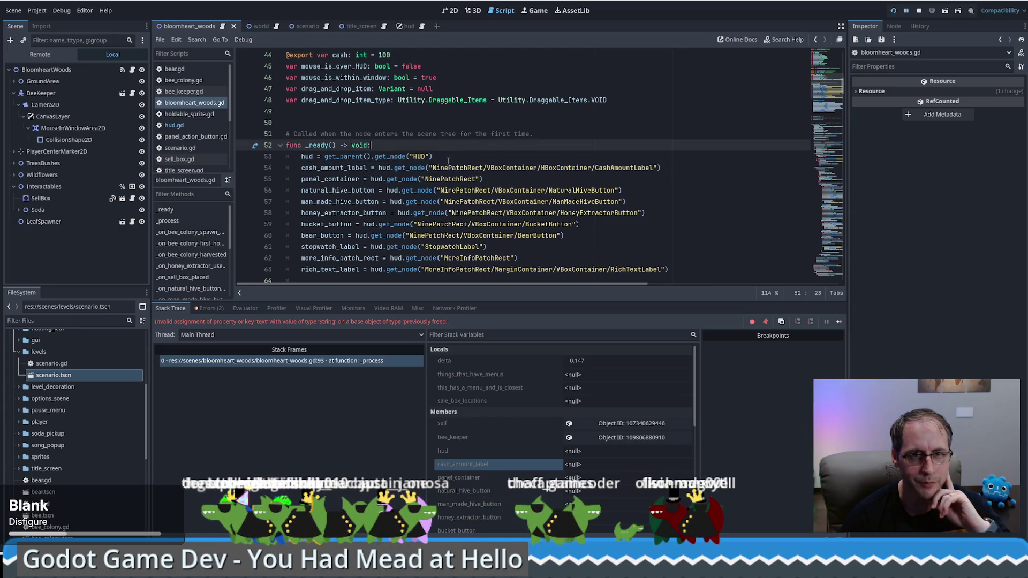
double_click(341, 168)
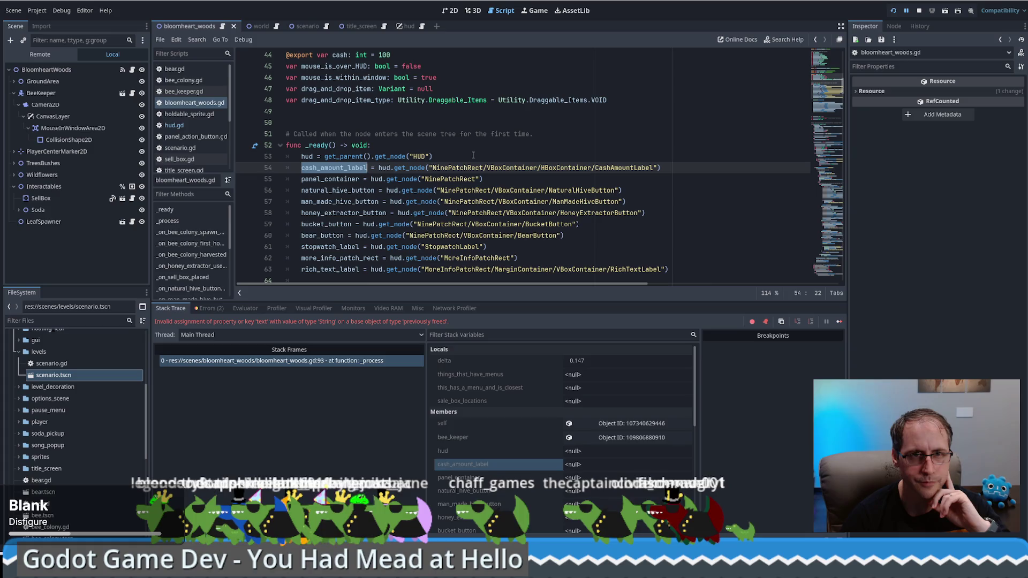
Check cash_amount_label on line 93 in _process against Stack Variables and jump to its declaration
scroll(461, 167, "down", 2)
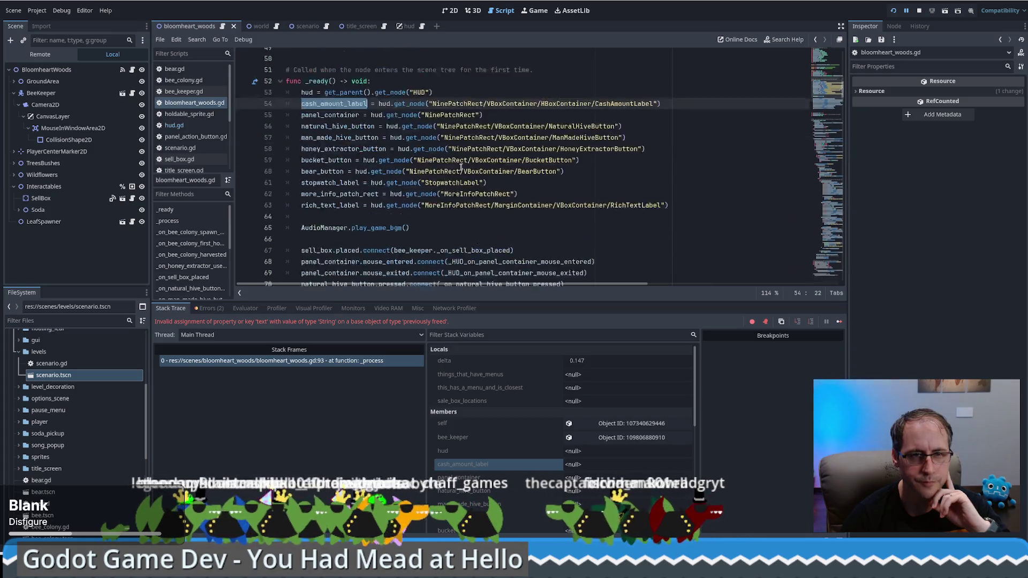
scroll(461, 167, "down", 10)
left_click(356, 134)
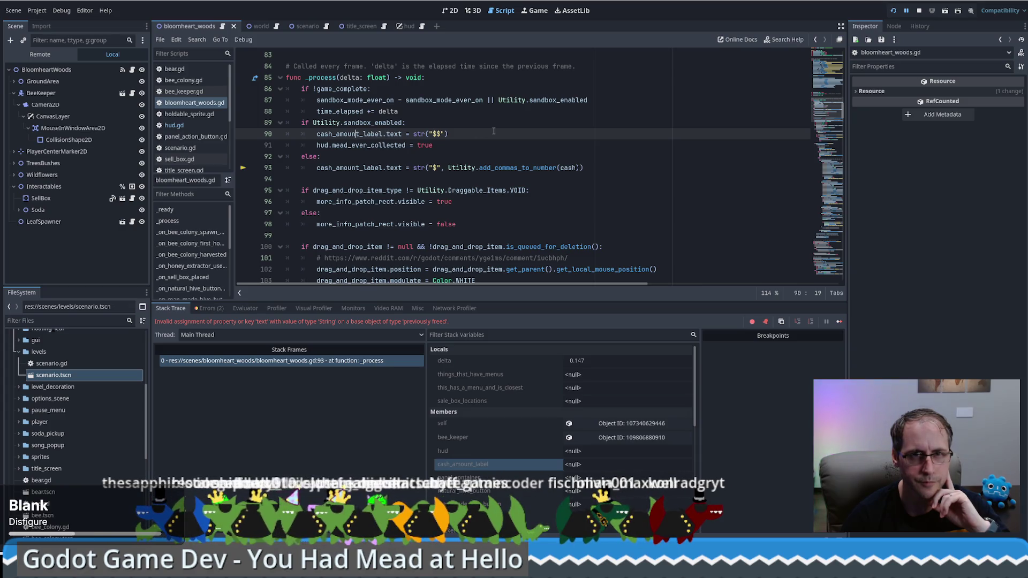
left_click(362, 168)
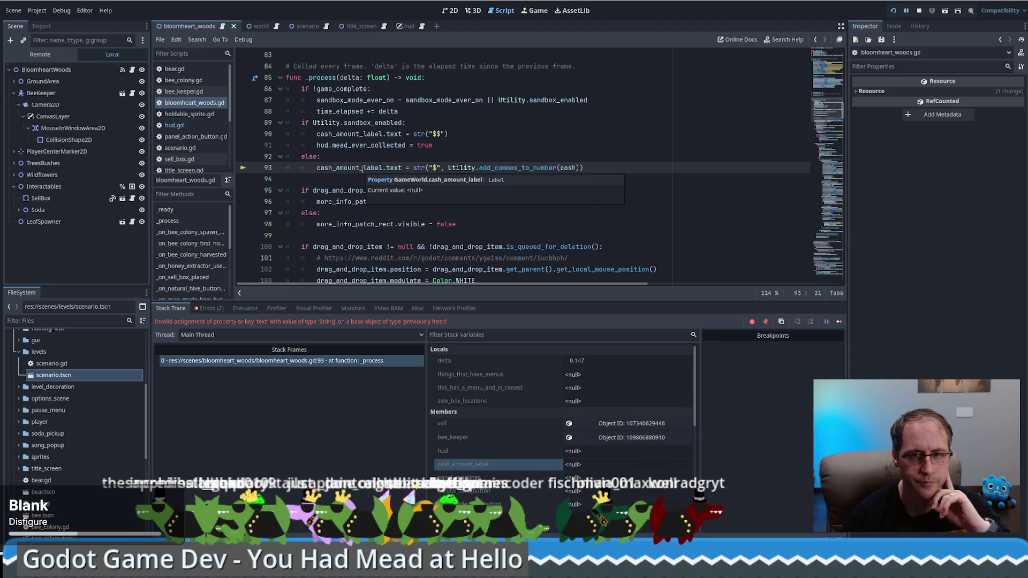
left_click(580, 466)
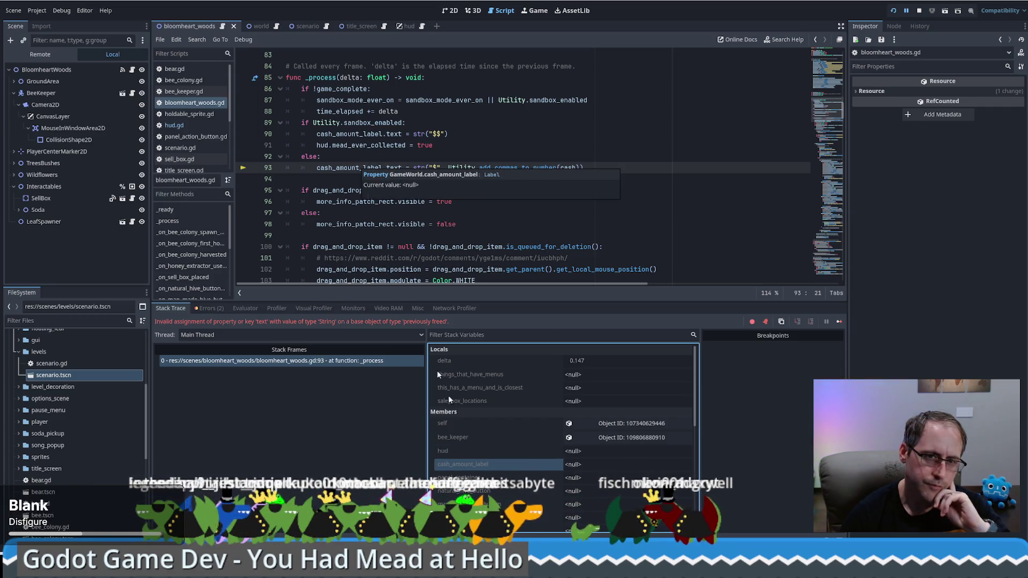
scroll(516, 496, "down", 5)
scroll(519, 494, "up", 5)
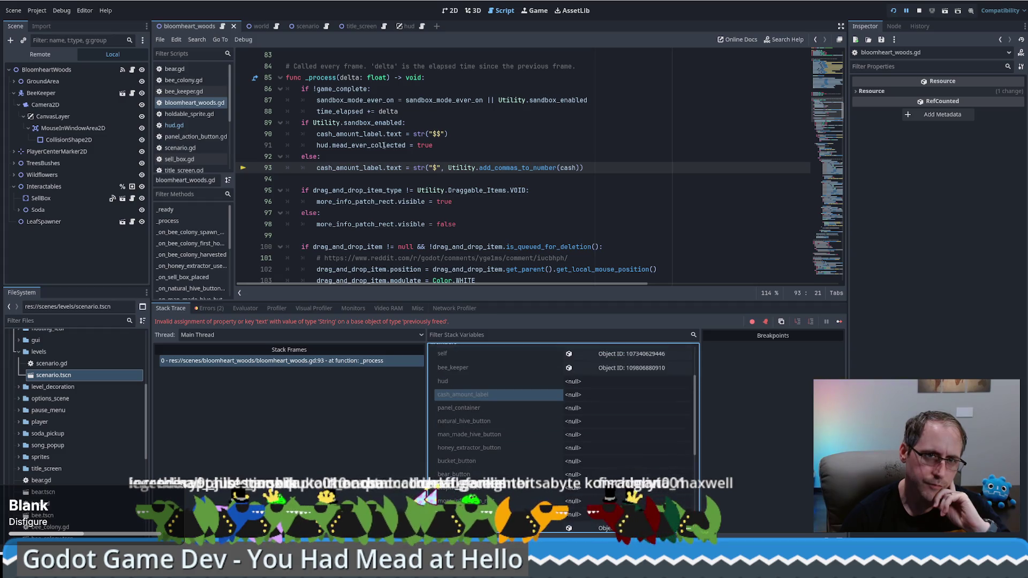
left_click(356, 157)
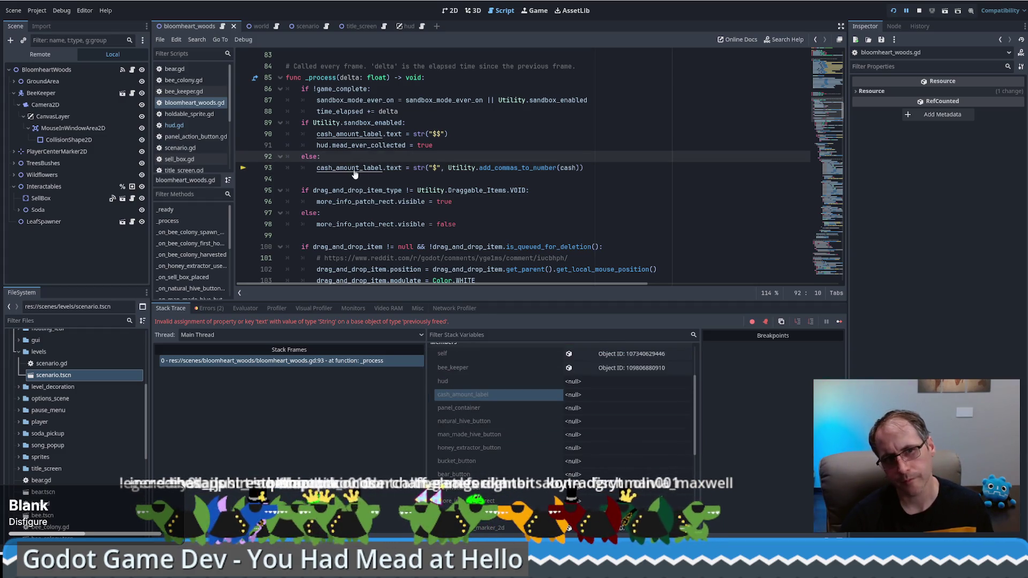
left_click(360, 169, "ctrl")
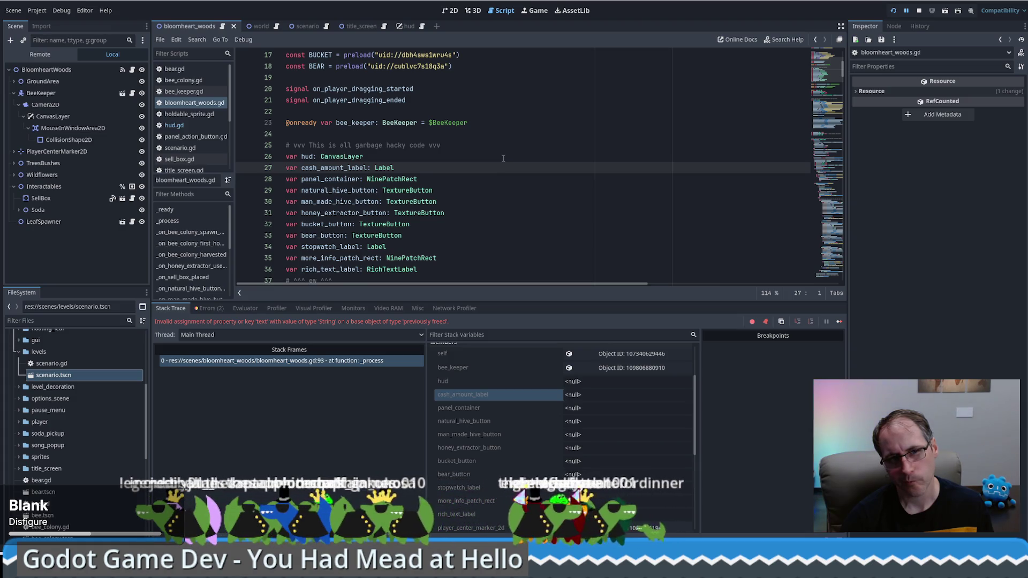
Inspect the CashAmountLabel node path in hud.gd, then bring up scenario.gd
scroll(503, 158, "down", 3)
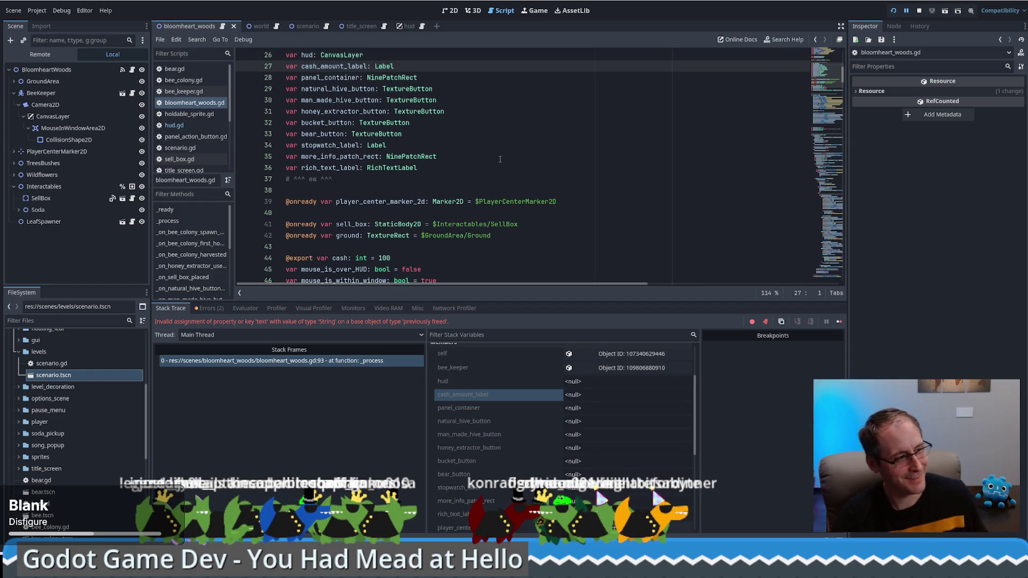
scroll(500, 159, "down", 7)
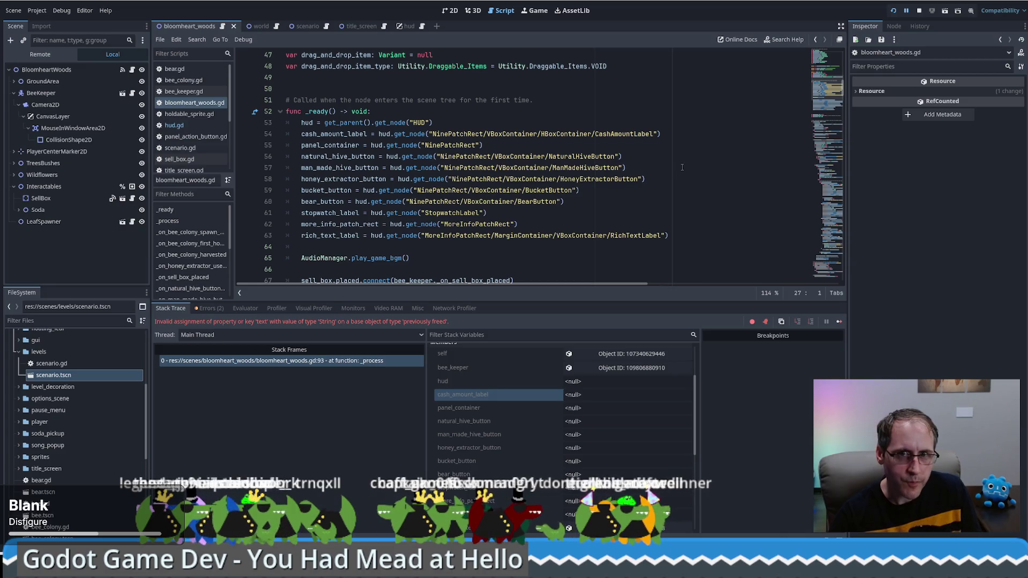
left_click(381, 134)
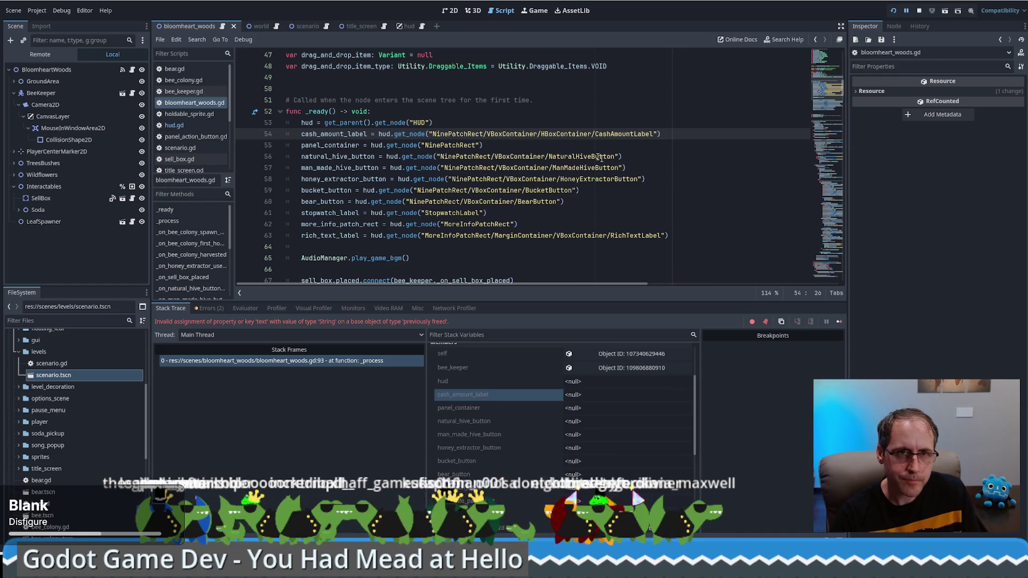
left_click(409, 27)
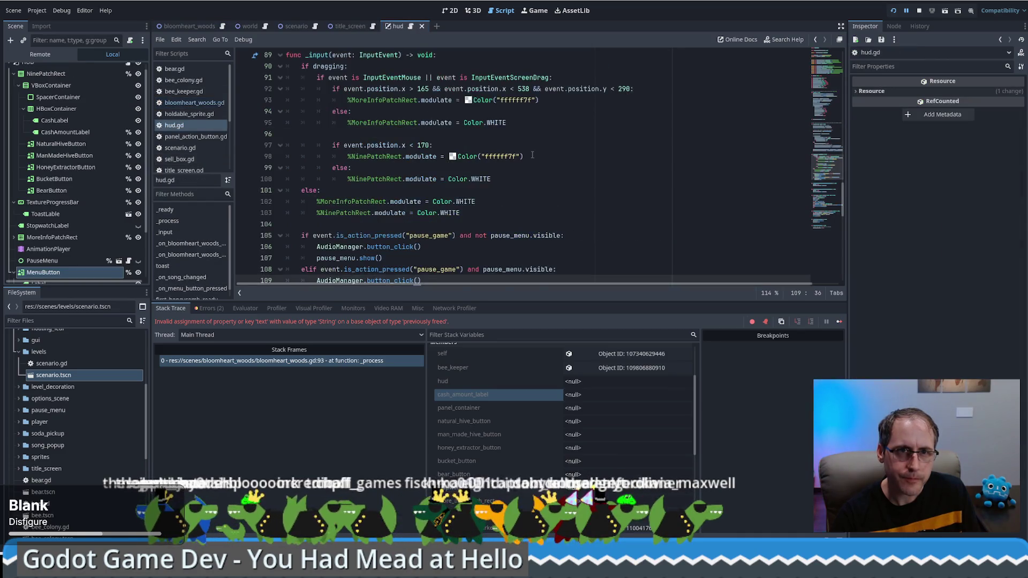
scroll(467, 81, "up", 15)
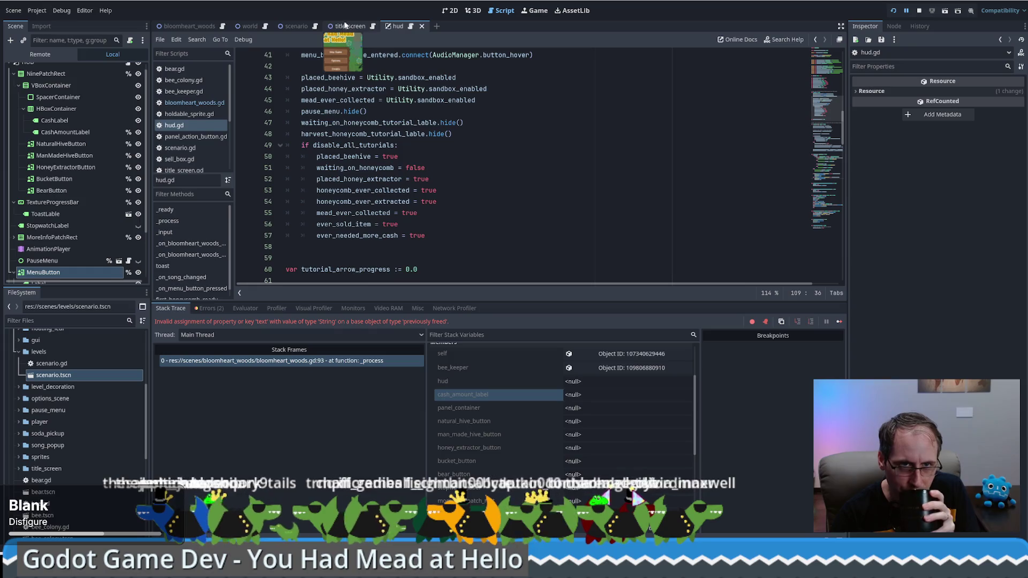
left_click(315, 27)
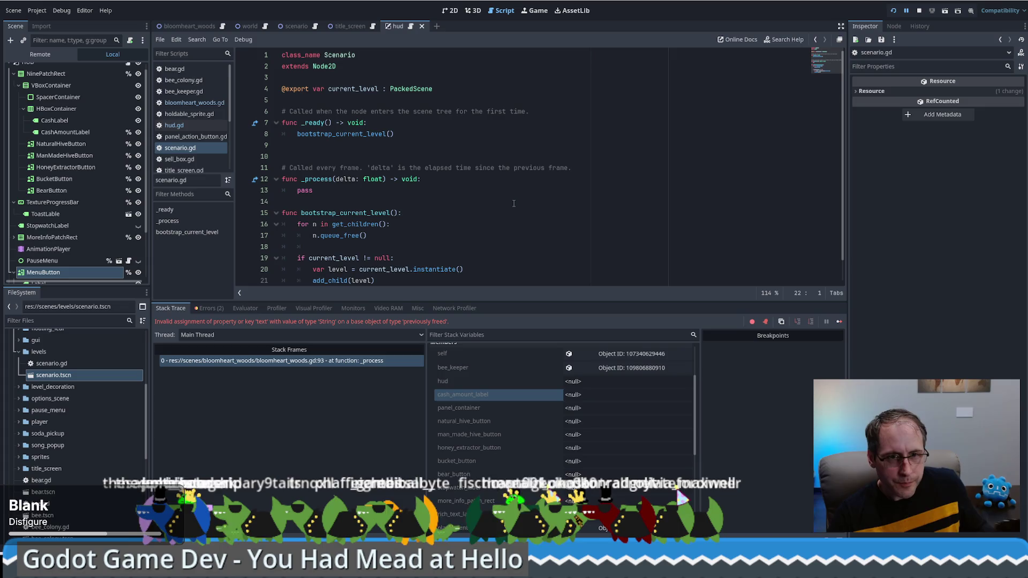
Delete the for/queue_free loop on lines 16–17 of bootstrap_current_level, plus the leftover blank line
scroll(514, 203, "down", 1)
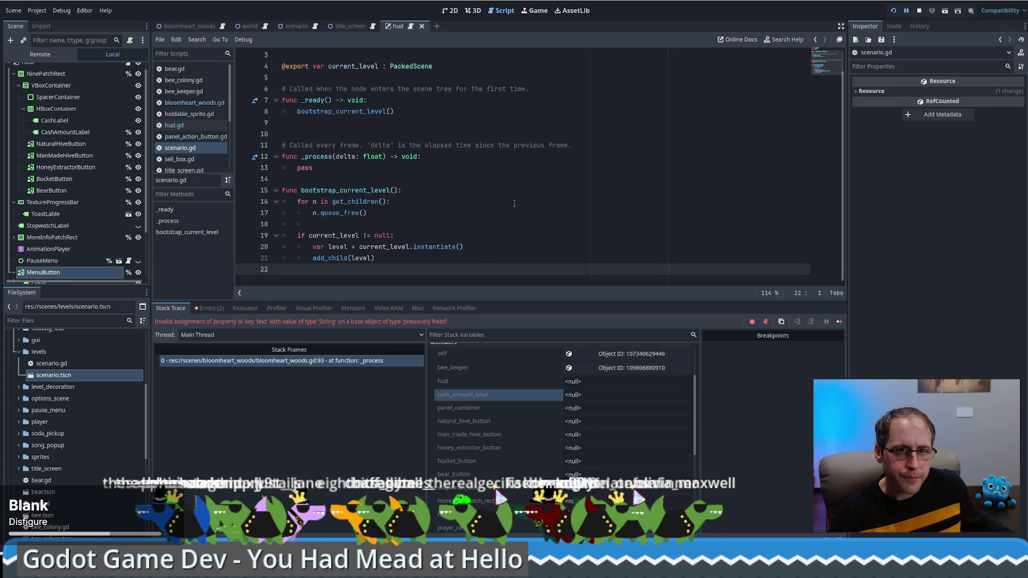
left_click_drag(367, 213, 236, 209)
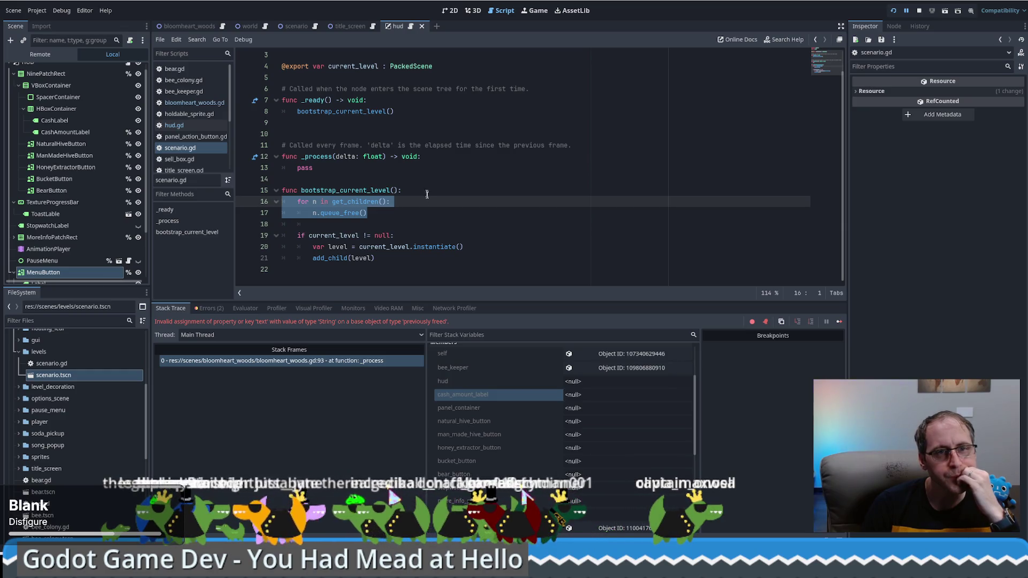
key("BackSpace")
key("BackSpace")
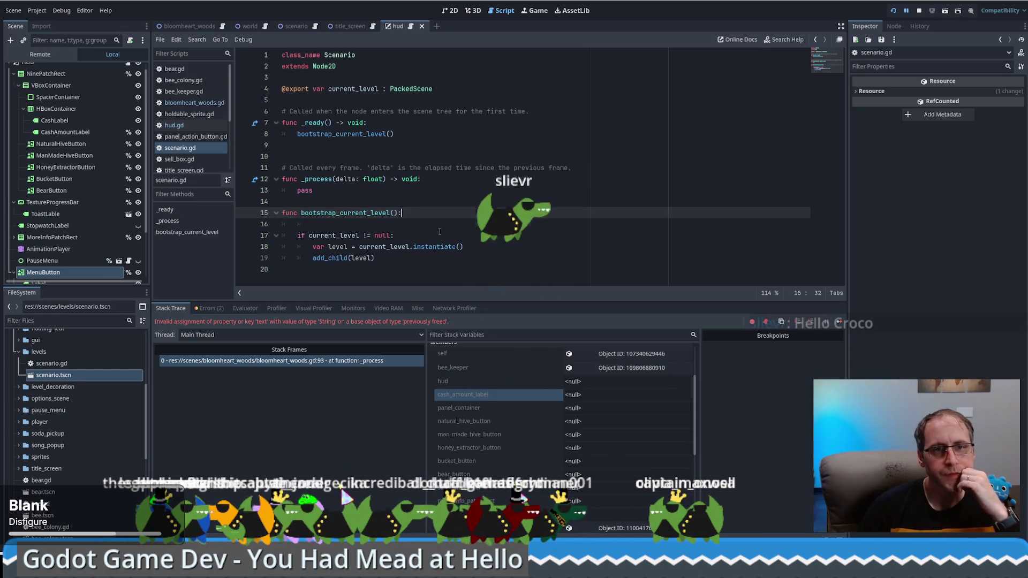
key("Delete")
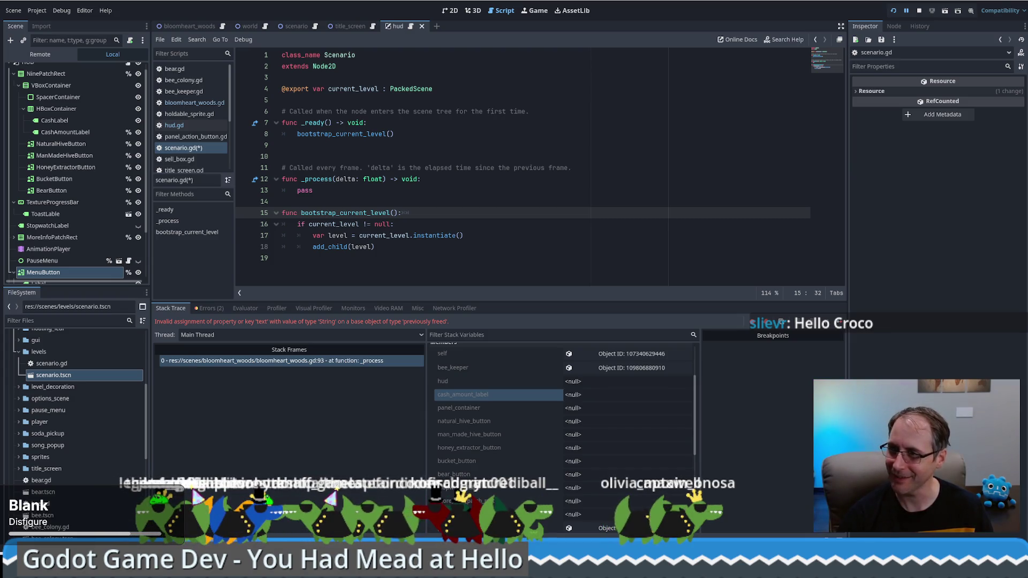
key("Down")
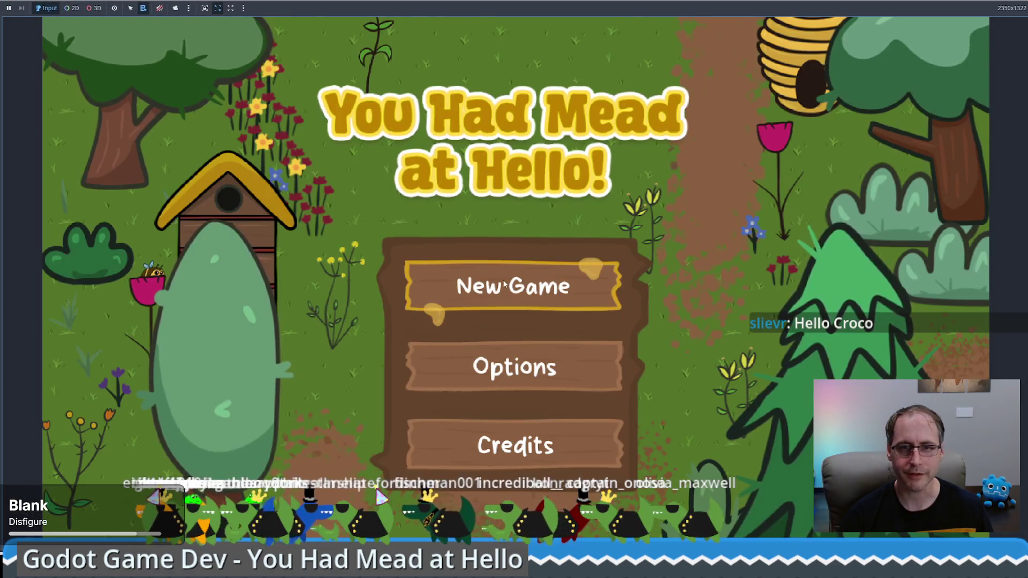
Start a new game and place a human-made bee hive near the beekeeper
left_click(505, 283)
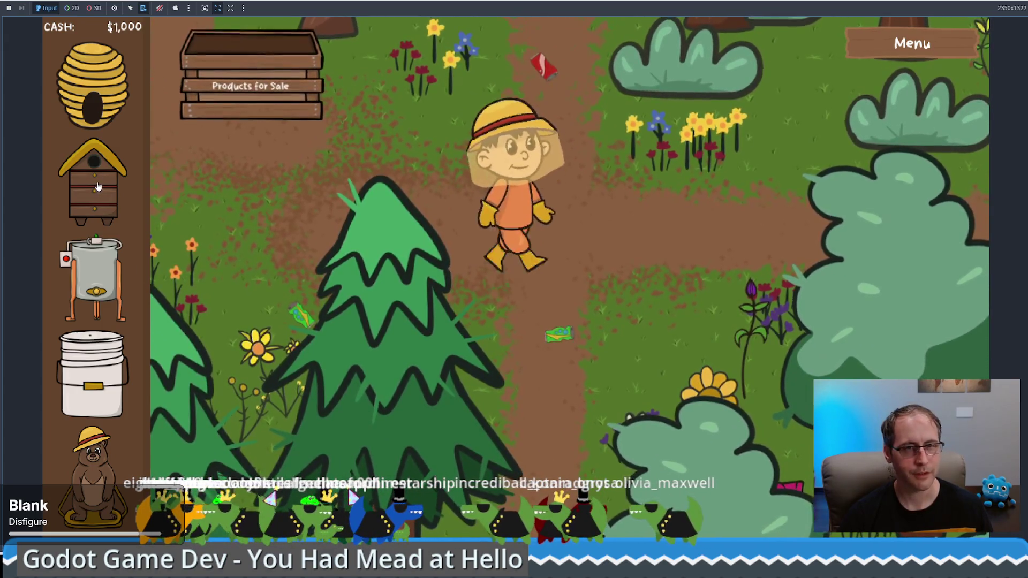
key("Up")
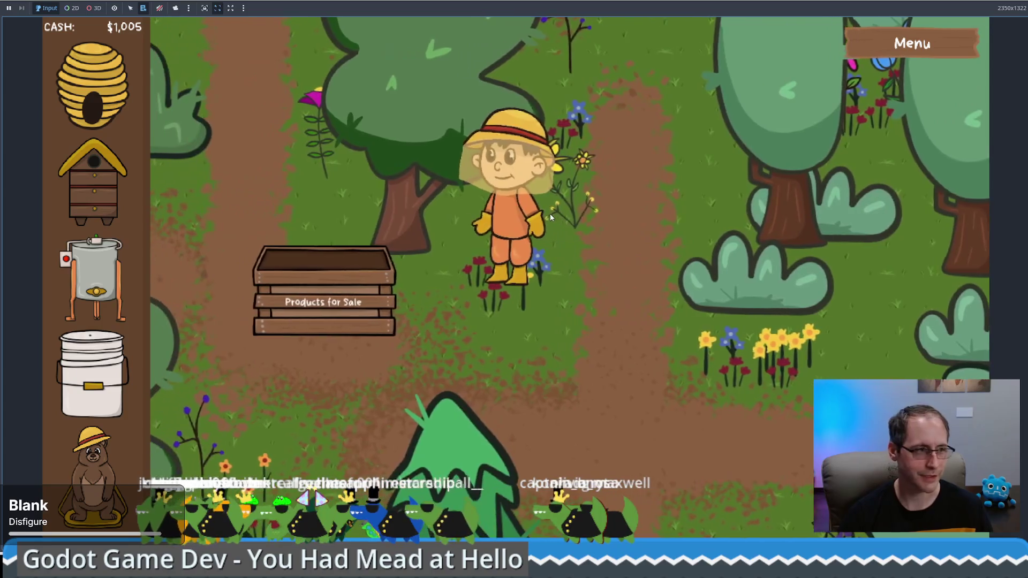
mouse_move(93, 183)
left_mouse_down()
mouse_move(426, 296)
mouse_move(619, 415)
mouse_move(627, 329)
left_mouse_up()
key("Down")
key("Left")
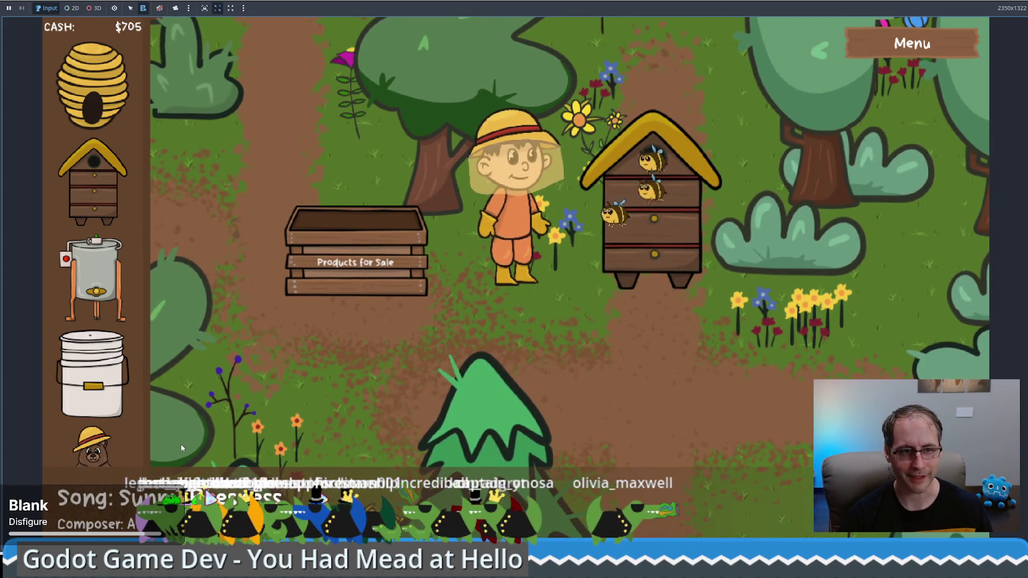
key("Down")
key("Left")
key("Right")
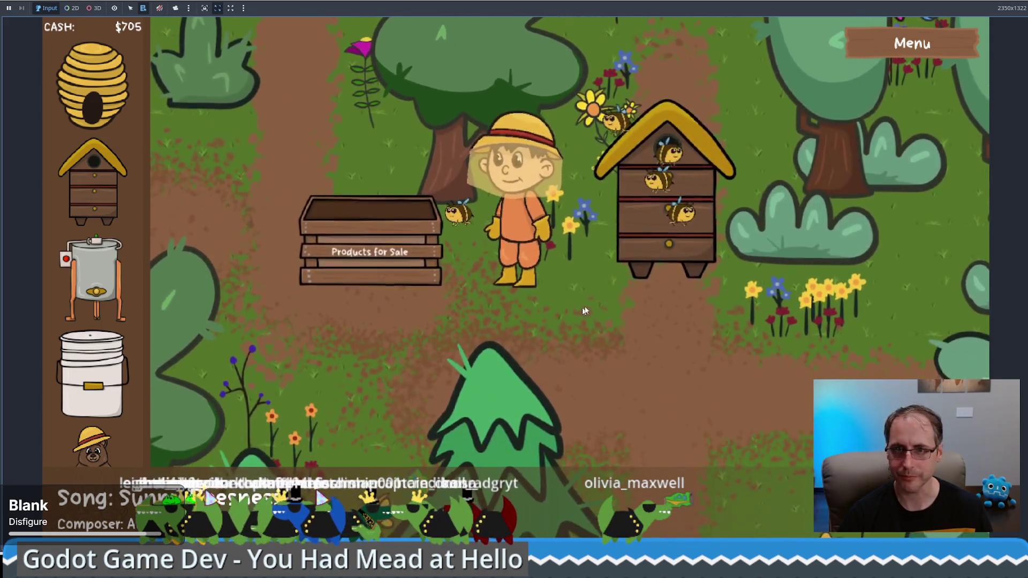
Take a honeycomb from the hive and sell it at the crate for $50
mouse_move(613, 232)
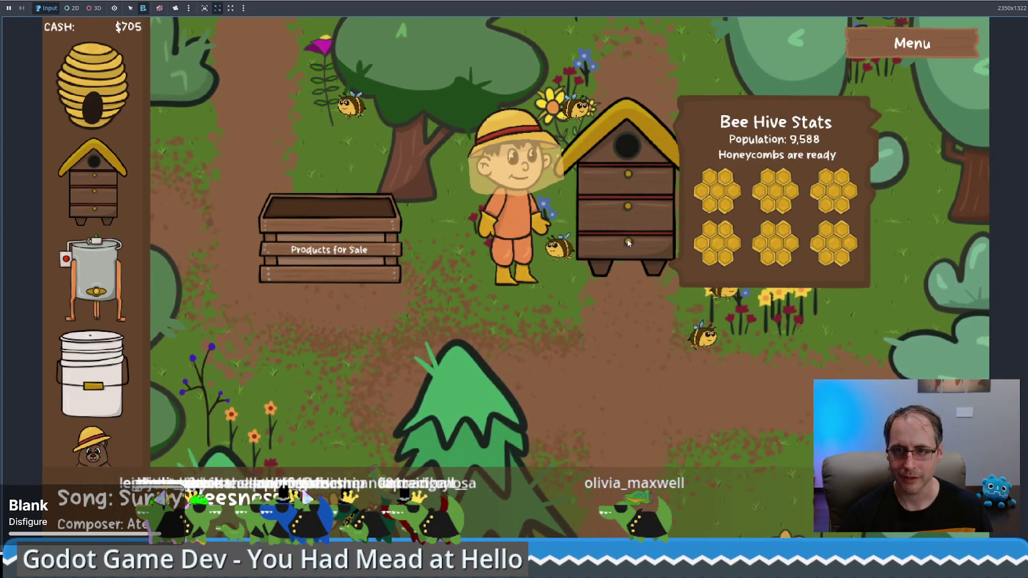
key("Up")
key("Right")
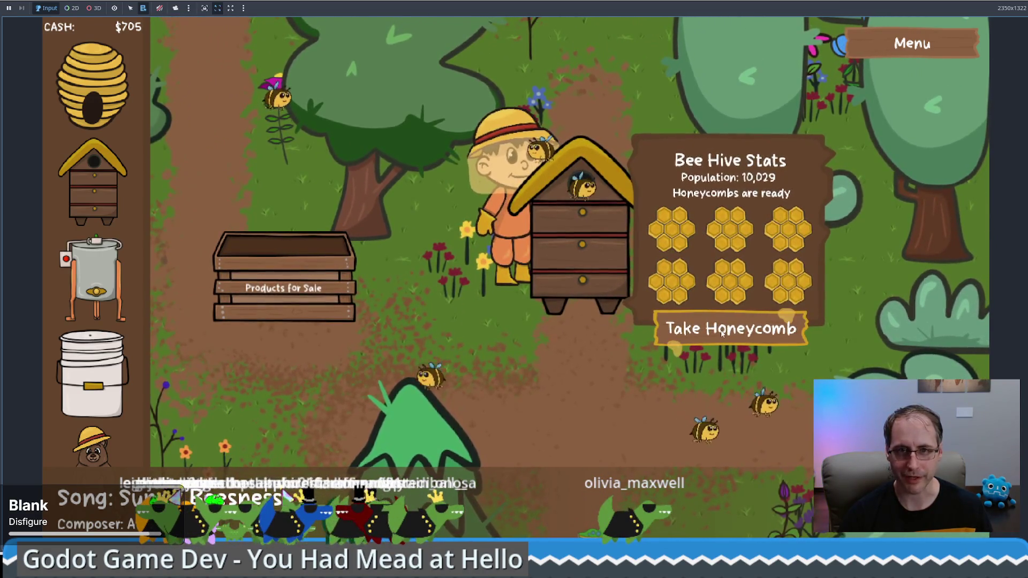
key("space")
key("Down")
key("Left")
key("Up")
key("Left")
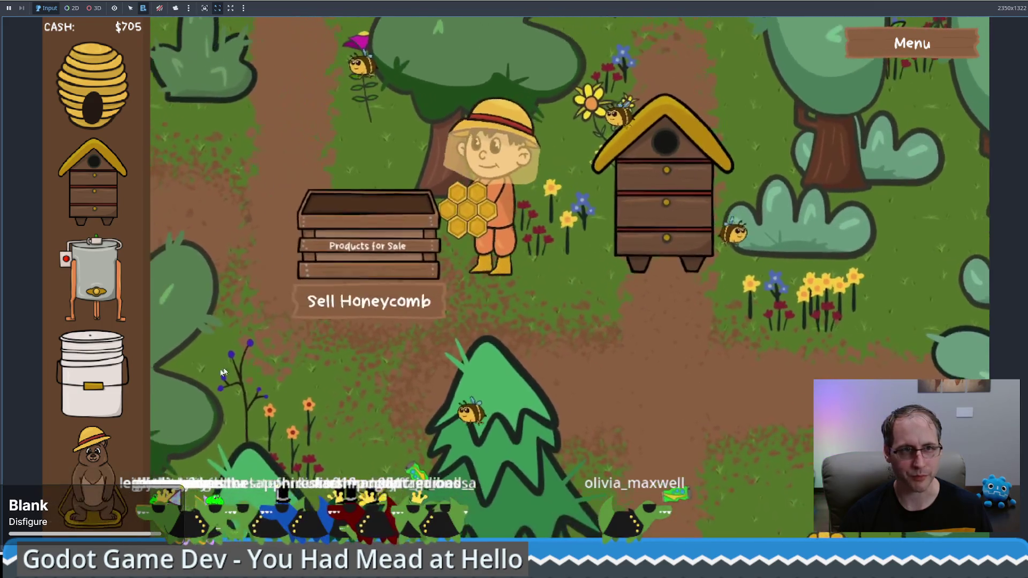
key("space")
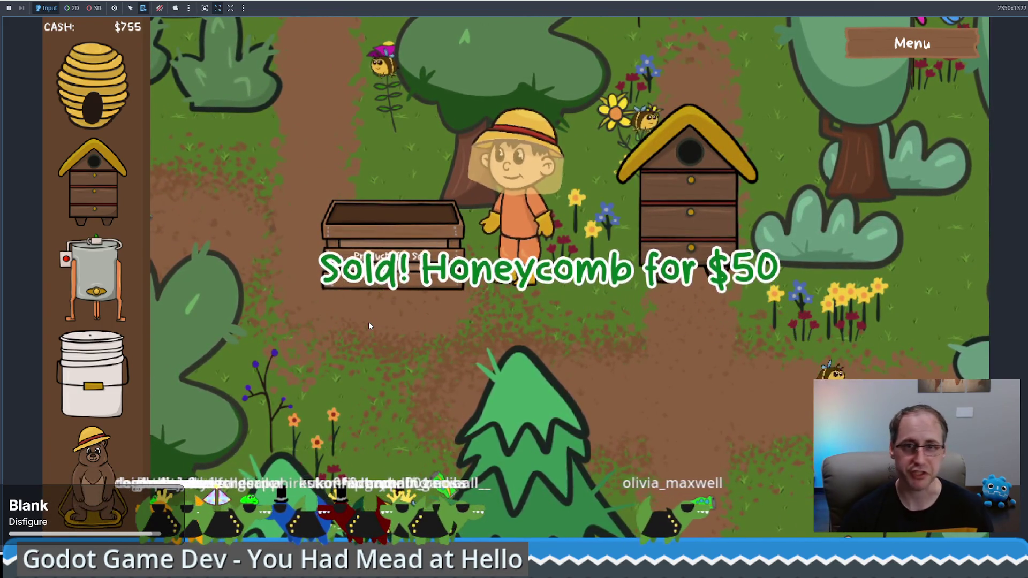
Place a honey extractor below the hive, leaving cash at $555
mouse_move(687, 276)
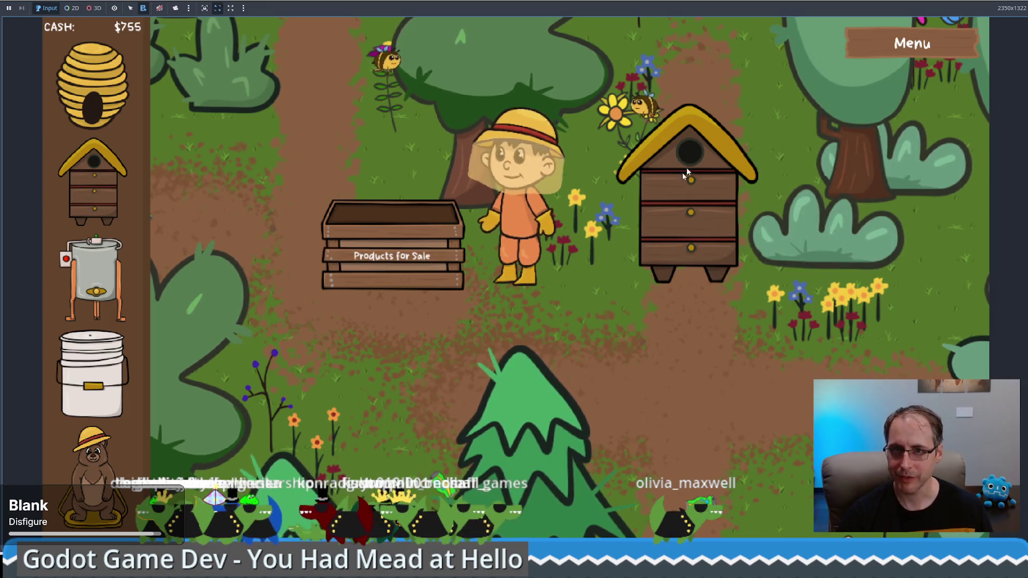
key("Right")
key("Up")
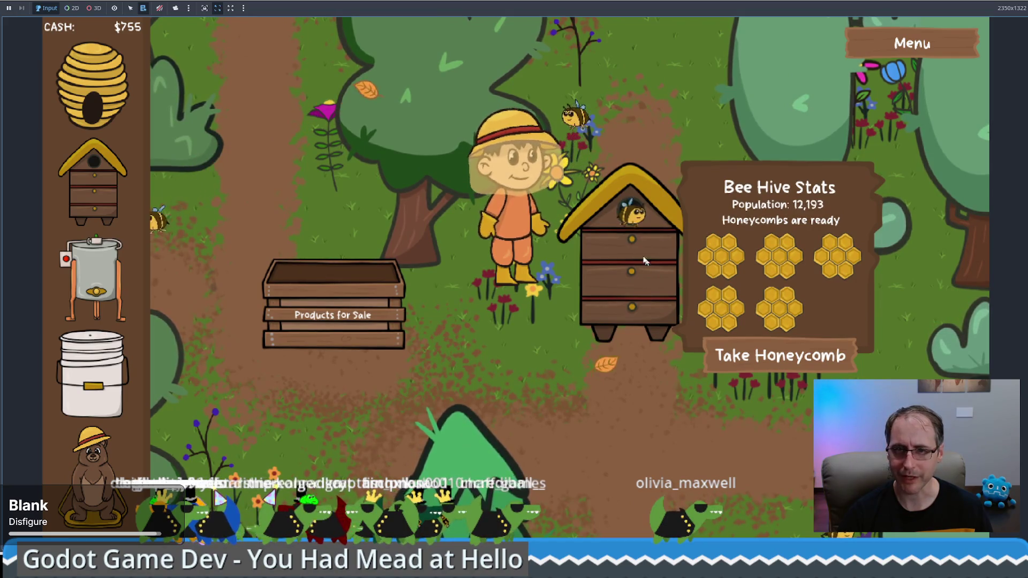
key("Down")
mouse_move(94, 279)
left_mouse_down()
mouse_move(635, 407)
mouse_move(716, 389)
left_mouse_up()
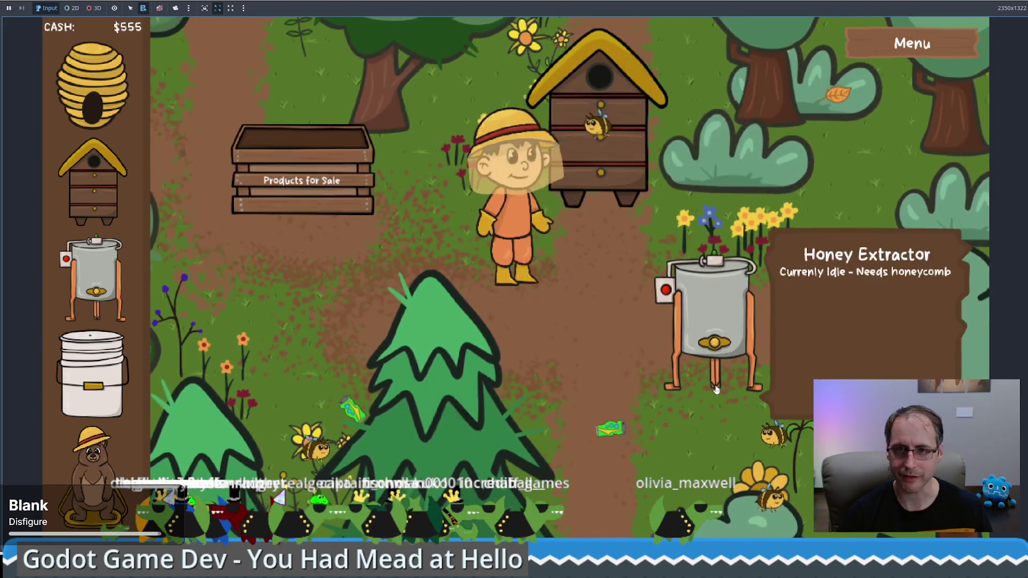
Load the hive's honeycombs into the extractor and place a food grade bucket by the trees
key("Up")
left_click(739, 271)
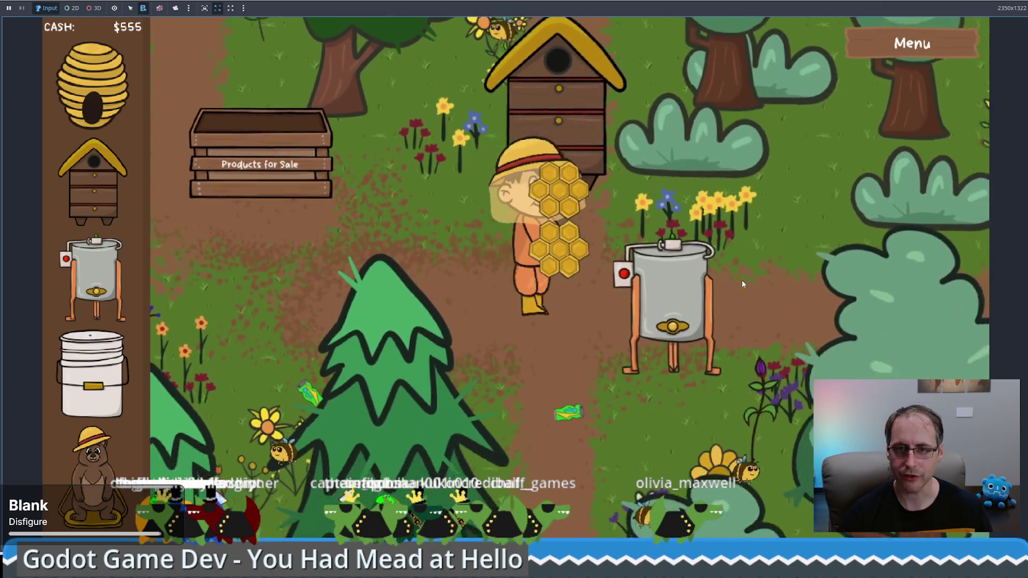
key("Down")
left_click(758, 334)
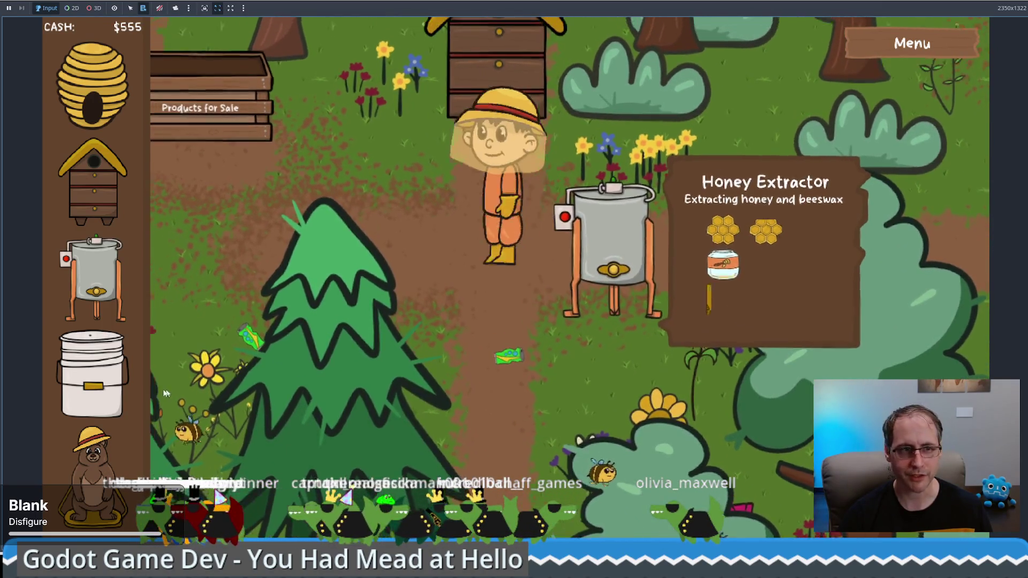
mouse_move(94, 375)
left_mouse_down()
mouse_move(359, 372)
mouse_move(611, 407)
mouse_move(592, 423)
mouse_move(582, 395)
left_mouse_up()
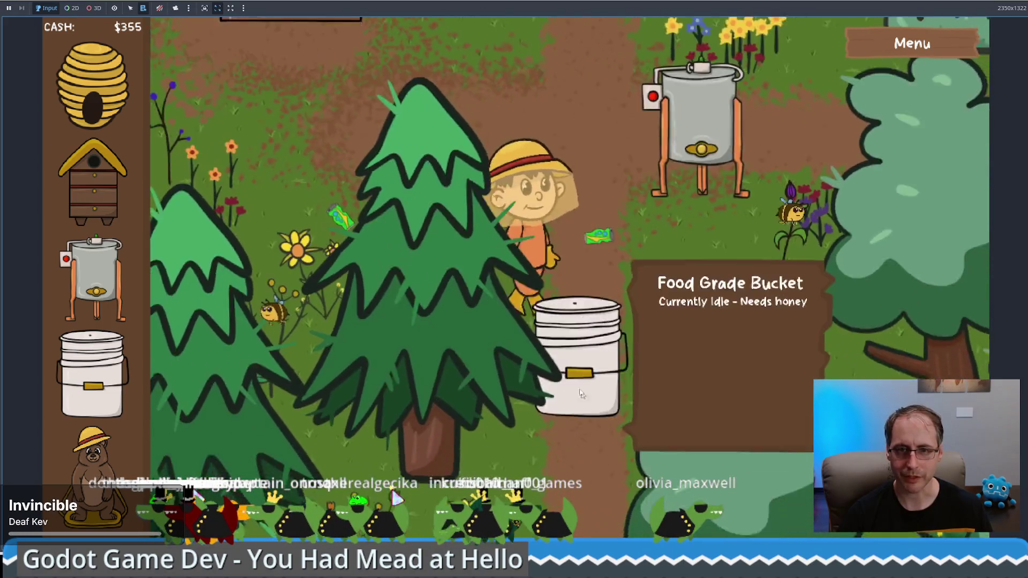
Pour three jars of extracted honey into the bucket to start fermentation, leaving $360
key("Up")
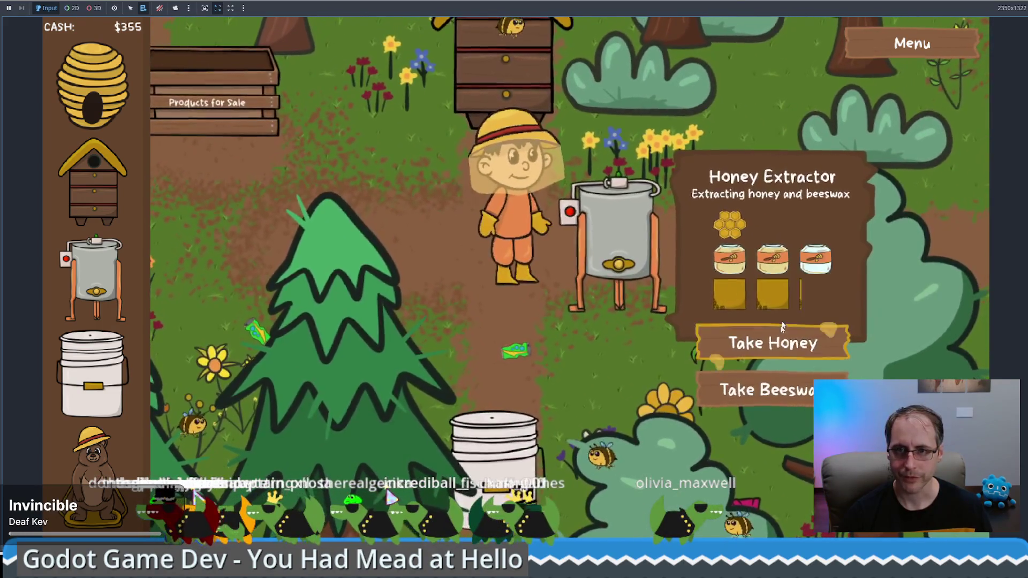
left_click(783, 327)
key("Down")
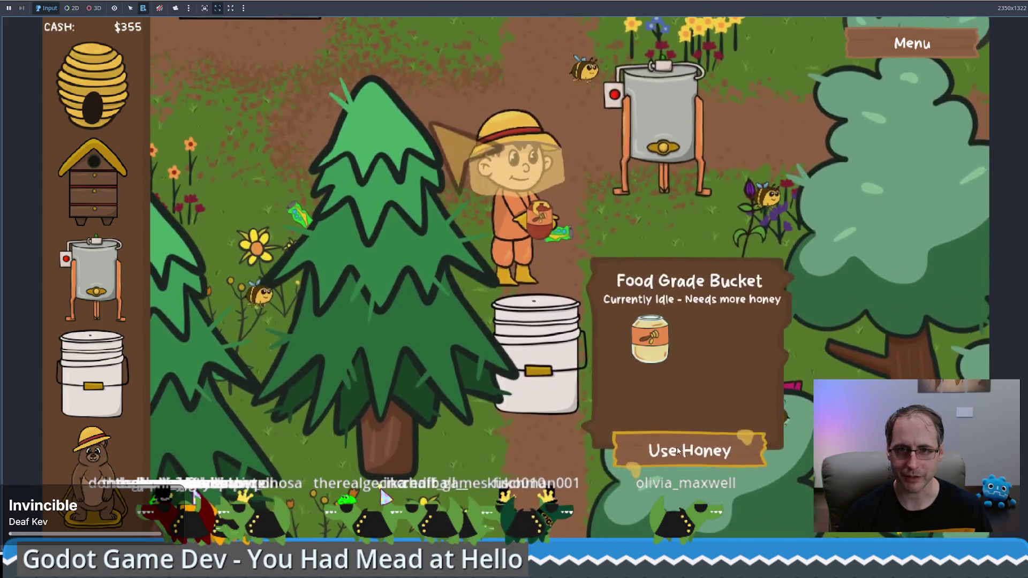
left_click(678, 451)
key("Up")
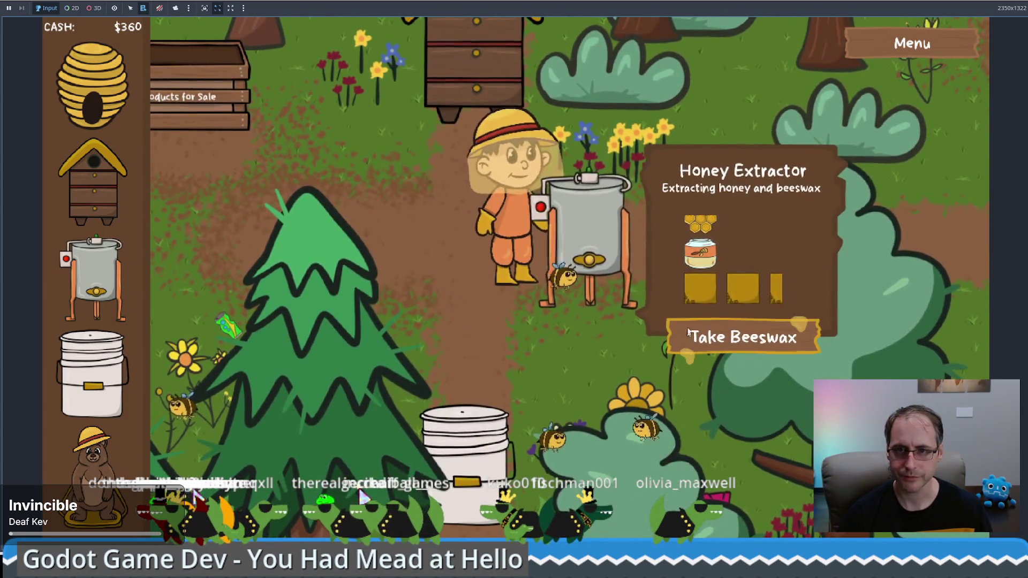
left_click(690, 335)
key("Down")
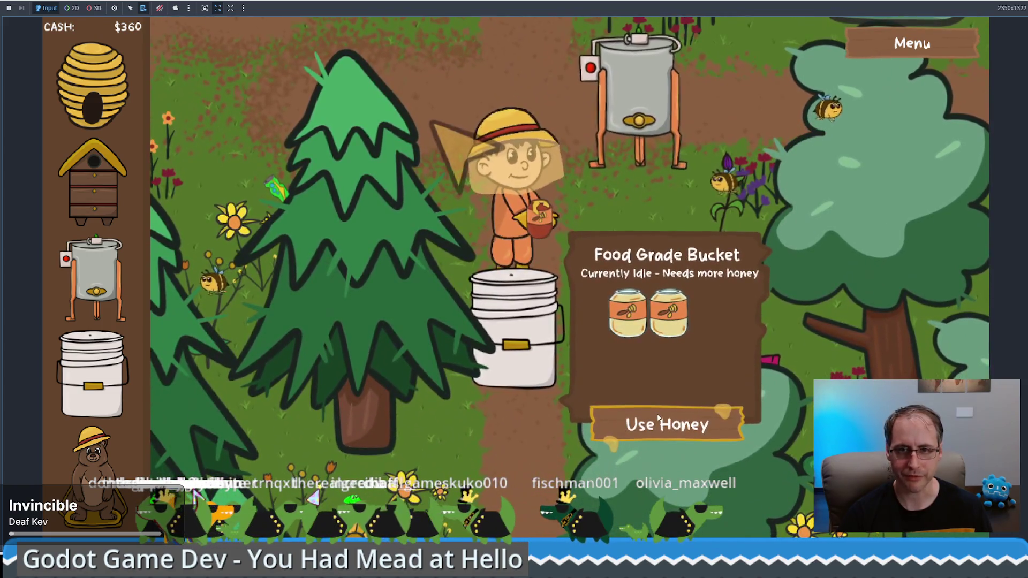
left_click(666, 423)
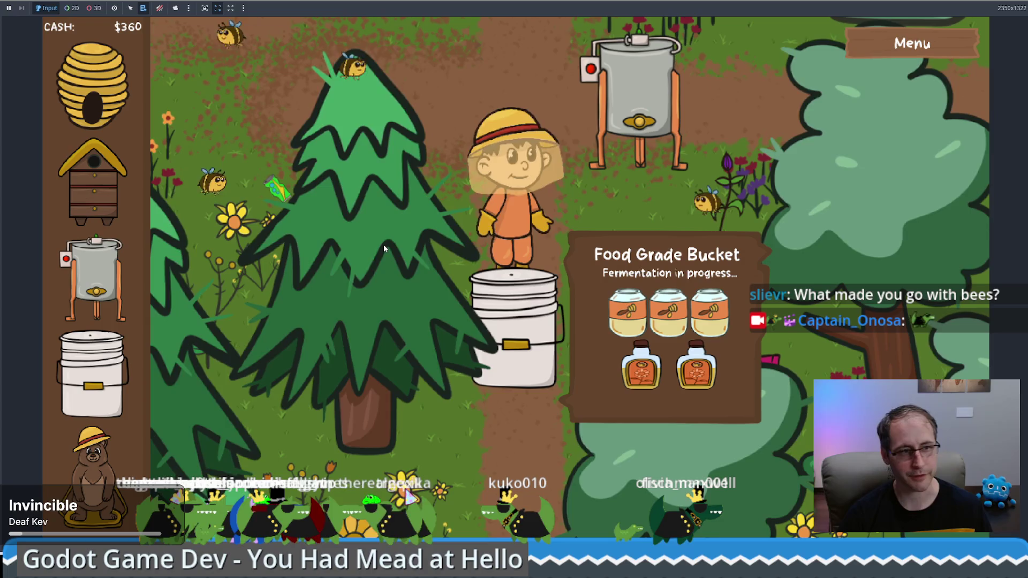
key("w")
key("d")
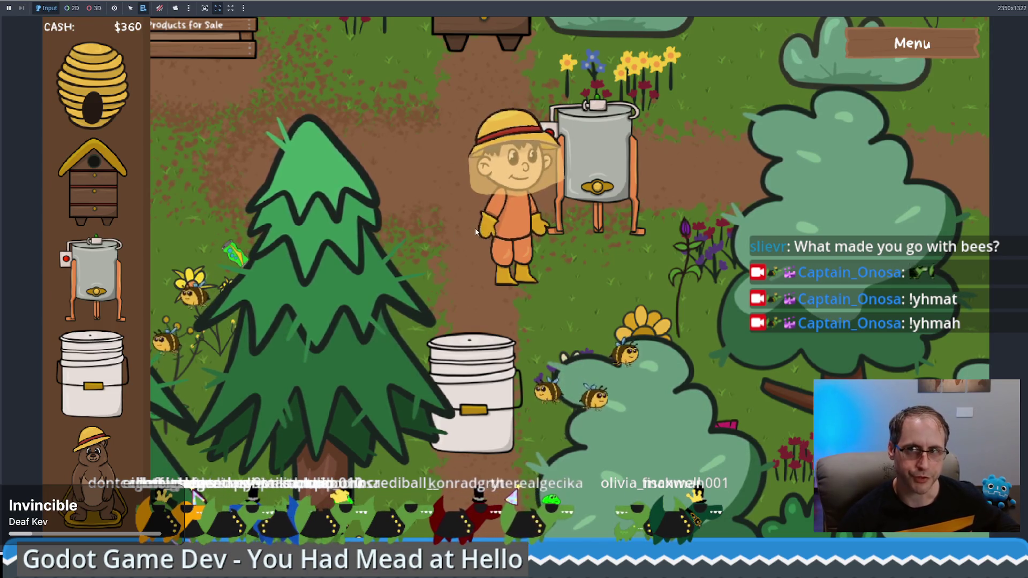
key("w")
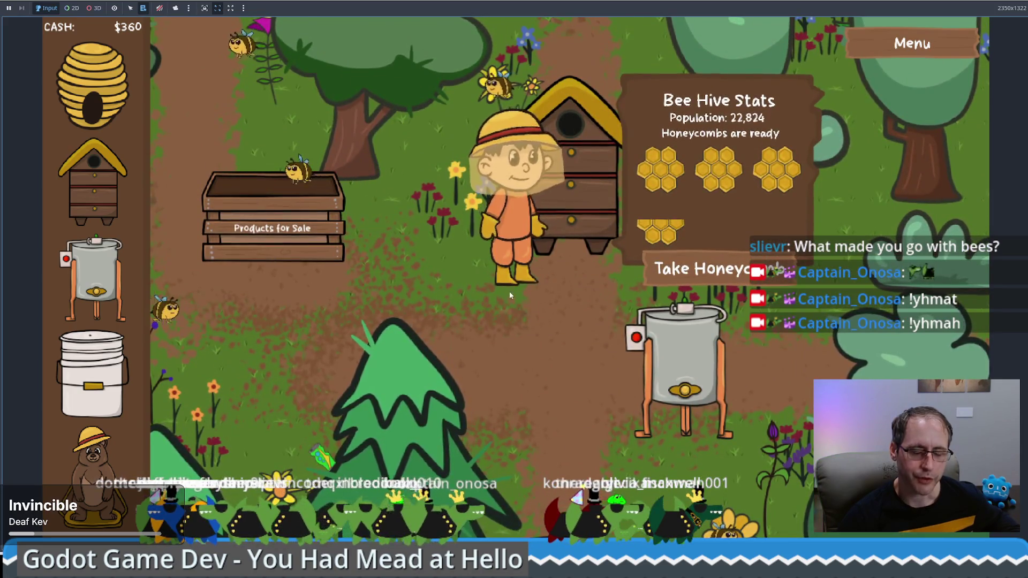
key("s")
key("a")
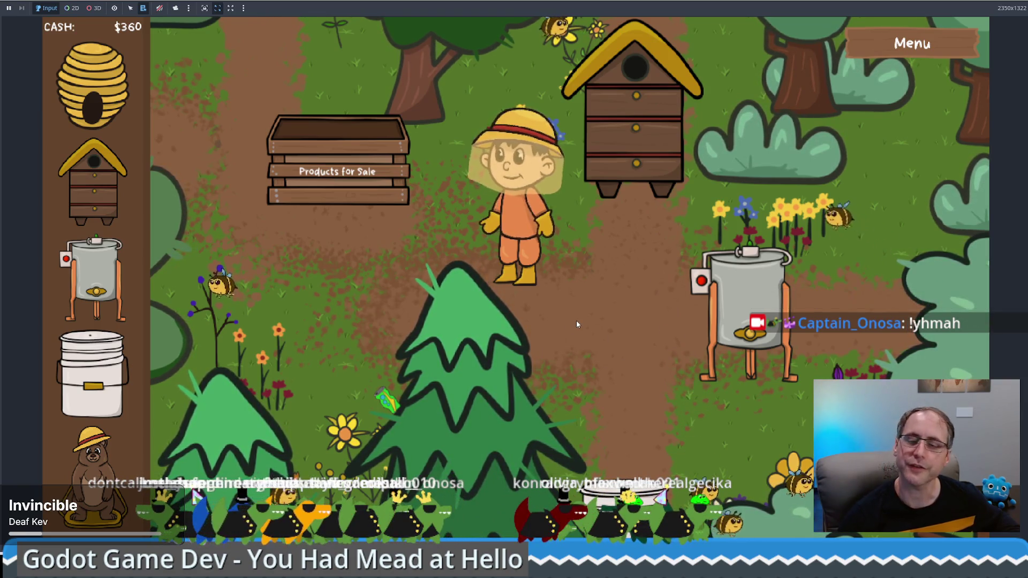
left_click(558, 310)
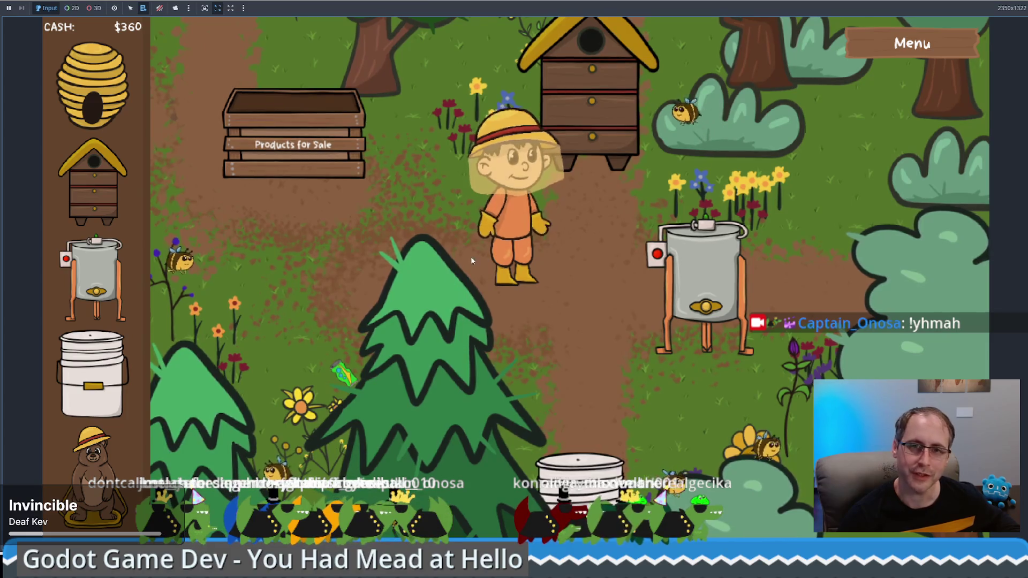
mouse_move(471, 261)
left_mouse_down()
mouse_move(499, 293)
mouse_move(523, 300)
left_mouse_up()
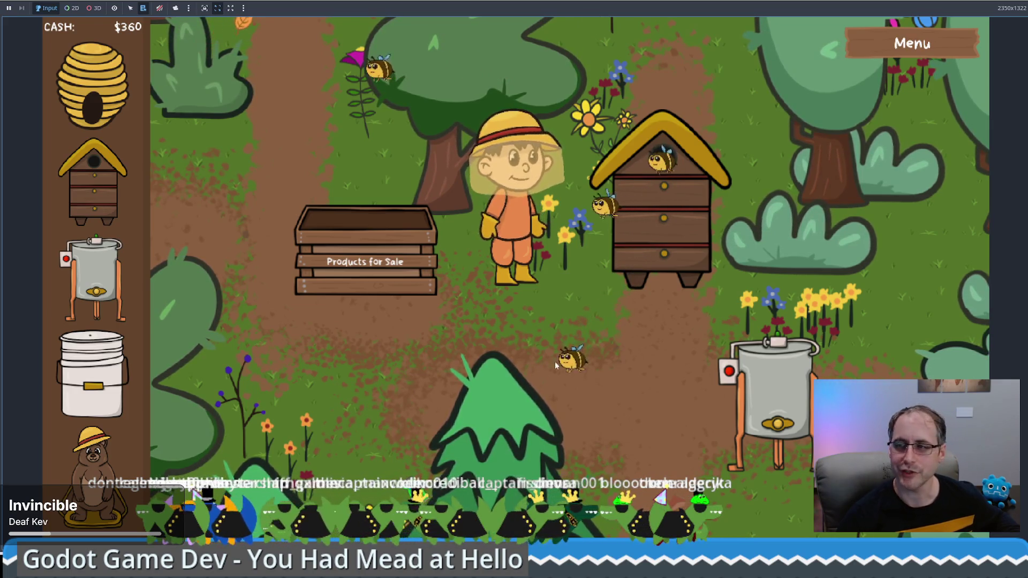
left_click(510, 364)
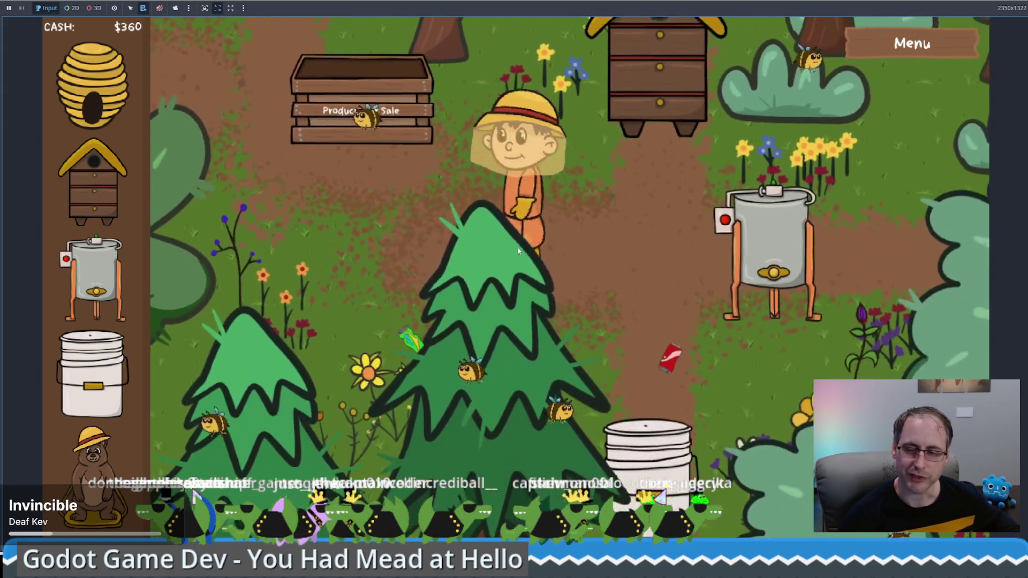
left_click(517, 246)
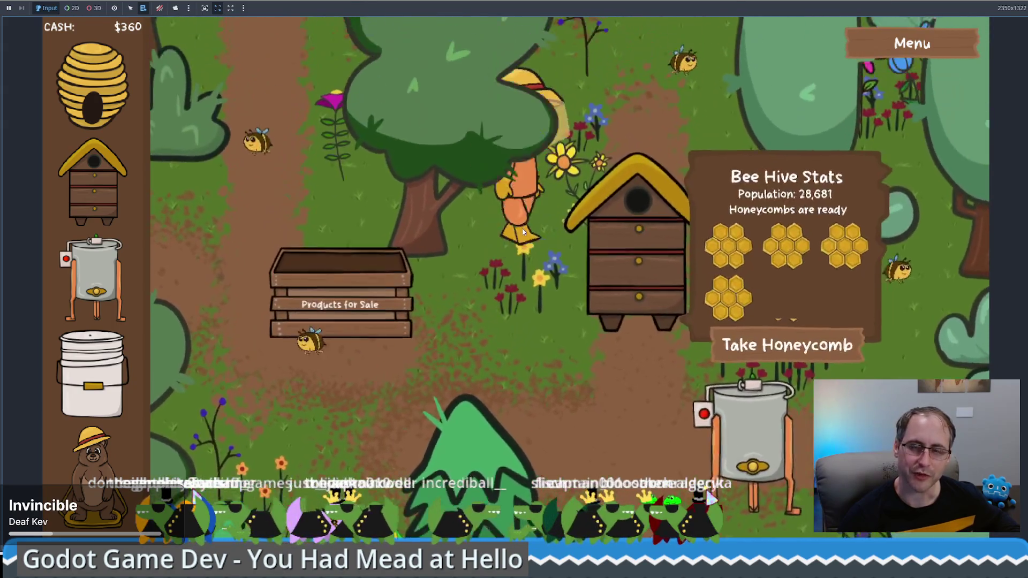
left_click(523, 292)
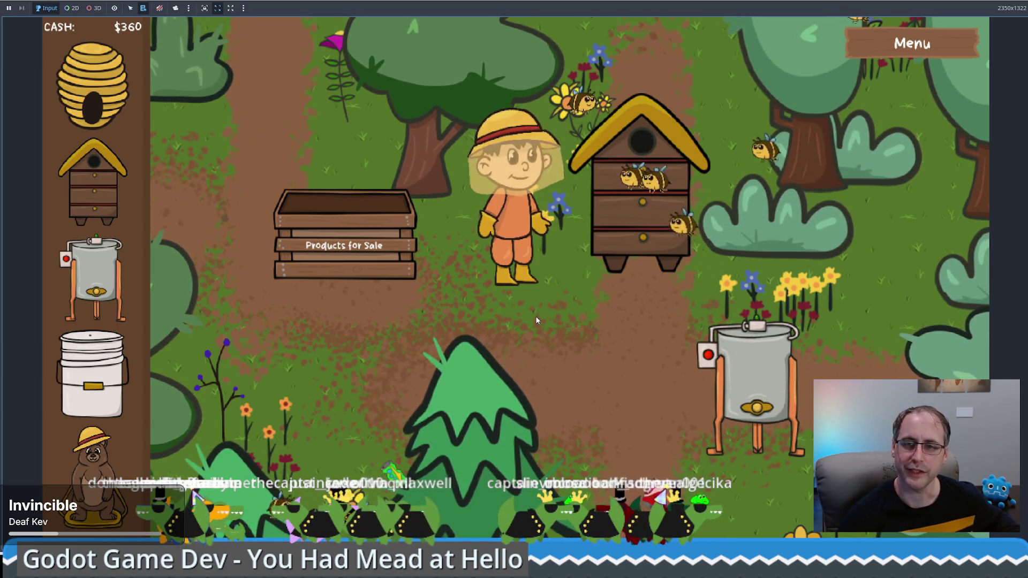
mouse_move(596, 233)
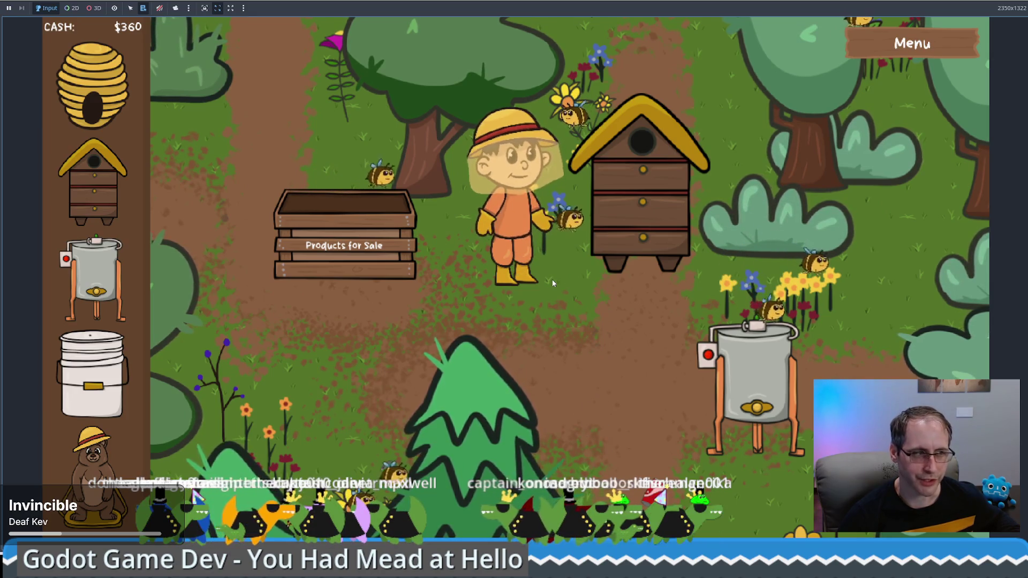
Take the hive's honeycomb, place a second honey extractor and load the honeycomb into it
left_click(567, 253)
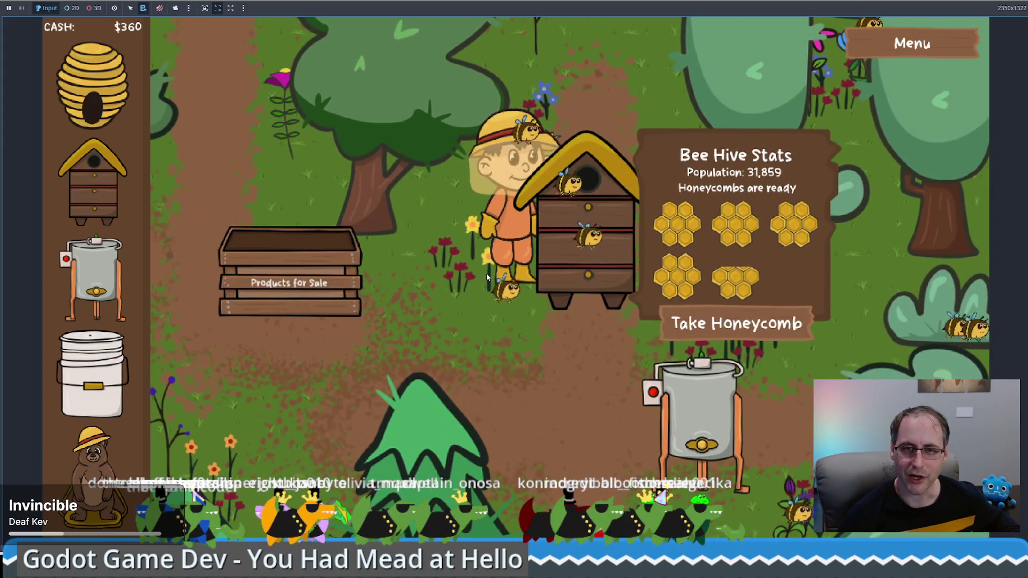
left_click(715, 310)
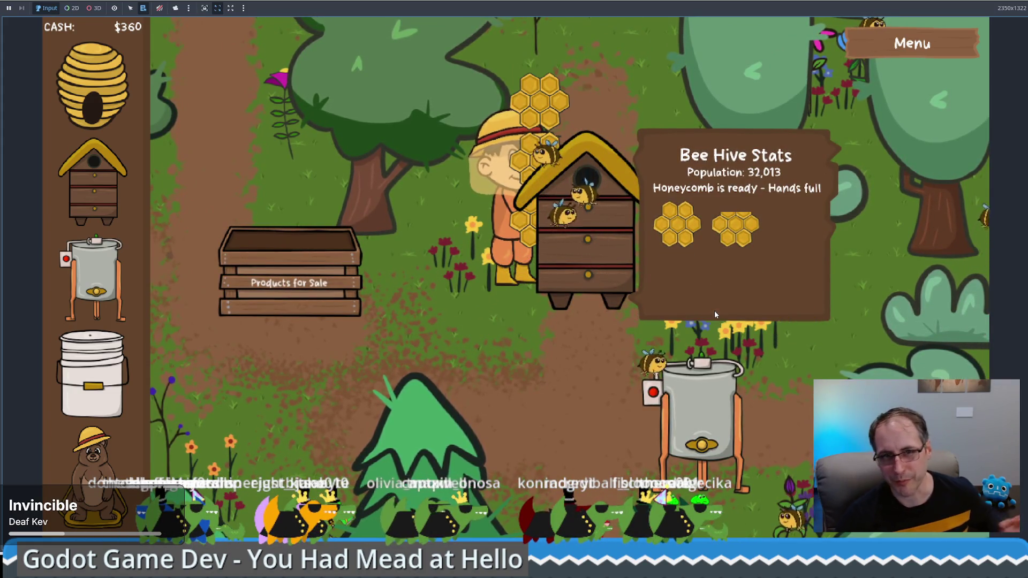
left_click(555, 362)
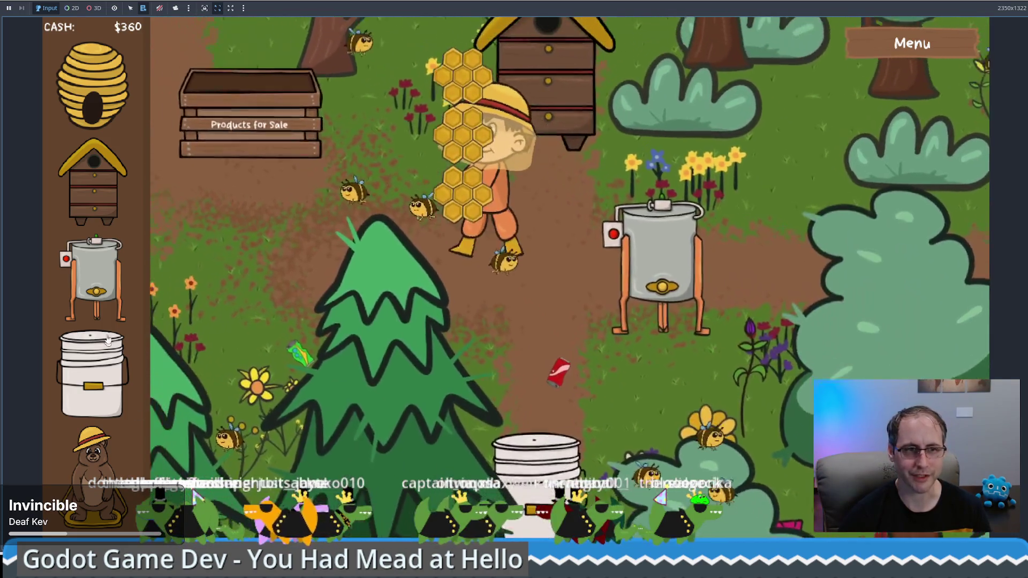
mouse_move(94, 279)
left_mouse_down()
mouse_move(223, 324)
mouse_move(599, 375)
mouse_move(383, 380)
left_mouse_up()
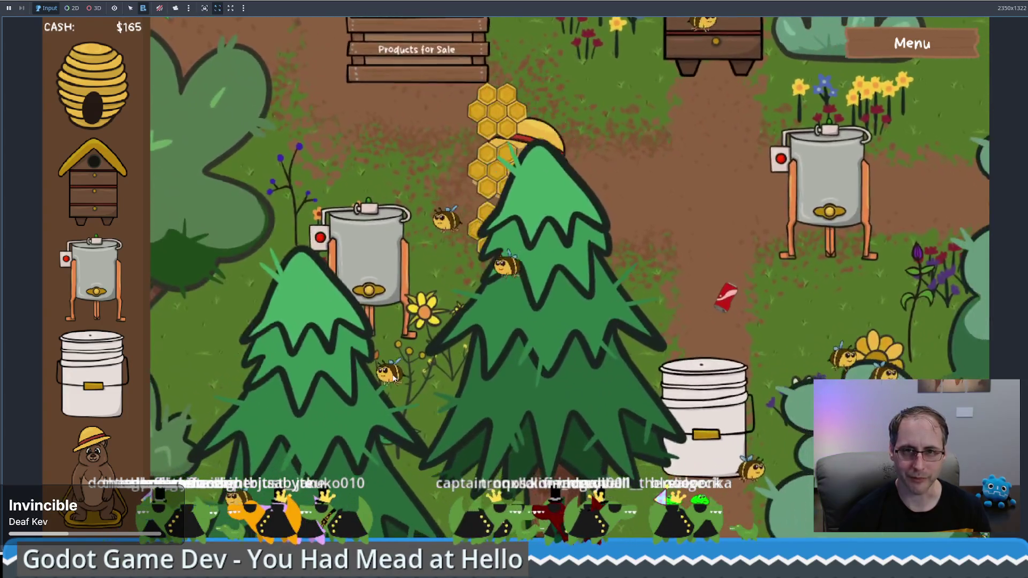
left_click(410, 337)
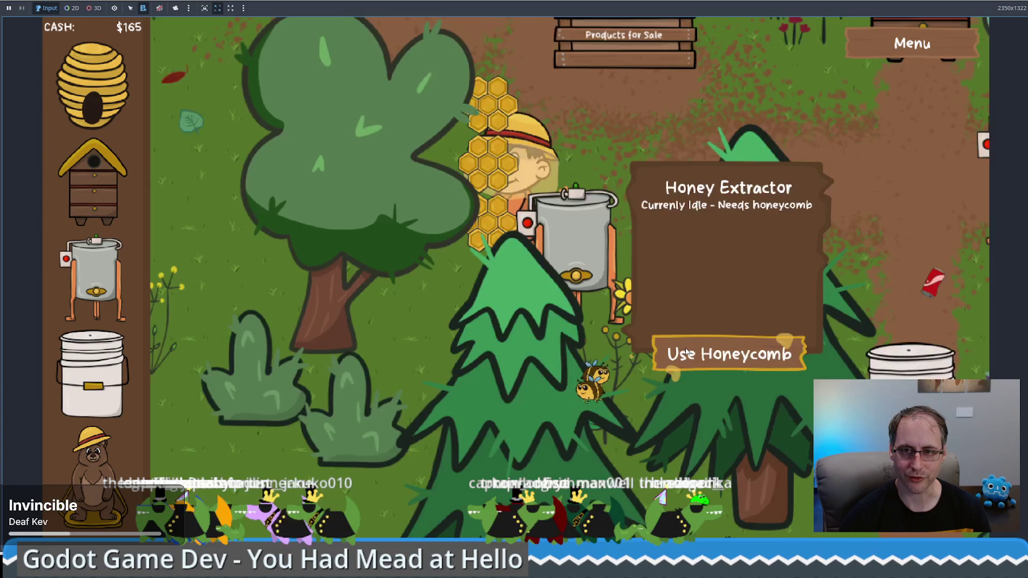
left_click(706, 348)
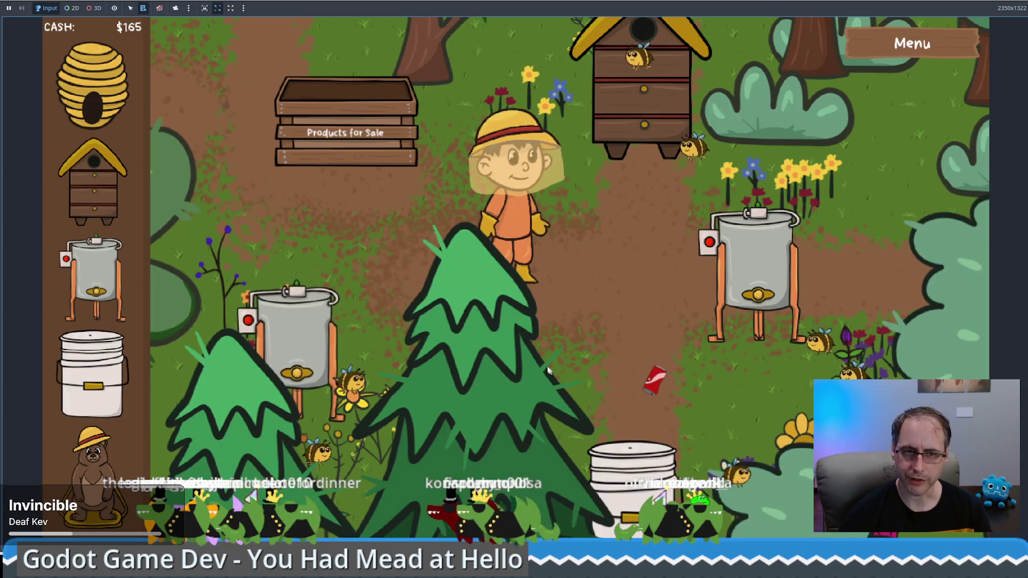
Collect honey and finished mead, then sell mead, beeswax and honey at the crate for $615
left_click_drag(572, 318, 538, 357)
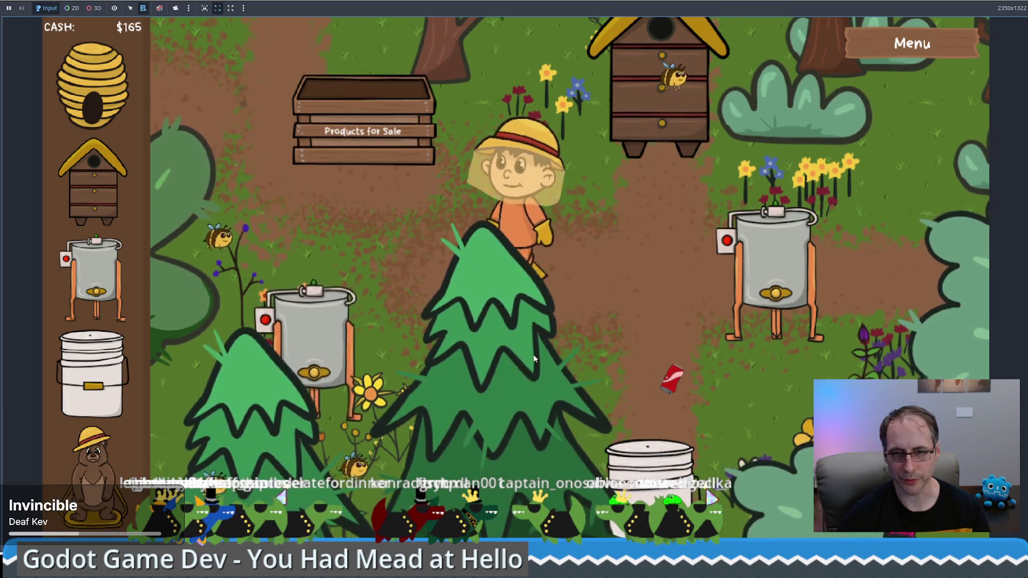
left_click(534, 355)
left_click(310, 236)
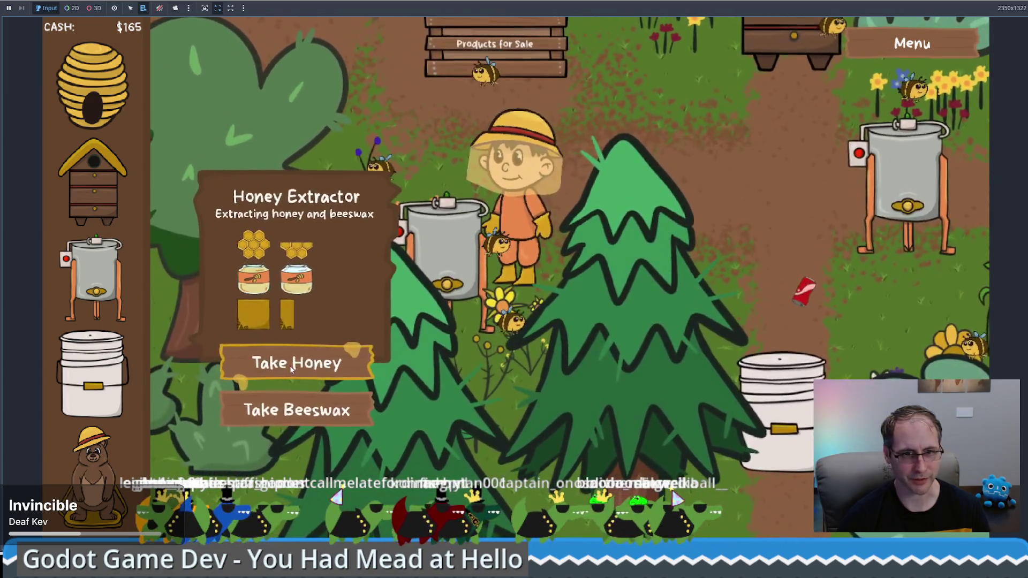
left_click(292, 365)
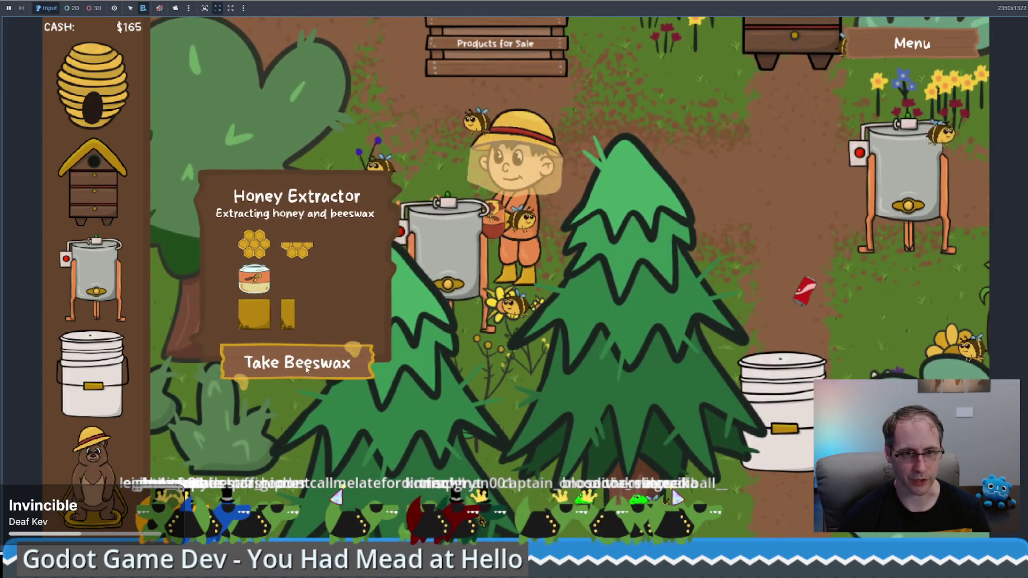
left_click(537, 304)
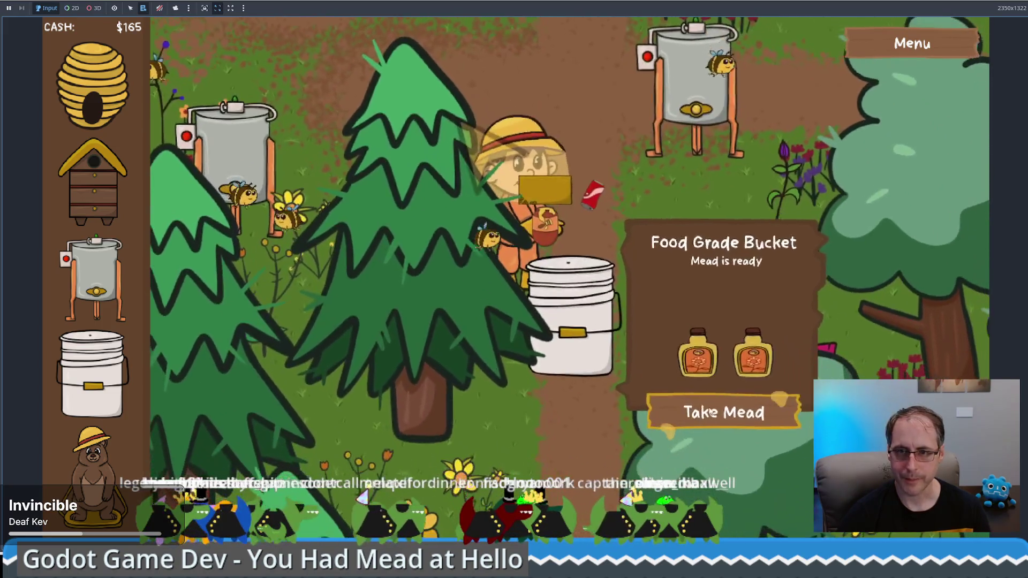
left_click(724, 412)
left_click(287, 119)
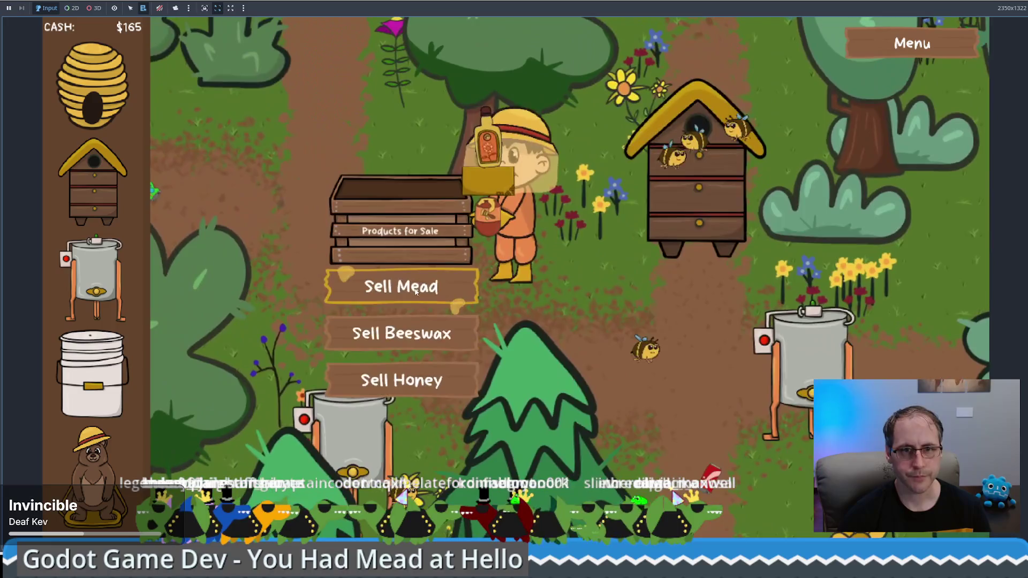
left_click(412, 288)
left_click(415, 289)
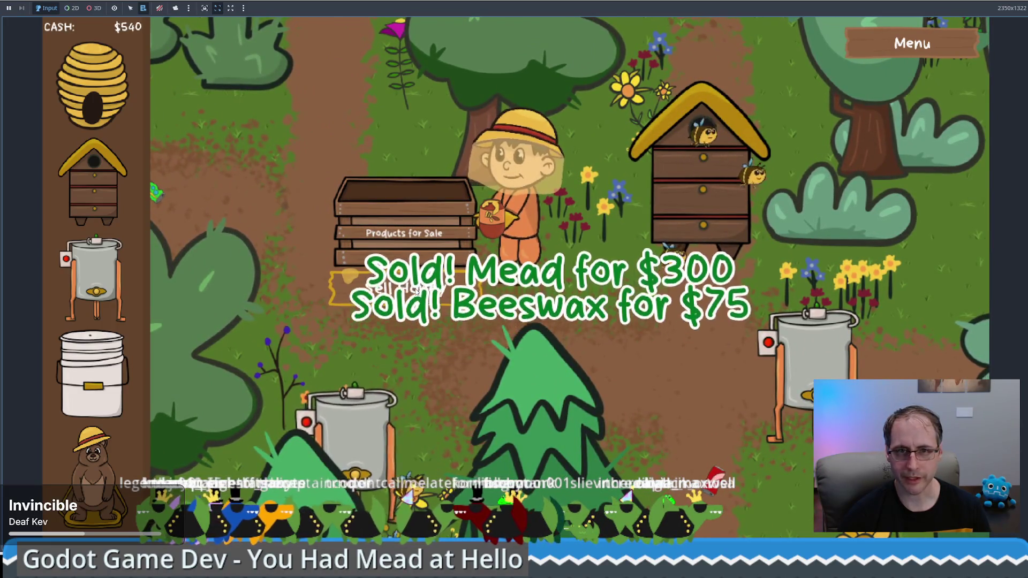
left_click(417, 290)
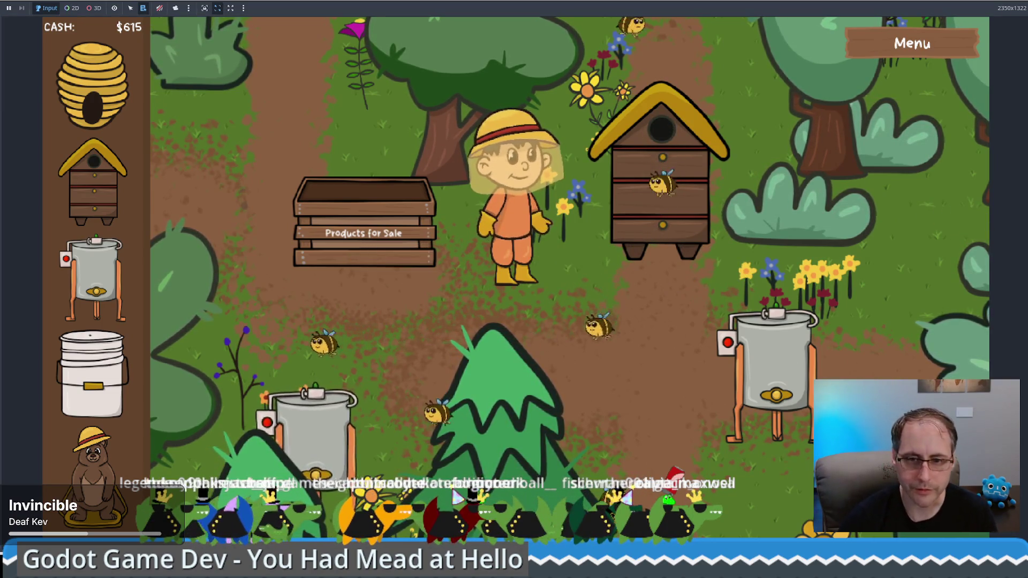
Switch to the browser and load itch.io/jam/jern-jam-2025/results in a new tab
key("alt+Tab")
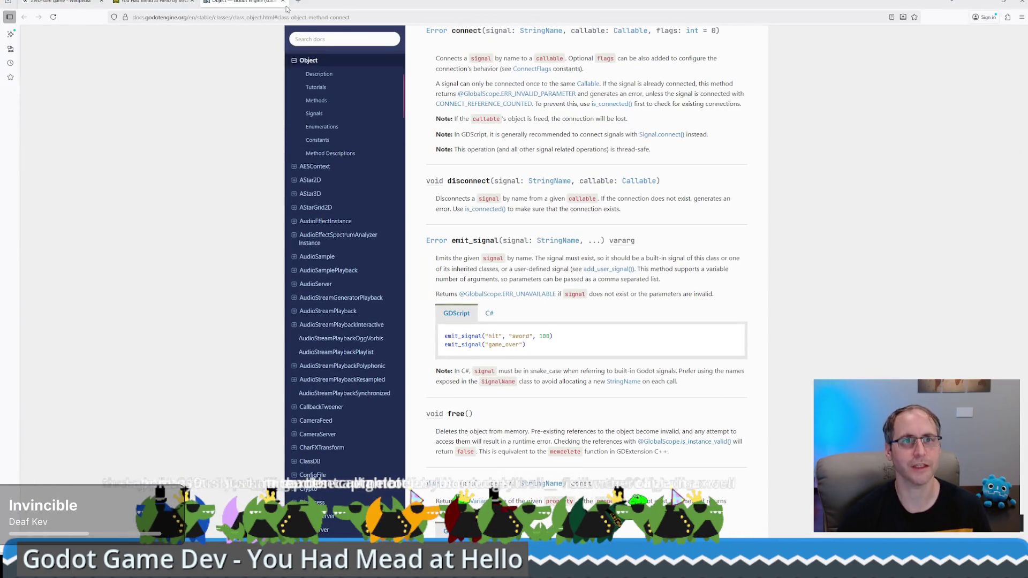
left_click(297, 2)
type("itch.io/jam/jern-jam-2025/results")
key("Return")
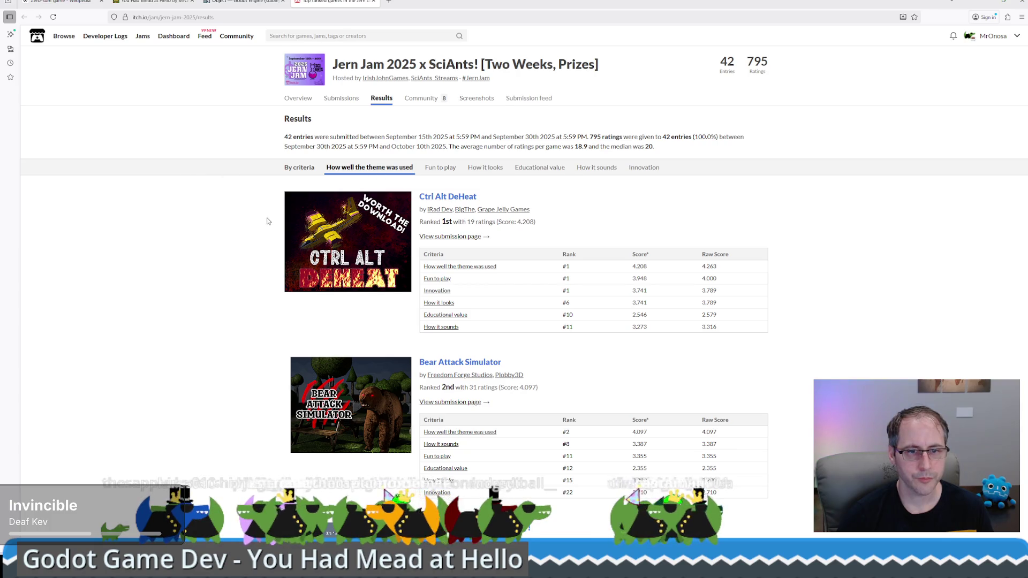
Browse the Jern Jam 2025 results under the Fun to play rankings
scroll(268, 221, "down", 2)
scroll(375, 193, "up", 2)
left_click(441, 167)
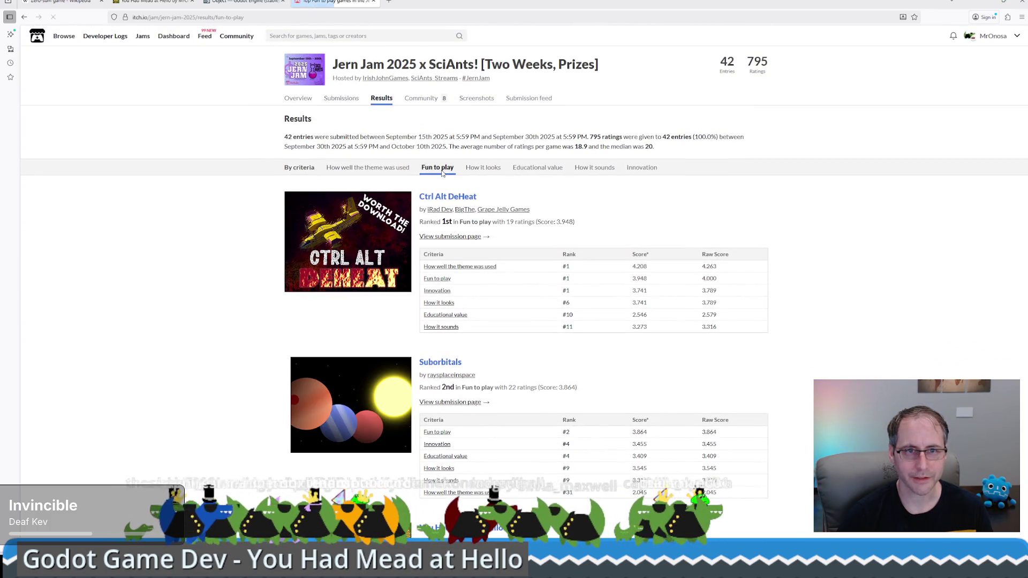
scroll(248, 261, "down", 2)
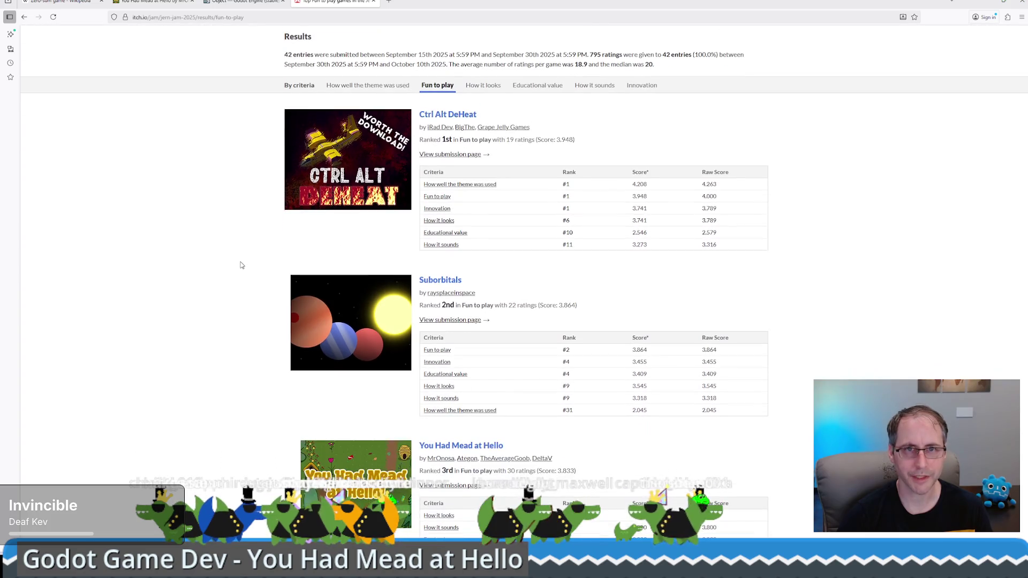
scroll(248, 262, "up", 2)
scroll(283, 339, "down", 3)
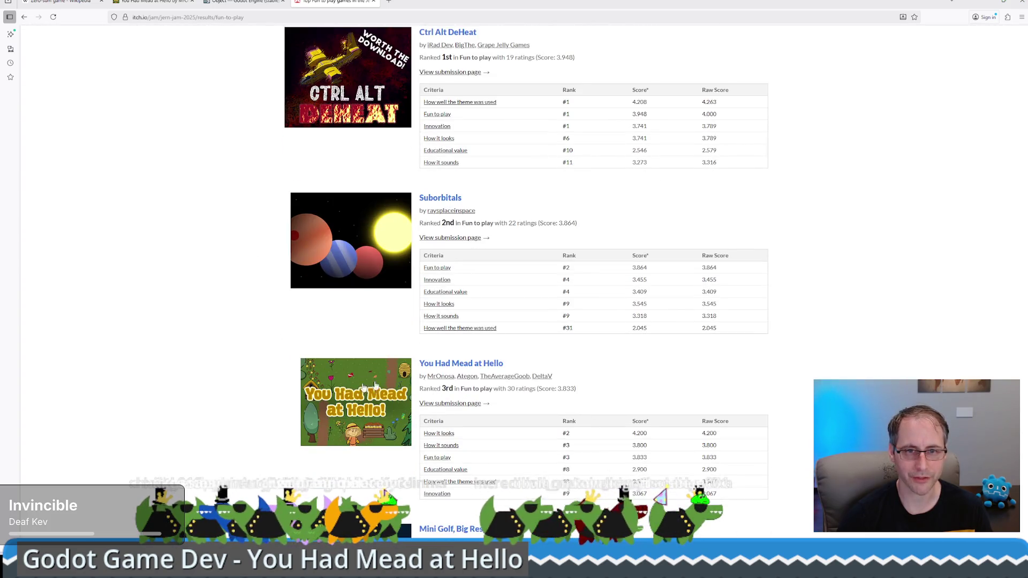
scroll(472, 366, "up", 3)
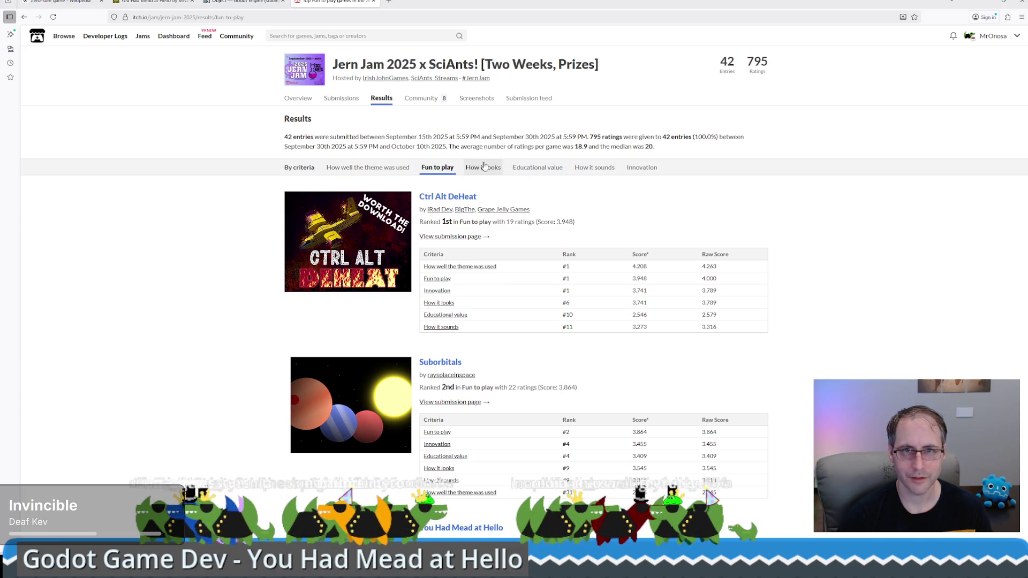
scroll(223, 266, "down", 3)
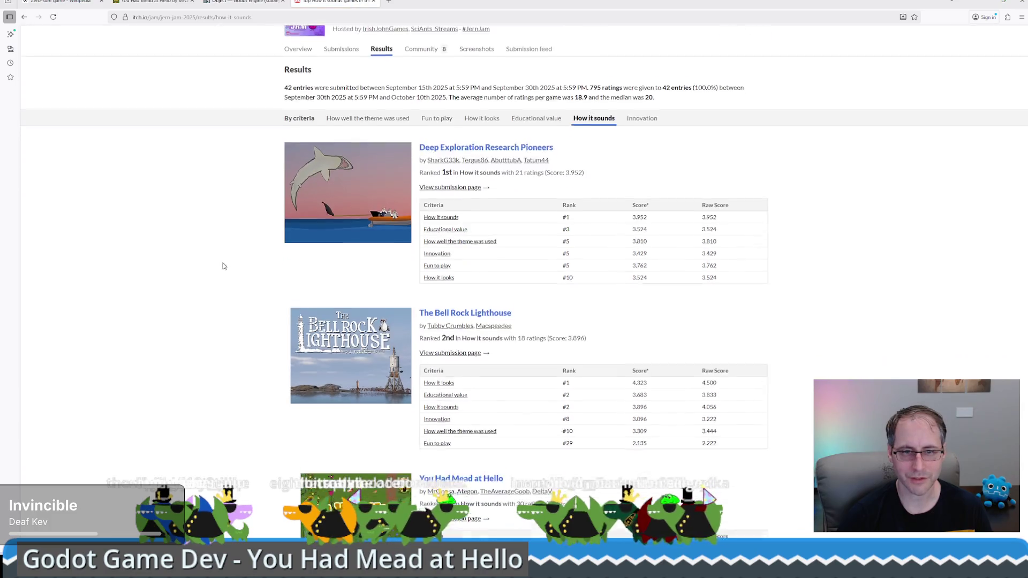
scroll(537, 362, "up", 3)
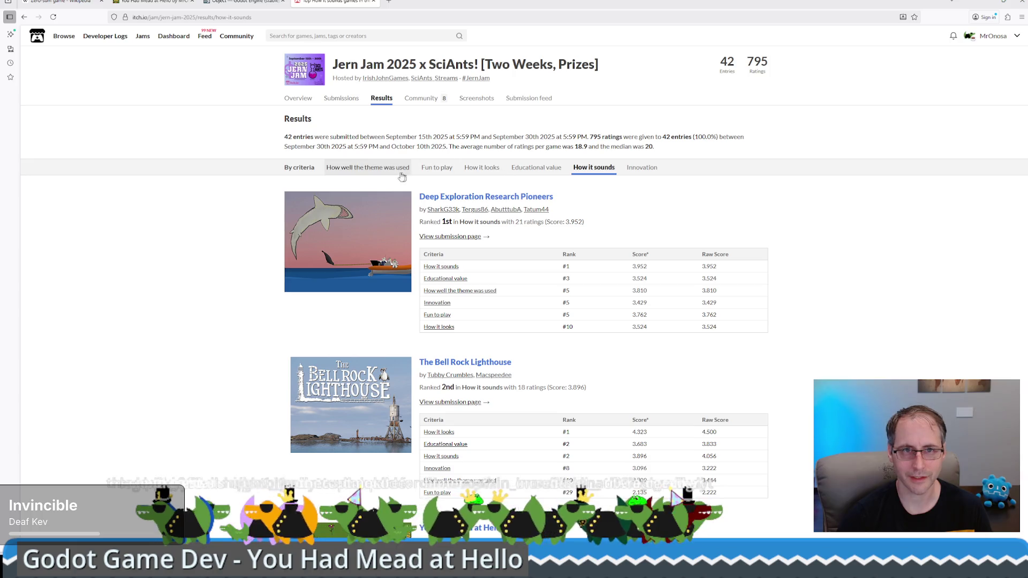
Check the How it looks rankings, then minimize the browser back to the game
left_click(482, 168)
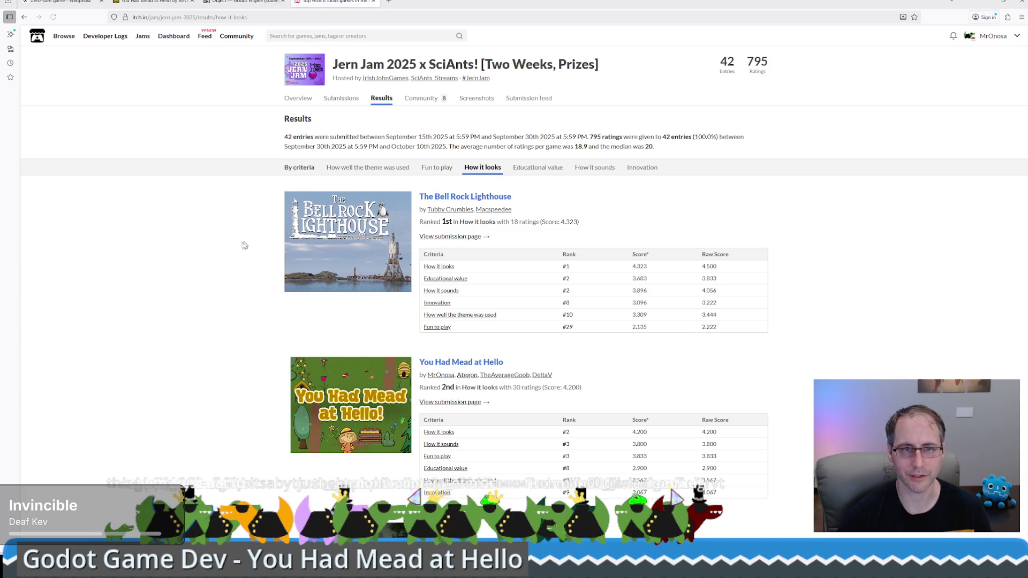
scroll(481, 289, "down", 2)
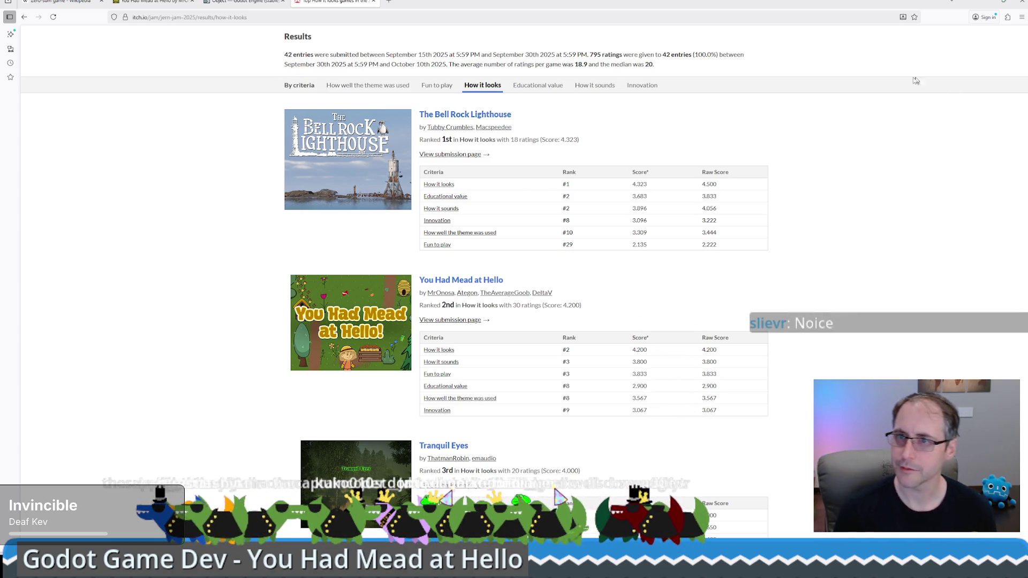
left_click(985, 2)
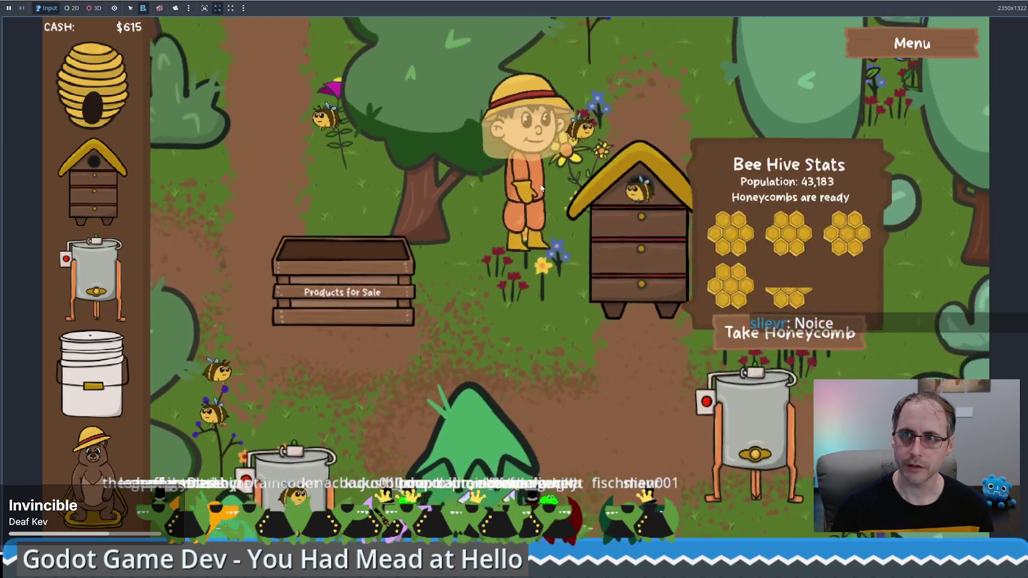
Walk to the beehive and take its ready honeycomb
mouse_move(540, 187)
left_mouse_down()
mouse_move(489, 246)
mouse_move(482, 331)
mouse_move(524, 300)
mouse_move(518, 282)
left_mouse_up()
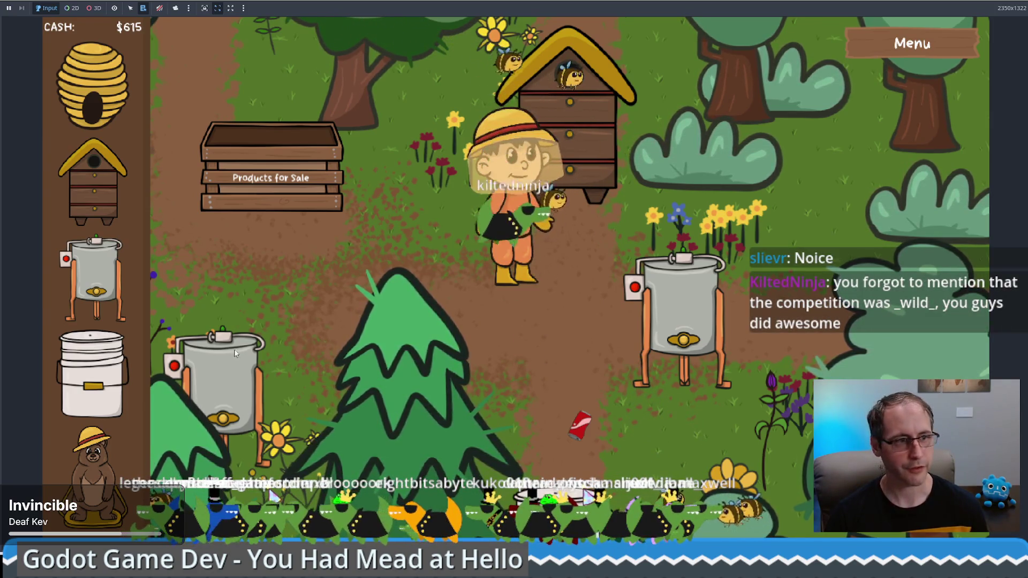
left_click(568, 180)
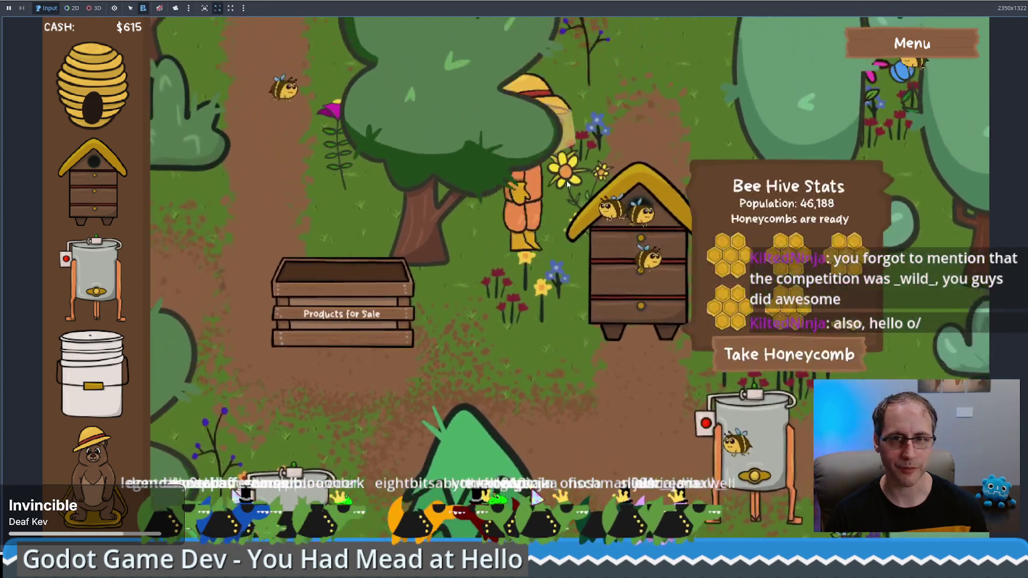
left_click(471, 96)
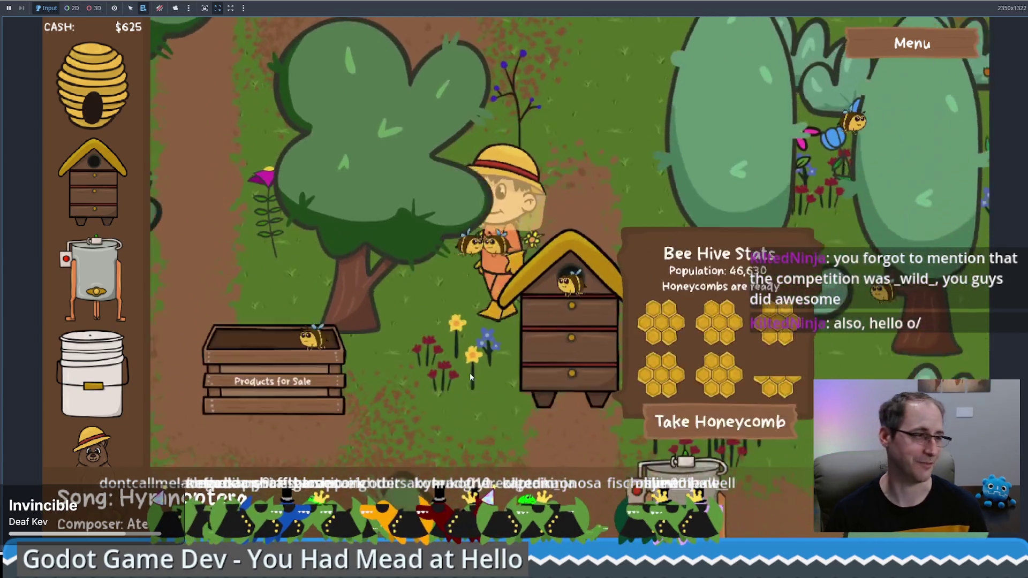
Walk the farmer around the flower patch and products crate, with cash reaching $630
left_click(470, 373)
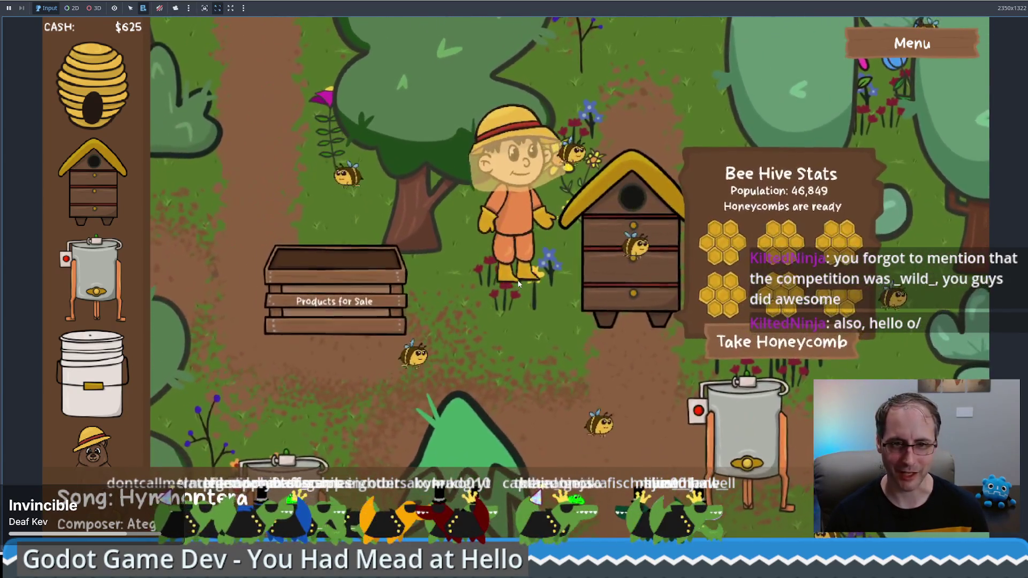
left_click(332, 358)
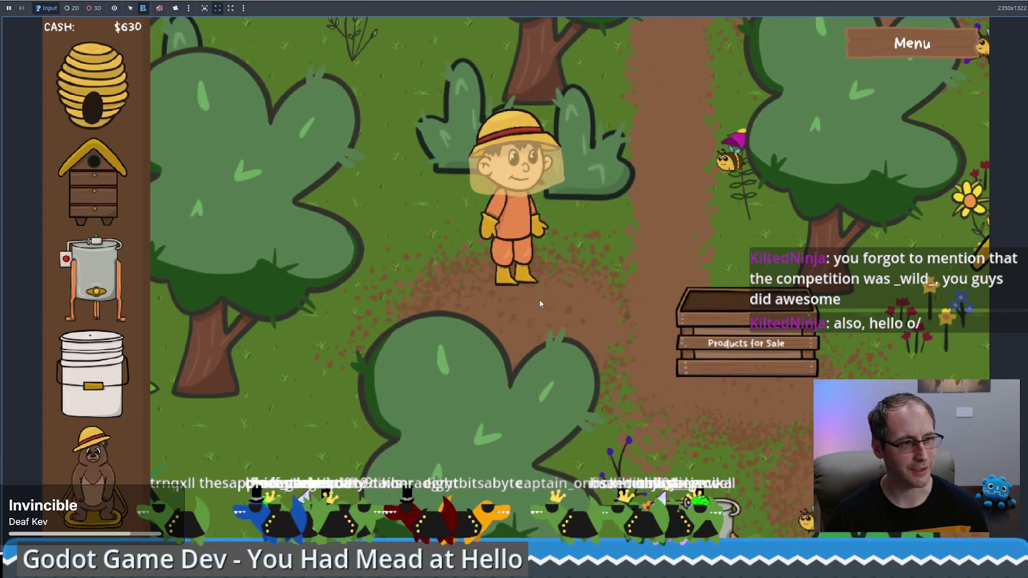
key("Right")
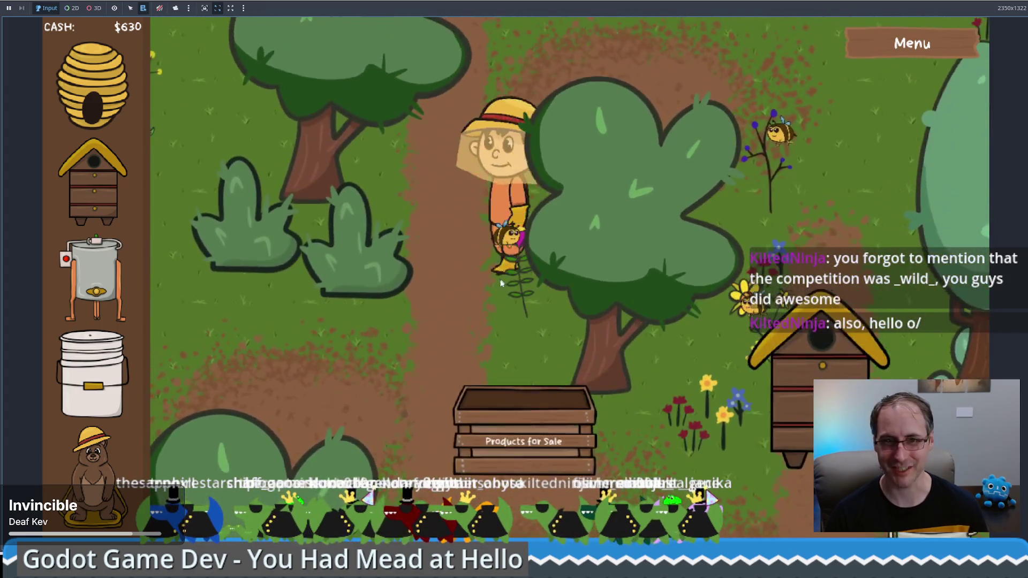
left_click(436, 351)
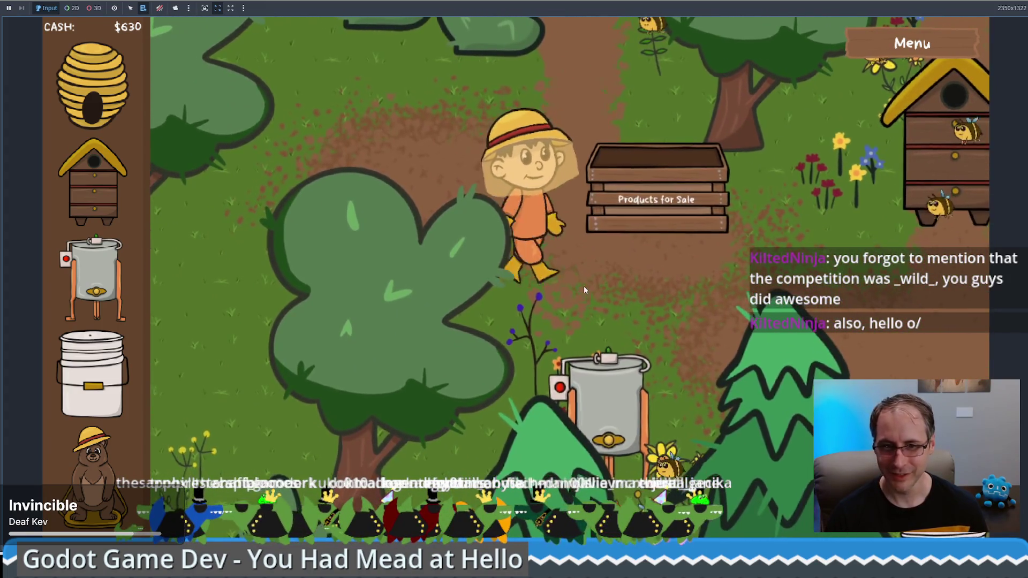
left_click(493, 245)
key("Up")
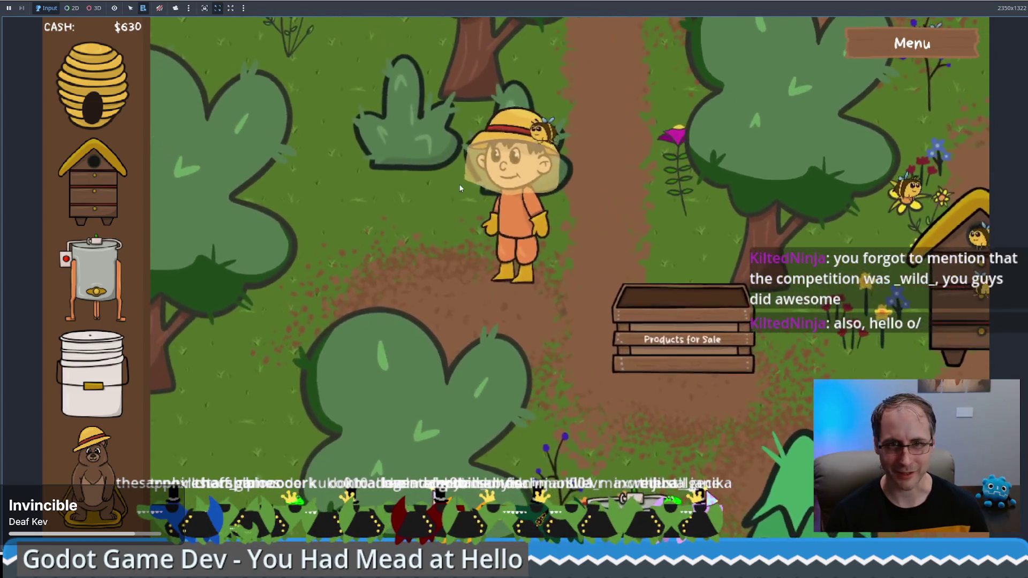
left_click(532, 349)
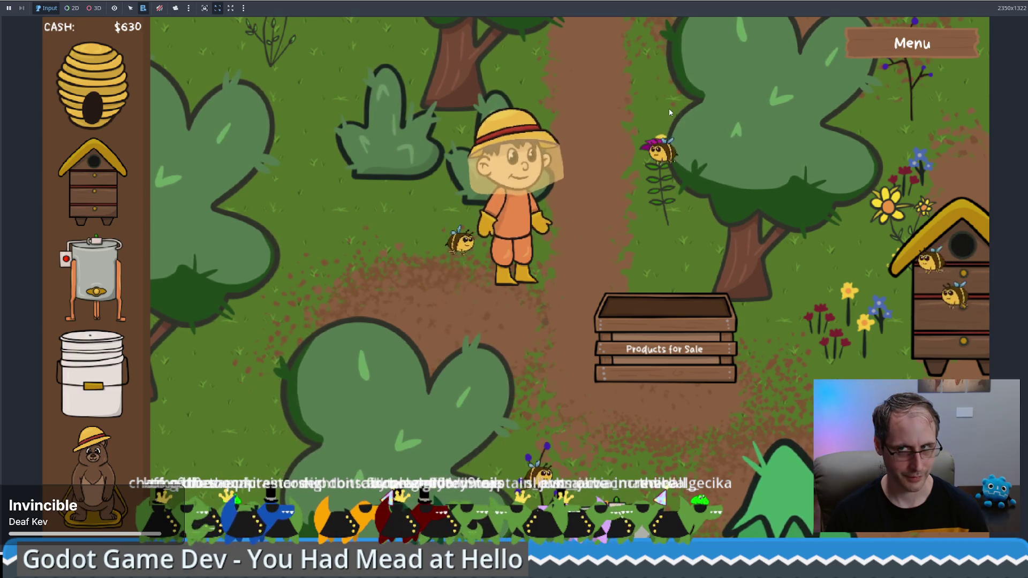
Place a man-made beehive and a new honey extractor on the map
mouse_move(95, 189)
left_mouse_down()
mouse_move(459, 313)
mouse_move(326, 311)
mouse_move(623, 133)
mouse_move(588, 120)
left_mouse_up()
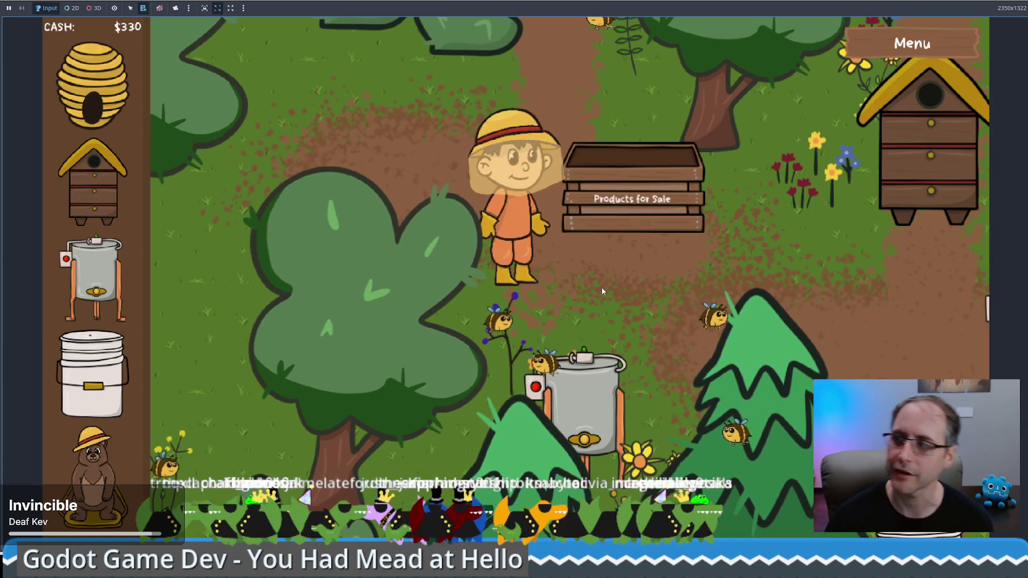
left_click(573, 285)
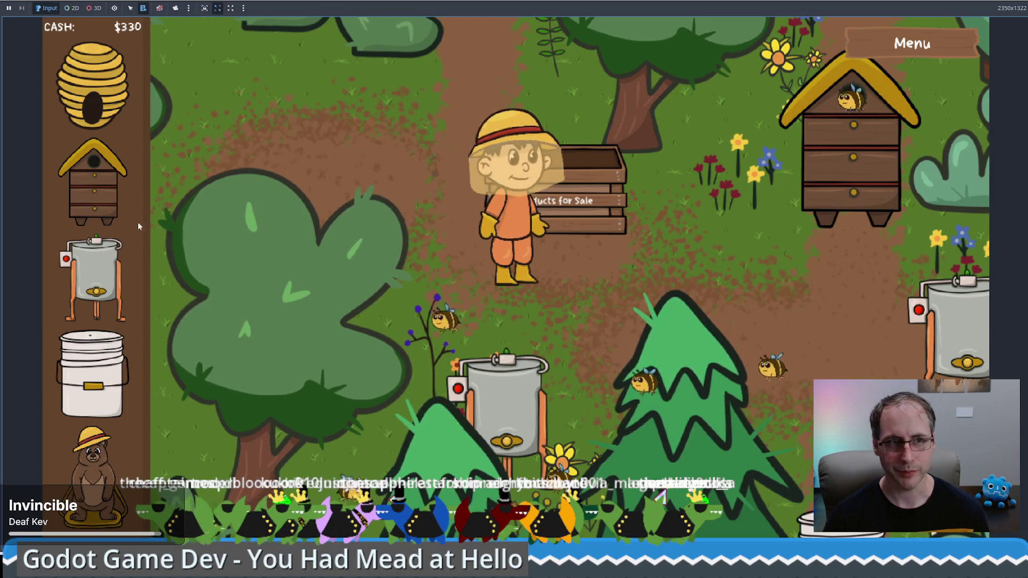
left_click_drag(94, 279, 777, 381)
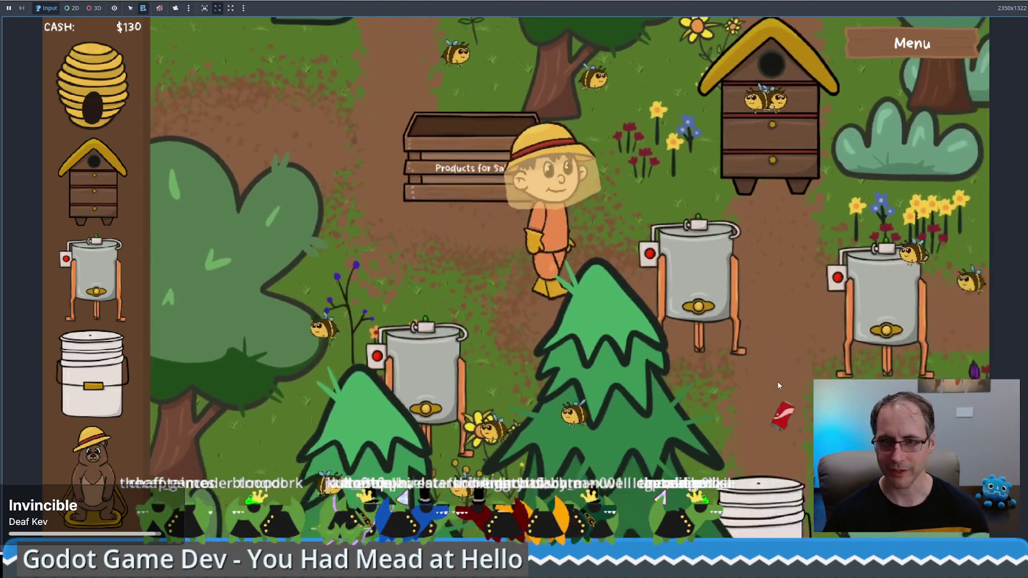
Take the extractor's honey and sell honey and beeswax for $75 each, reaching $280
left_click(690, 299)
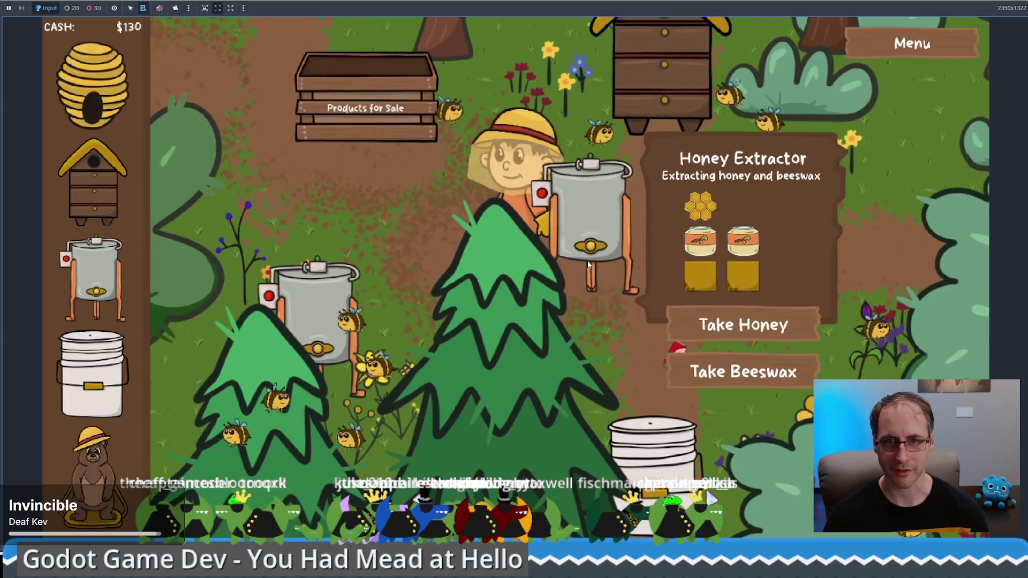
left_click(749, 324)
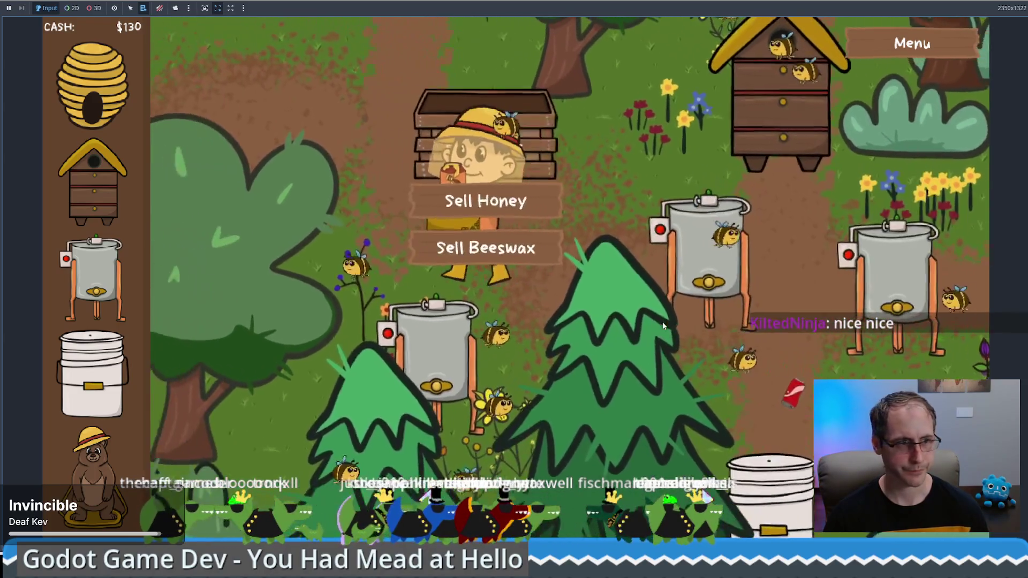
left_click(637, 310)
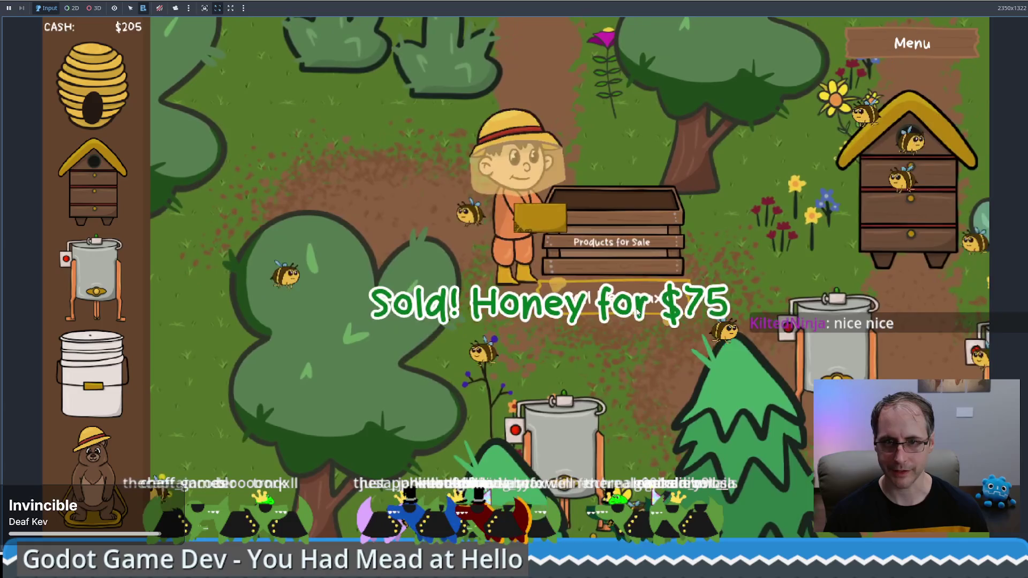
left_click(637, 313)
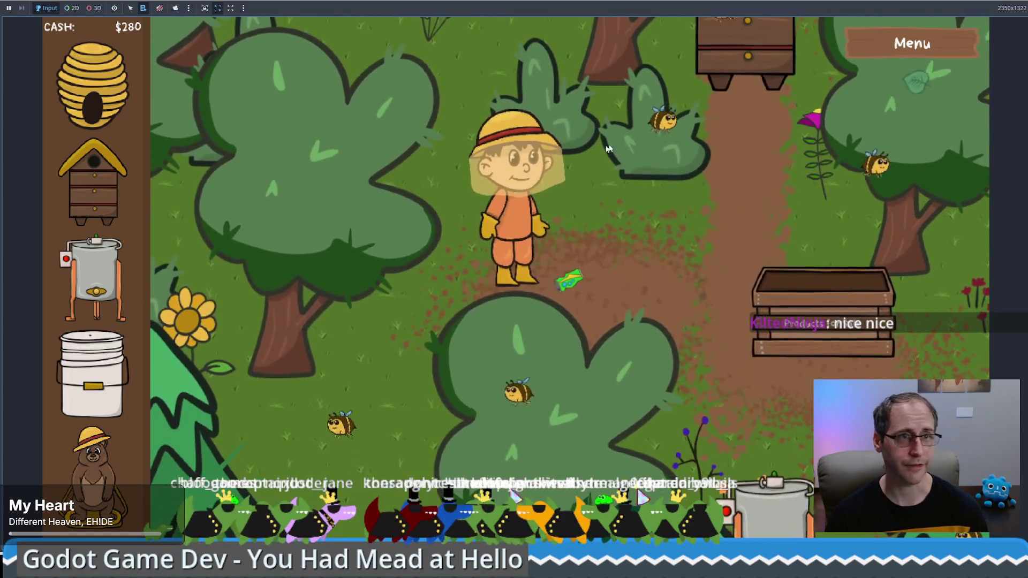
Place a second honey extractor, load honeycomb to start it, then stop the playtest with F8
left_click_drag(94, 279, 619, 323)
left_click(617, 296)
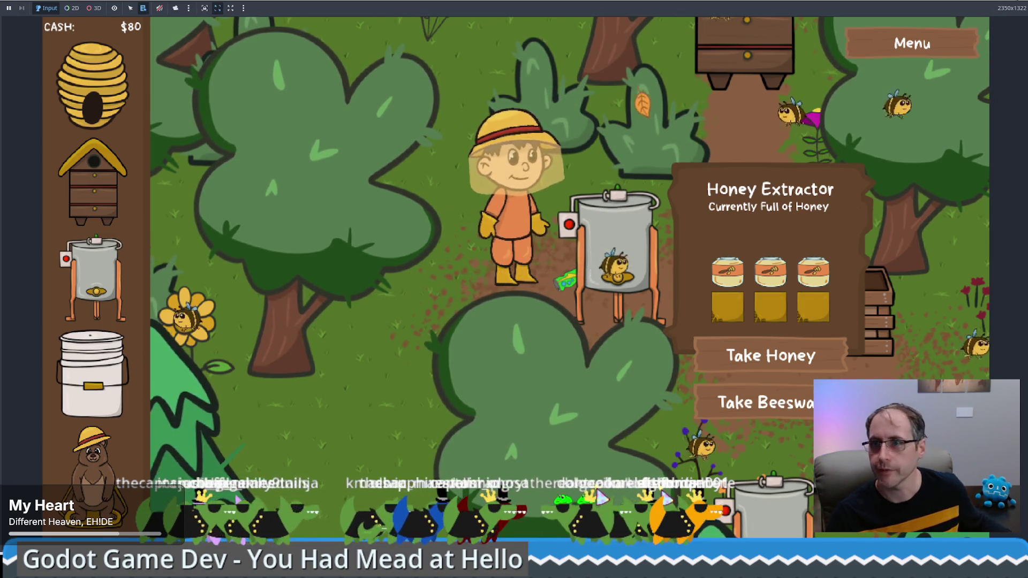
key("F8")
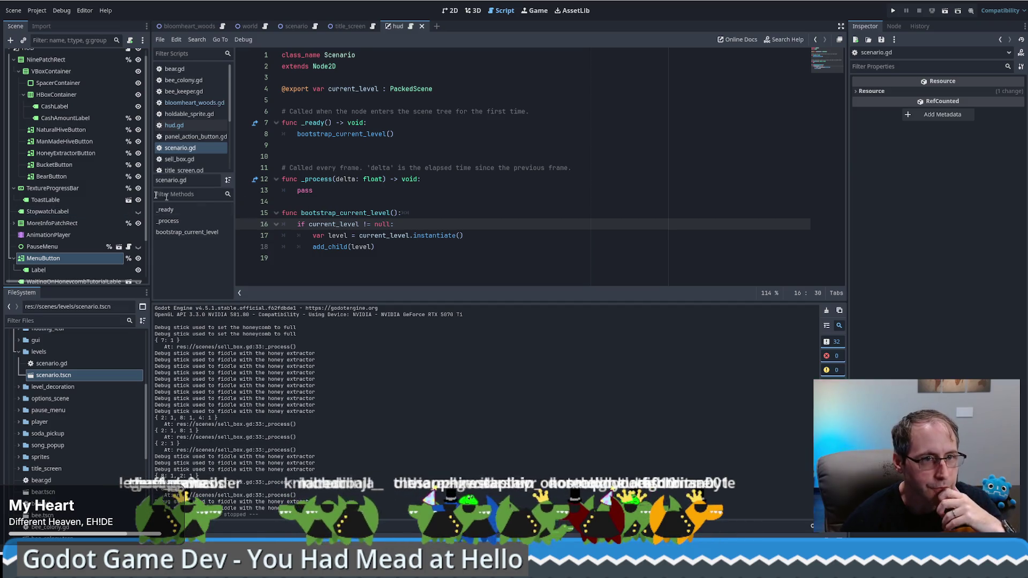
Open bloomheart_woods.gd and search cash_amount_label, jumping to its next match in _process
scroll(147, 214, "up", 1)
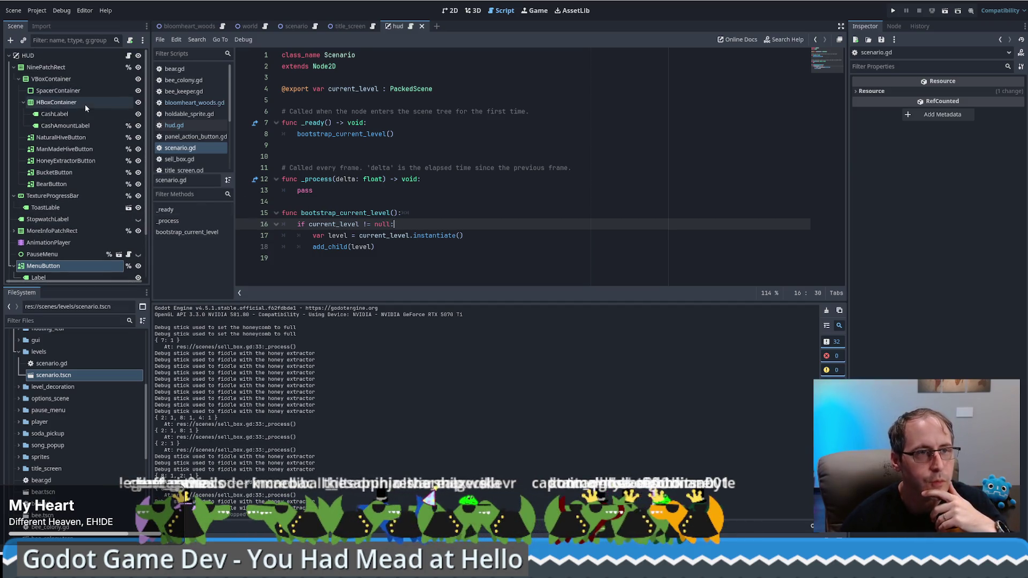
left_click(196, 27)
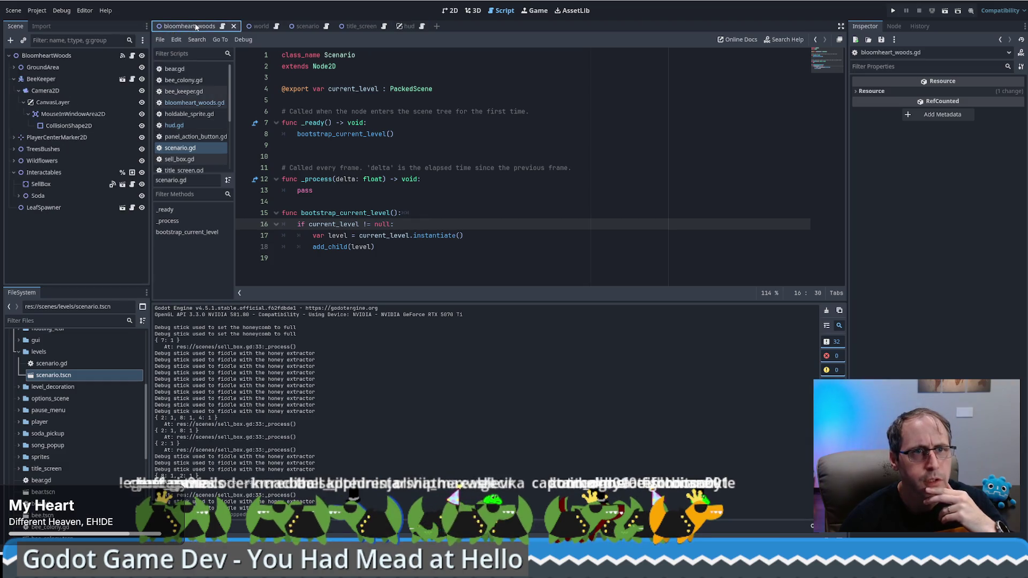
left_click(222, 27)
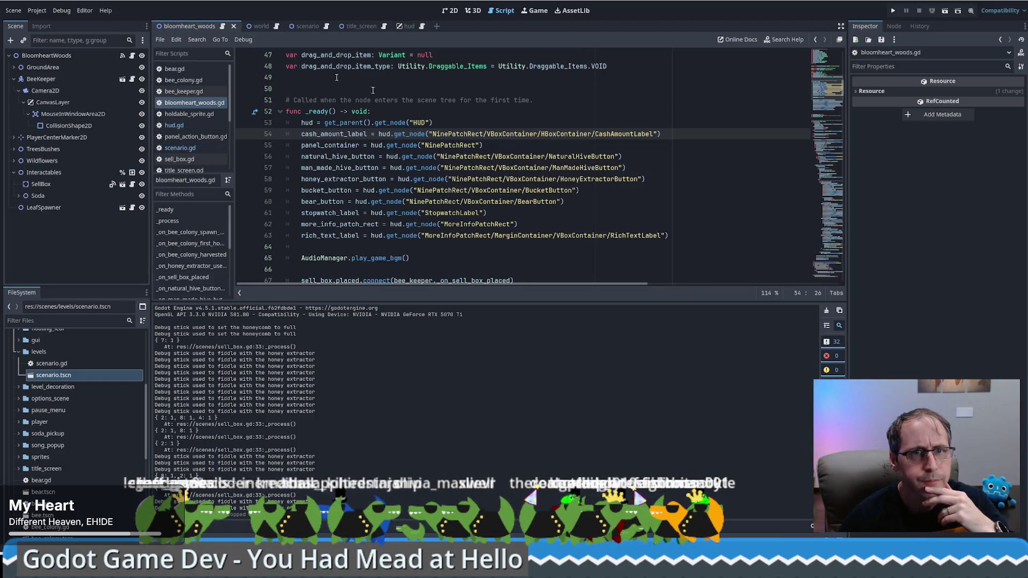
double_click(352, 134)
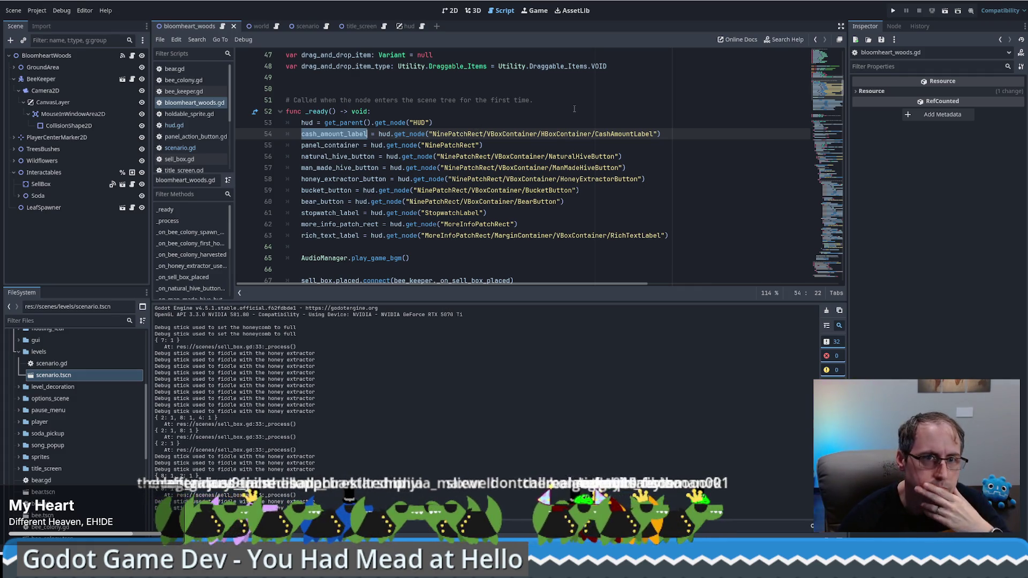
key("Up")
key("End")
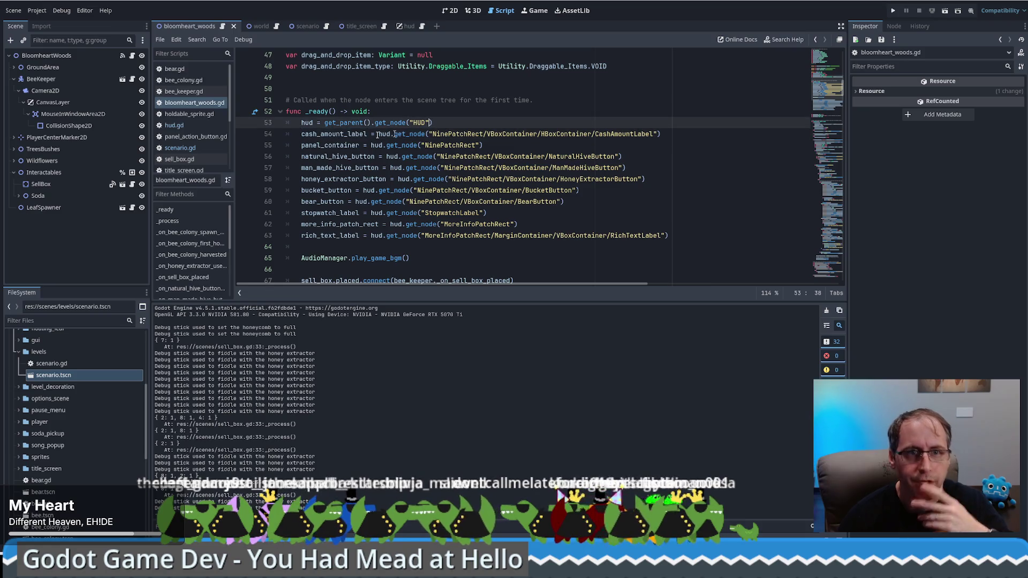
double_click(338, 133)
key("ctrl+f")
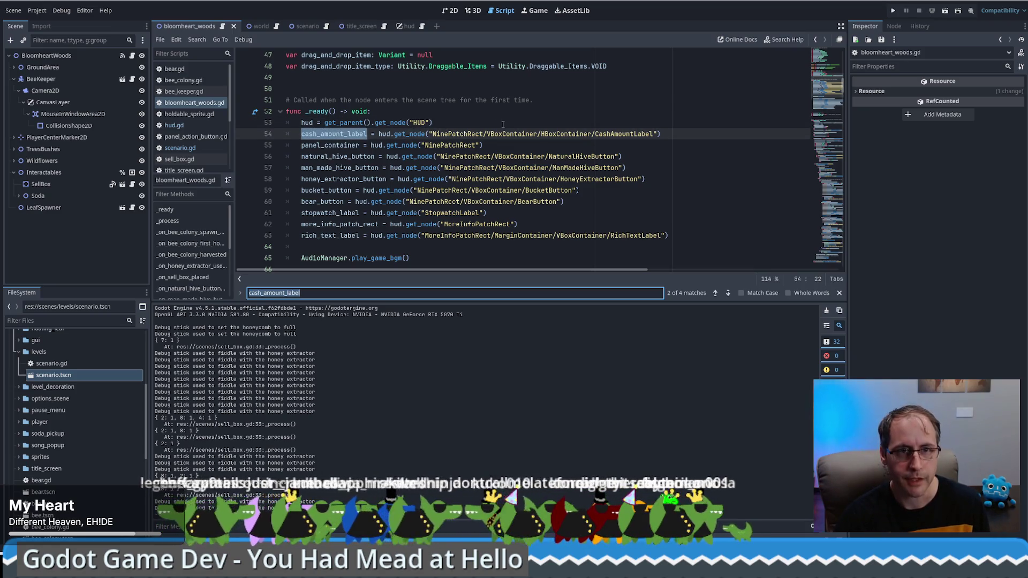
key("Return")
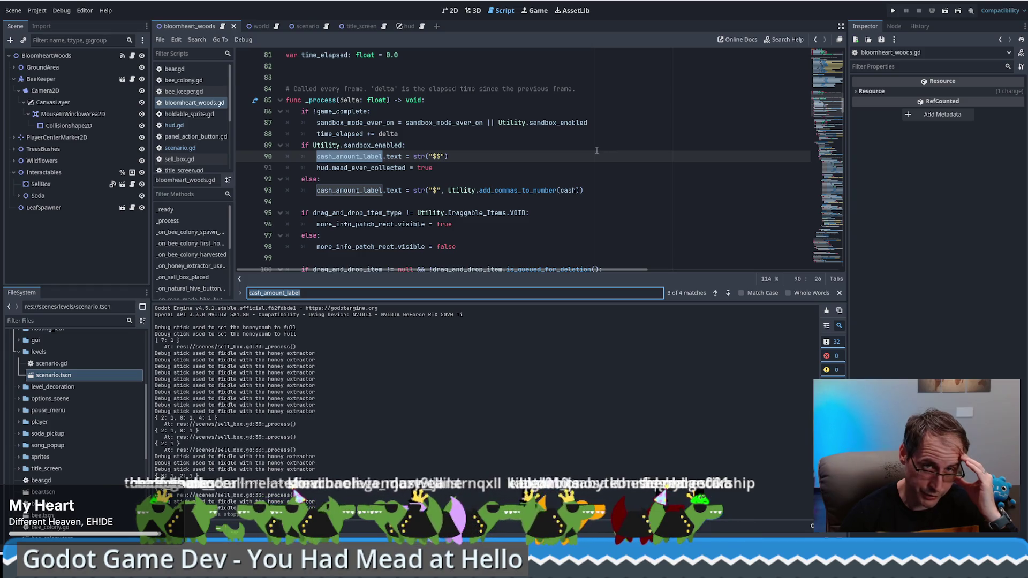
Return bloomheart_woods.gd to line 1, then switch between scenes, ending on the scenario scene
left_click(827, 54)
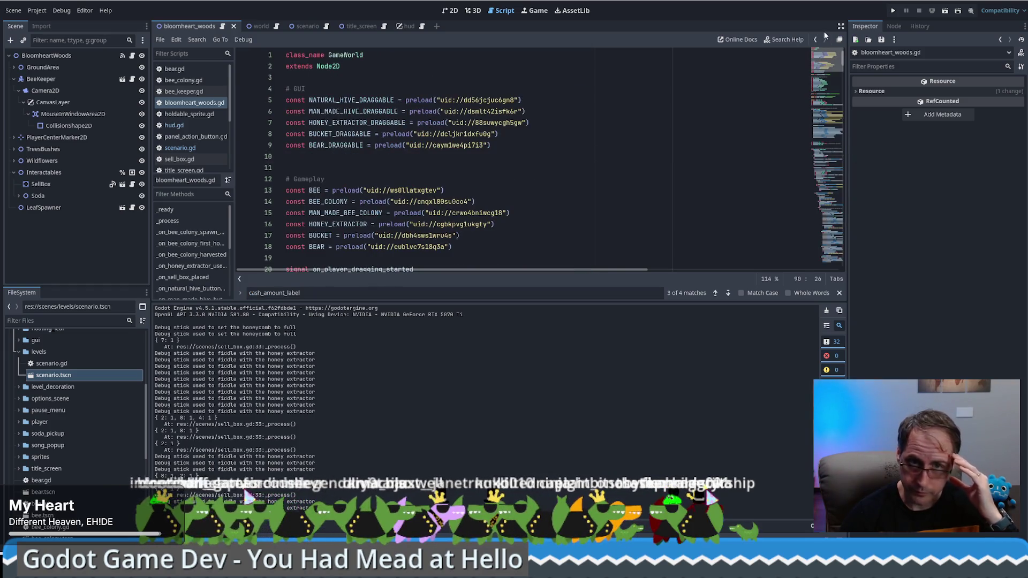
left_click(300, 25)
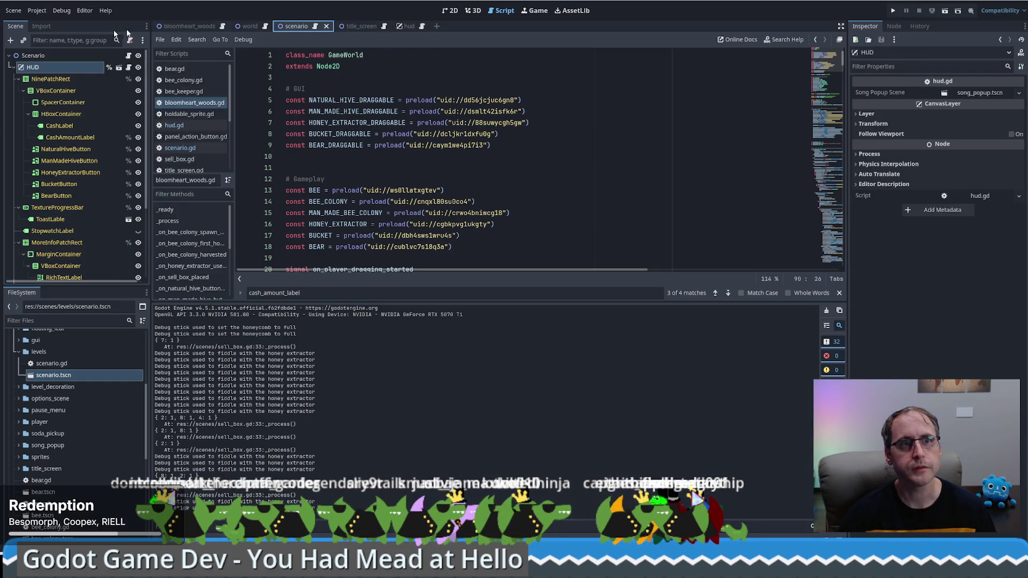
left_click(189, 26)
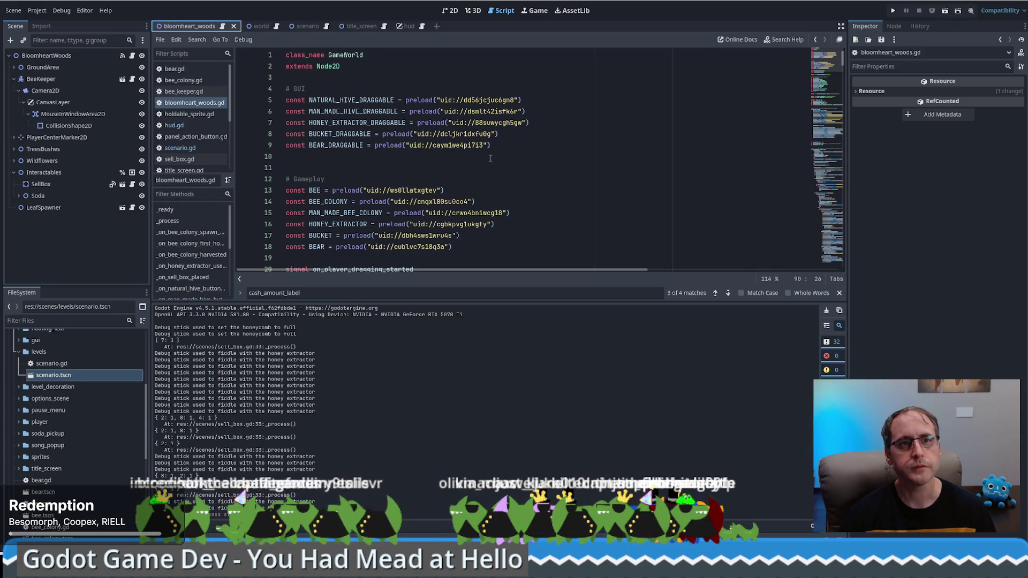
left_click(304, 31)
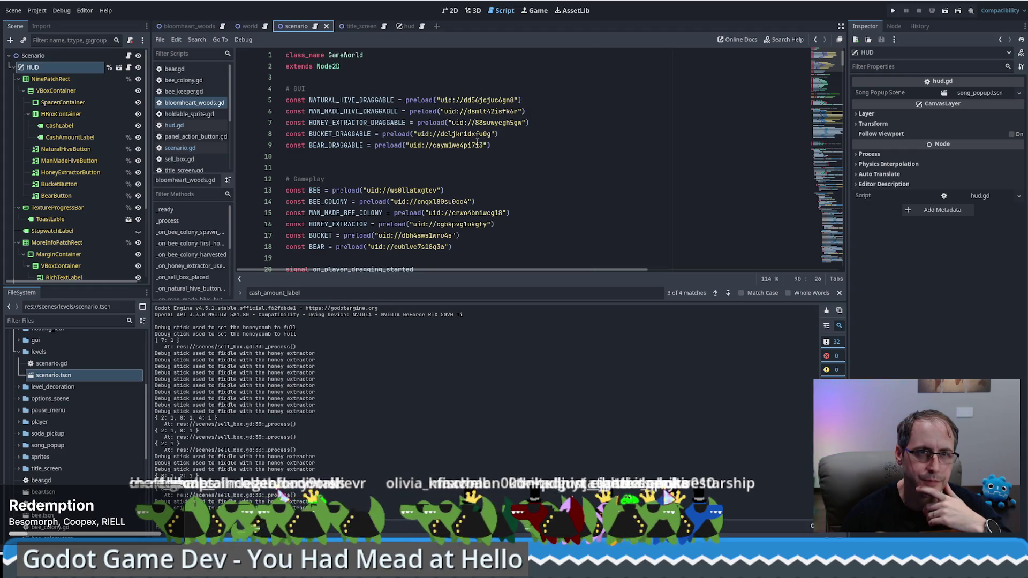
mouse_move(477, 142)
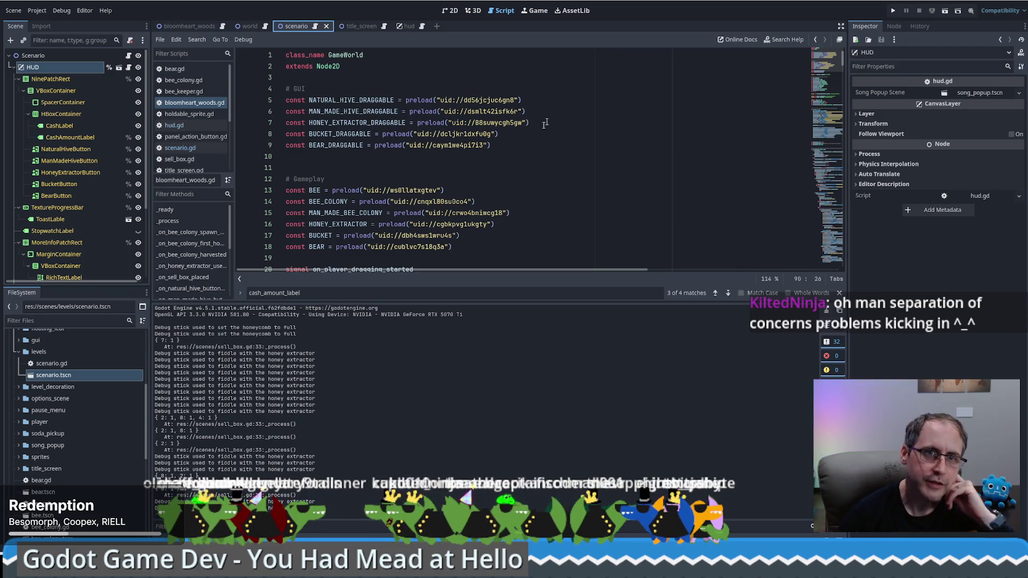
left_click(470, 89)
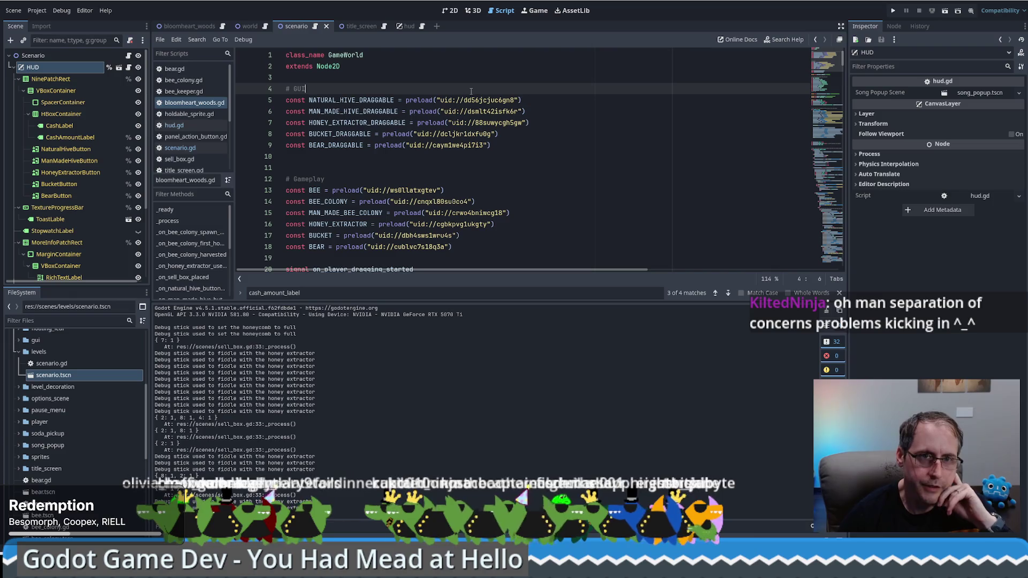
left_click(470, 80)
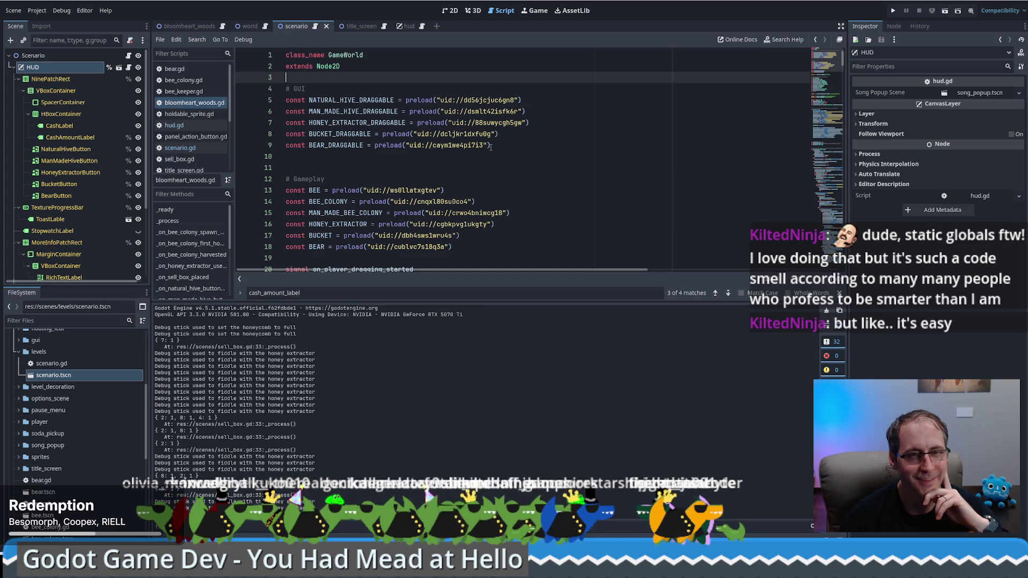
left_click(513, 144)
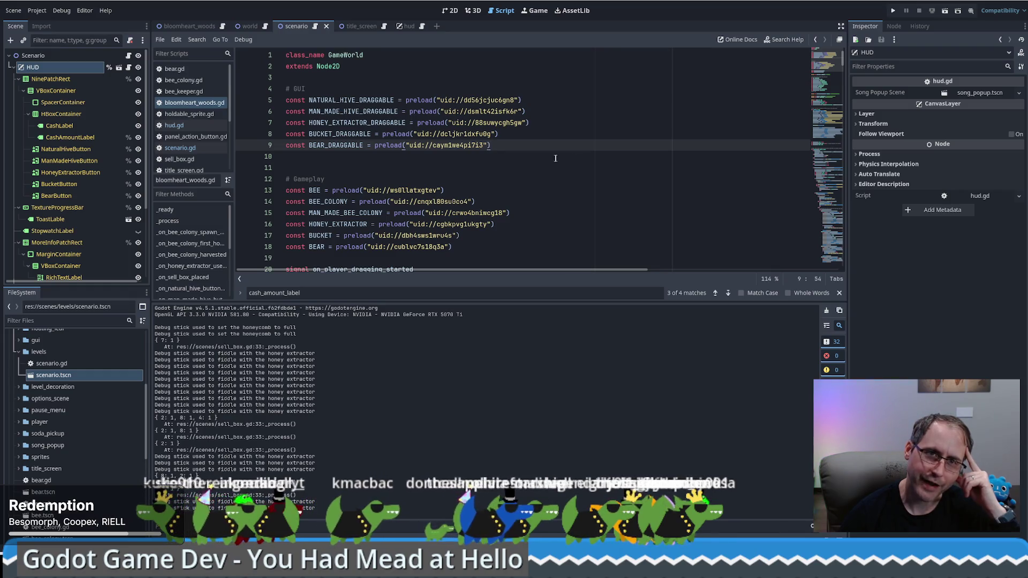
left_click(315, 27)
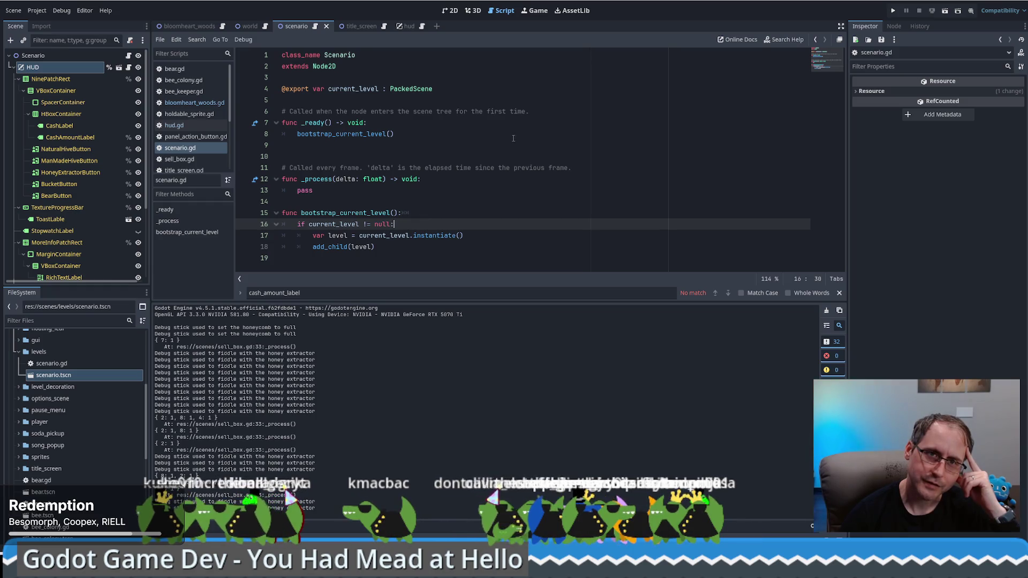
left_click(444, 91)
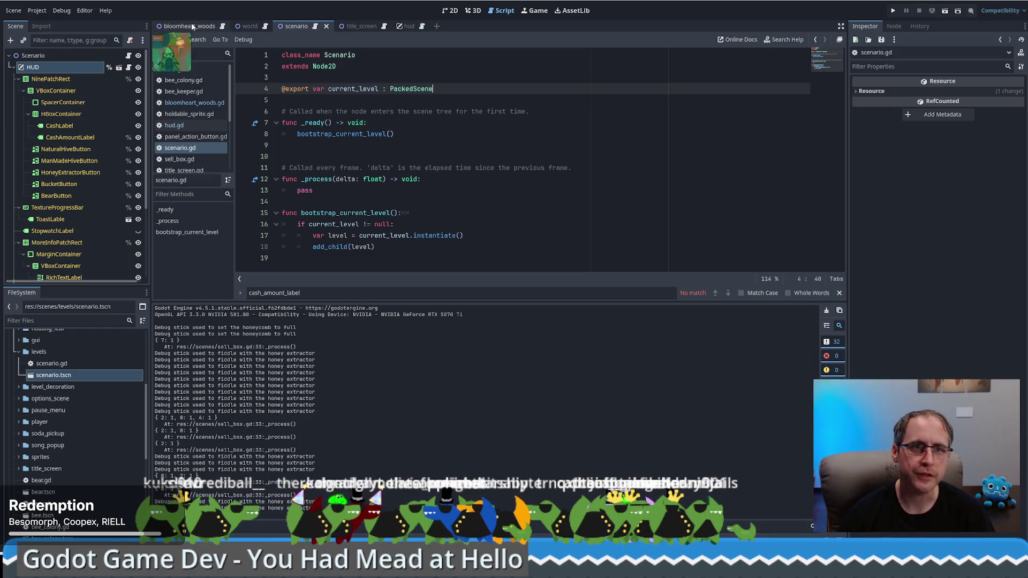
Switch to bloomheart_woods.gd and scroll down past the cash_amount_label declaration
left_click(221, 27)
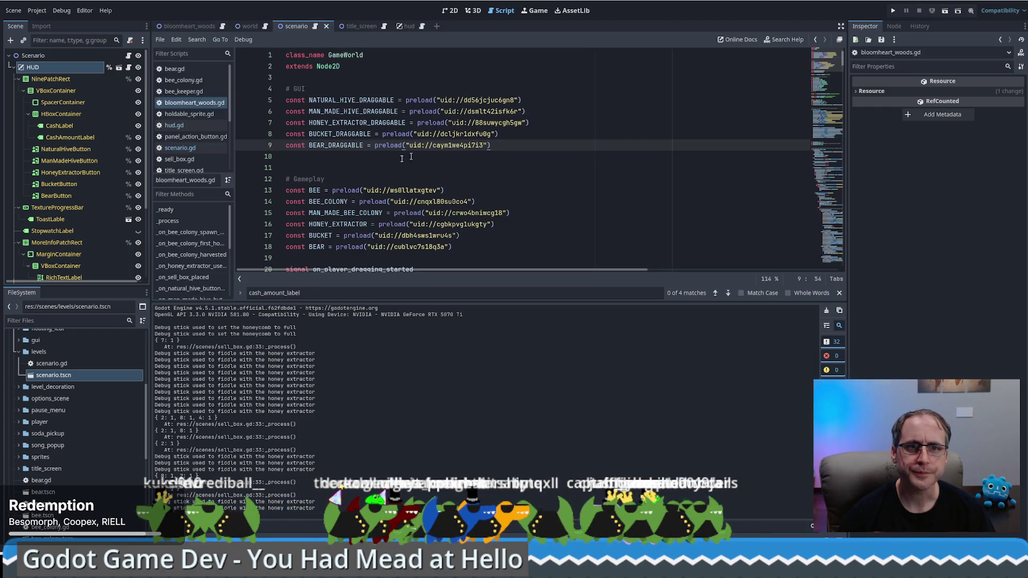
scroll(444, 153, "down", 3)
scroll(442, 152, "down", 3)
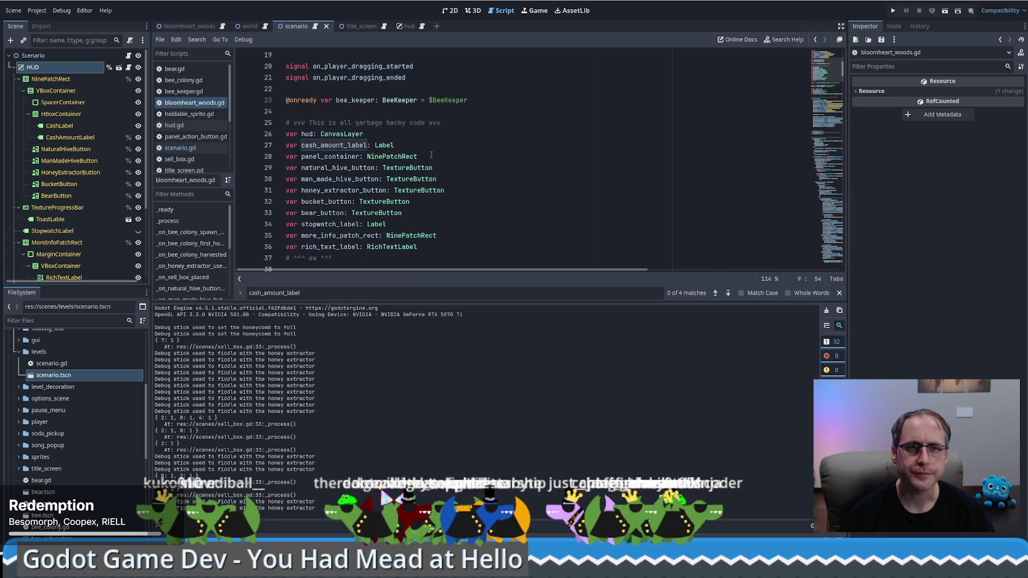
left_click(344, 145)
scroll(446, 153, "down", 3)
scroll(443, 151, "down", 2)
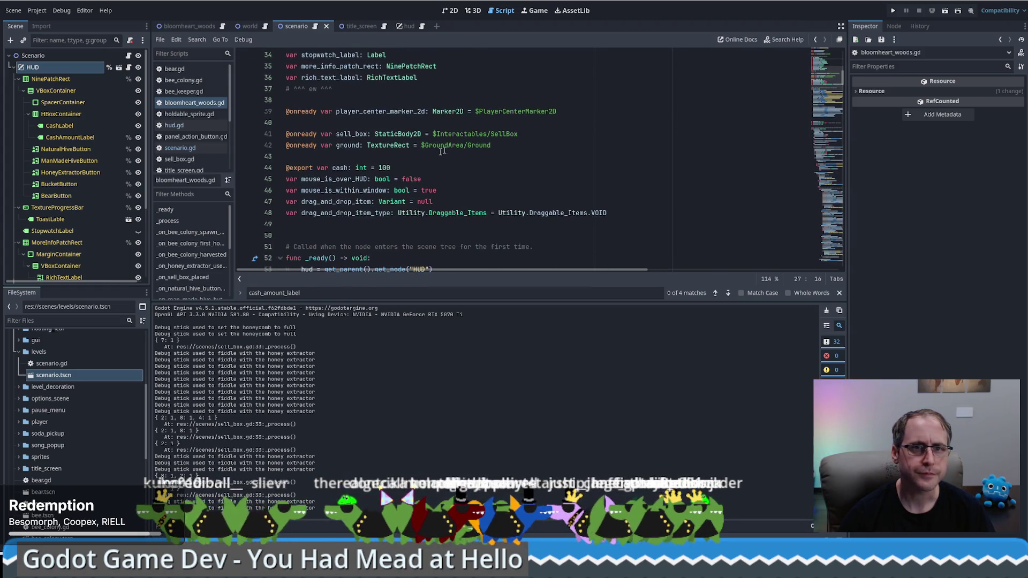
Cut the cash export line with initial value 100, then restore it with undo
triple_click(392, 166)
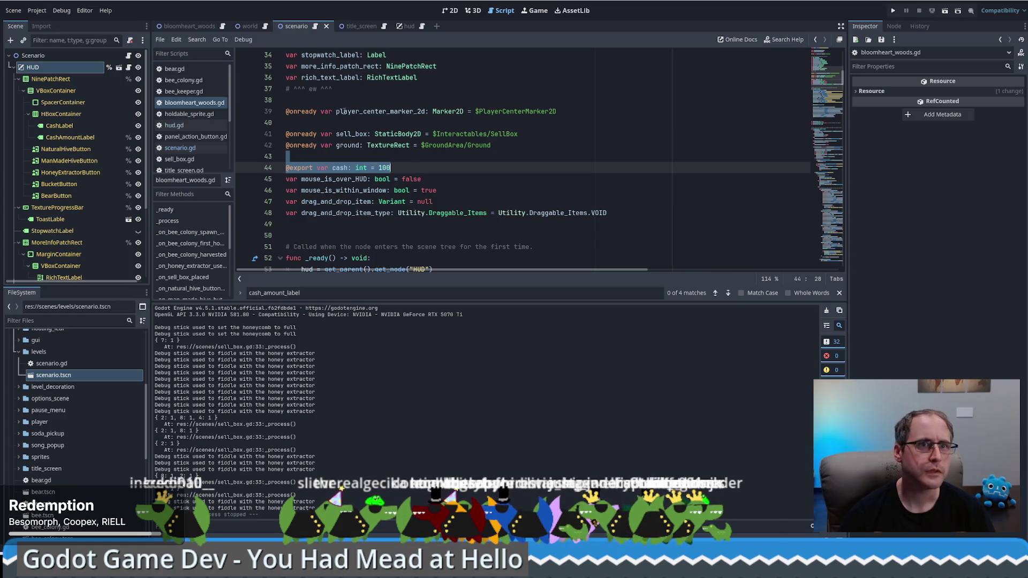
key("ctrl+x")
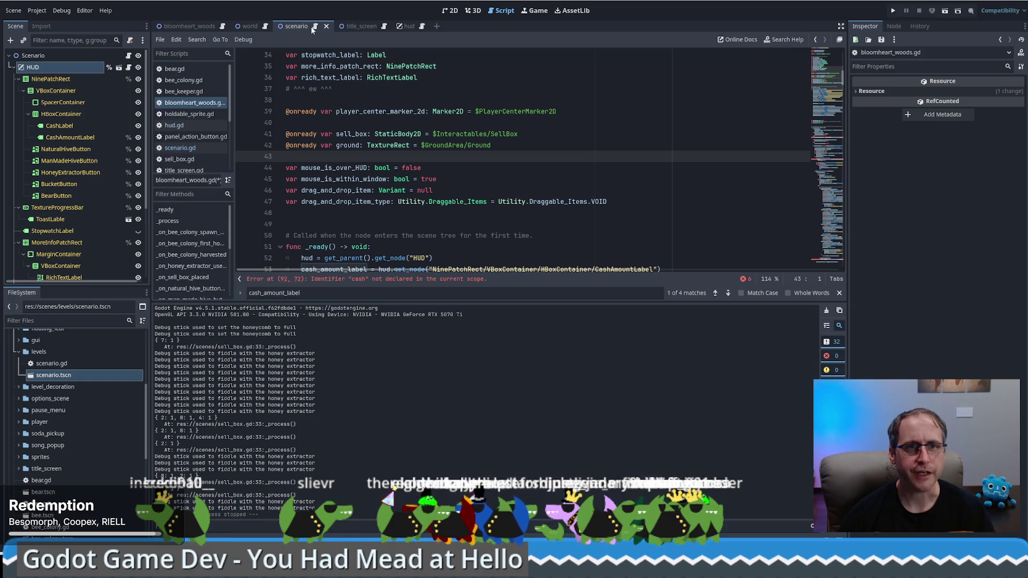
key("ctrl+z")
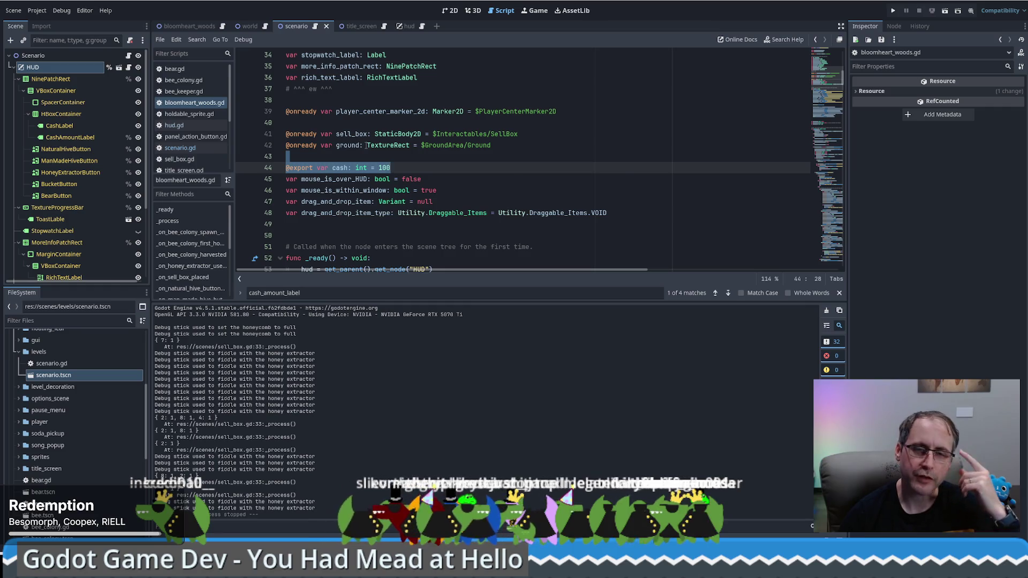
mouse_move(367, 146)
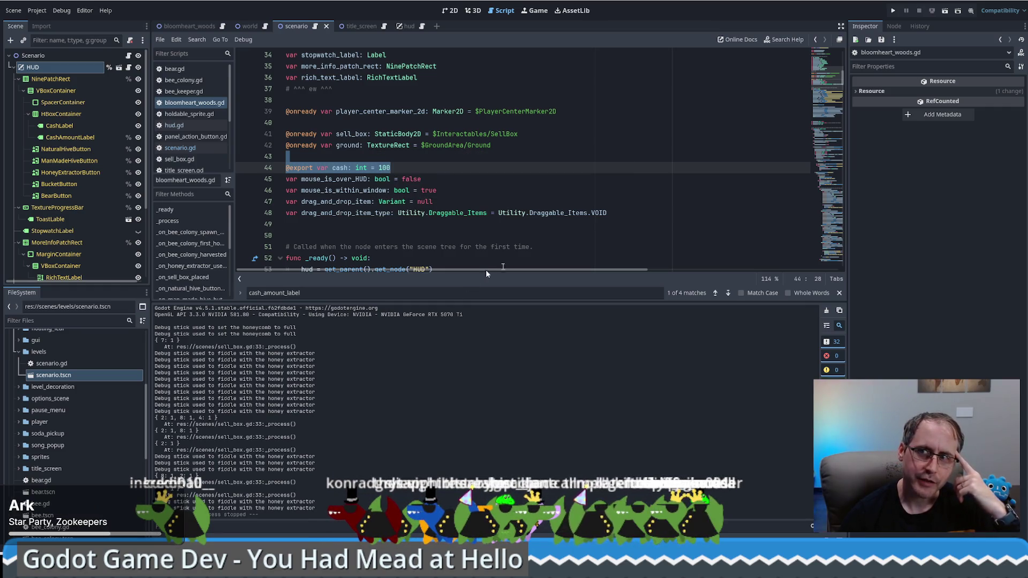
left_click(521, 191)
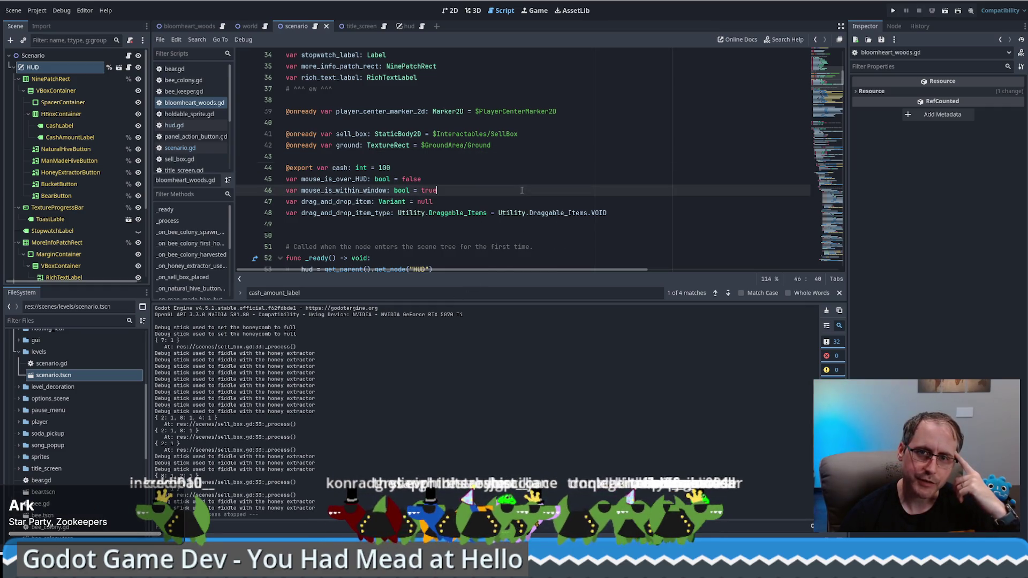
left_click(438, 176)
left_click(438, 173)
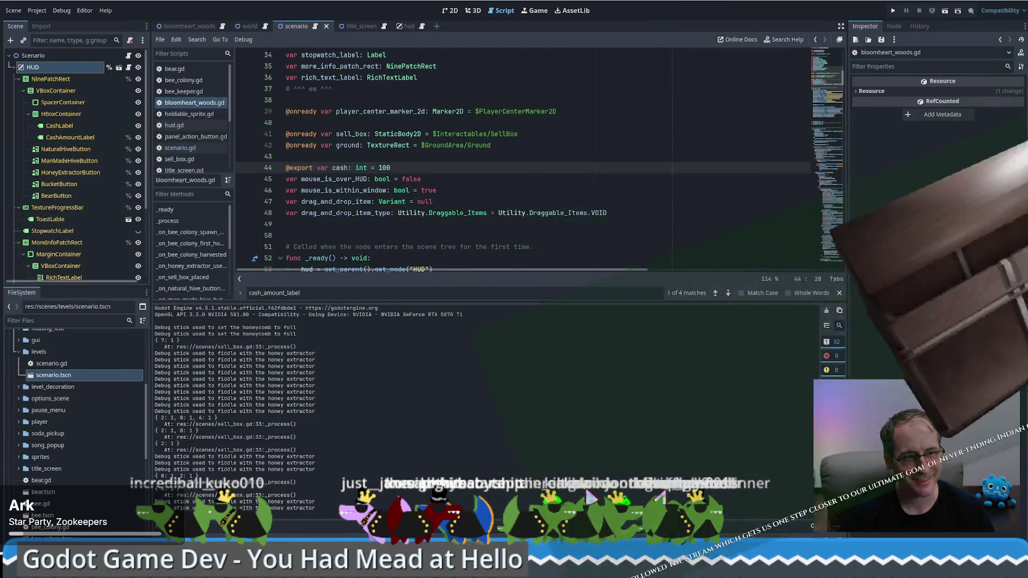
left_click(428, 179)
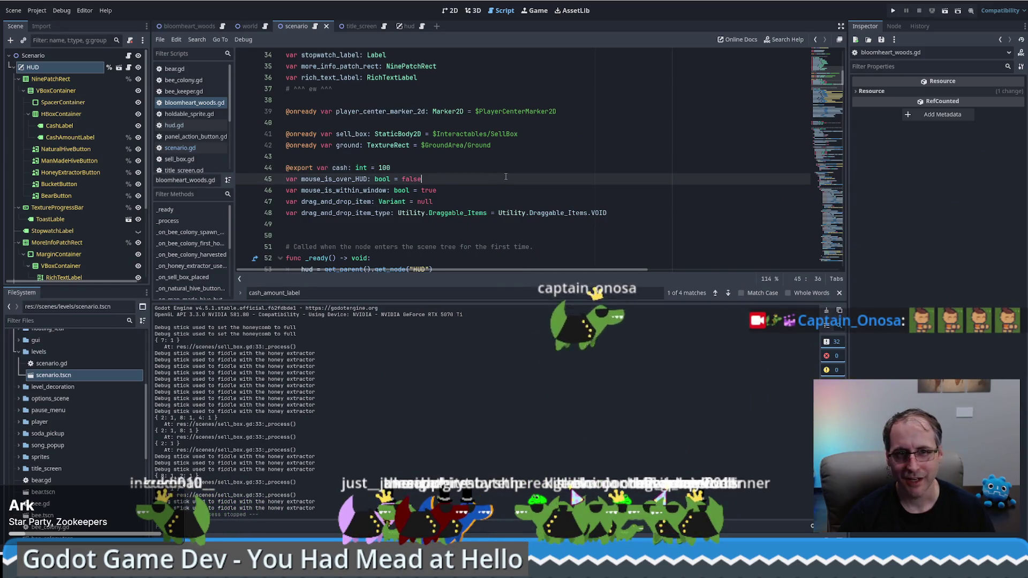
Run the You Had Mead at Hello project and view its Credits screen
left_click(892, 10)
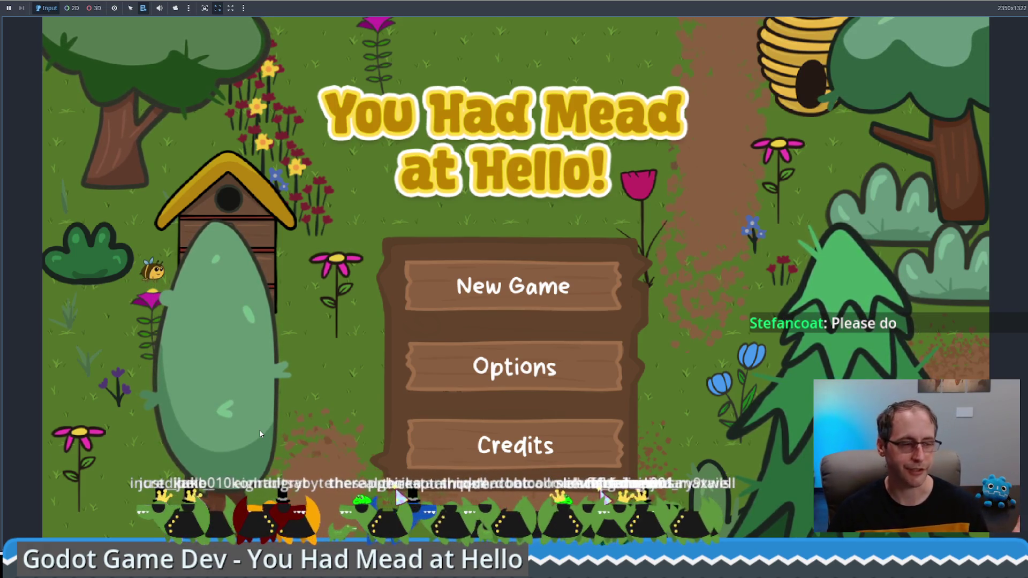
left_click(527, 452)
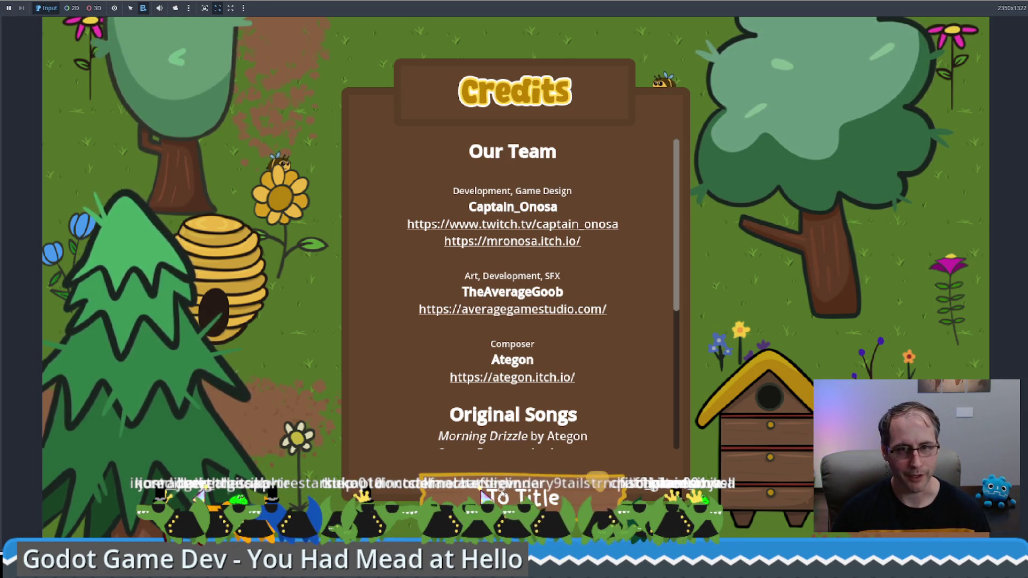
Go back to the title, start a new game with $1,000, and Save & Close the settings
left_click(536, 495)
left_click(524, 289)
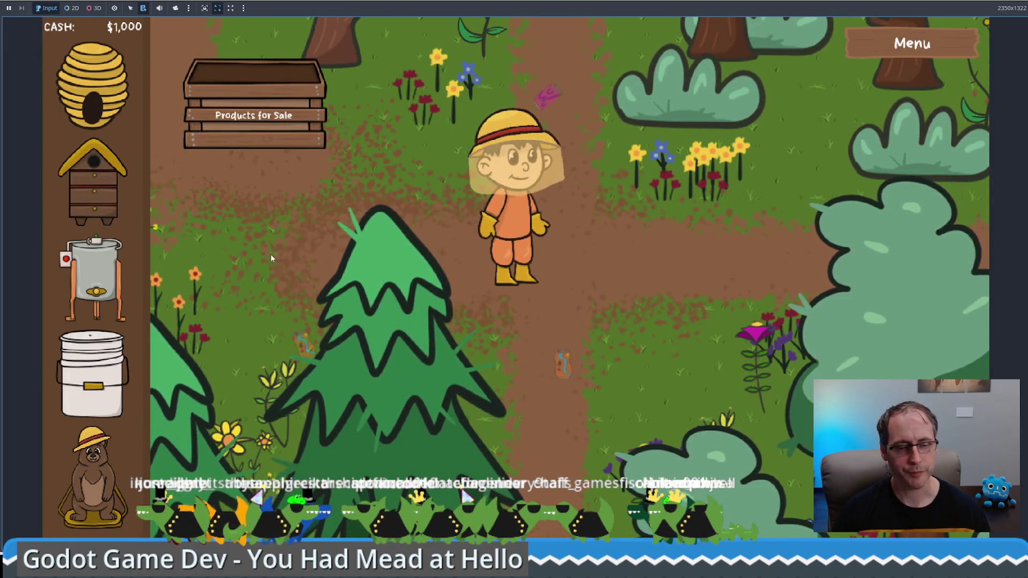
left_click(912, 43)
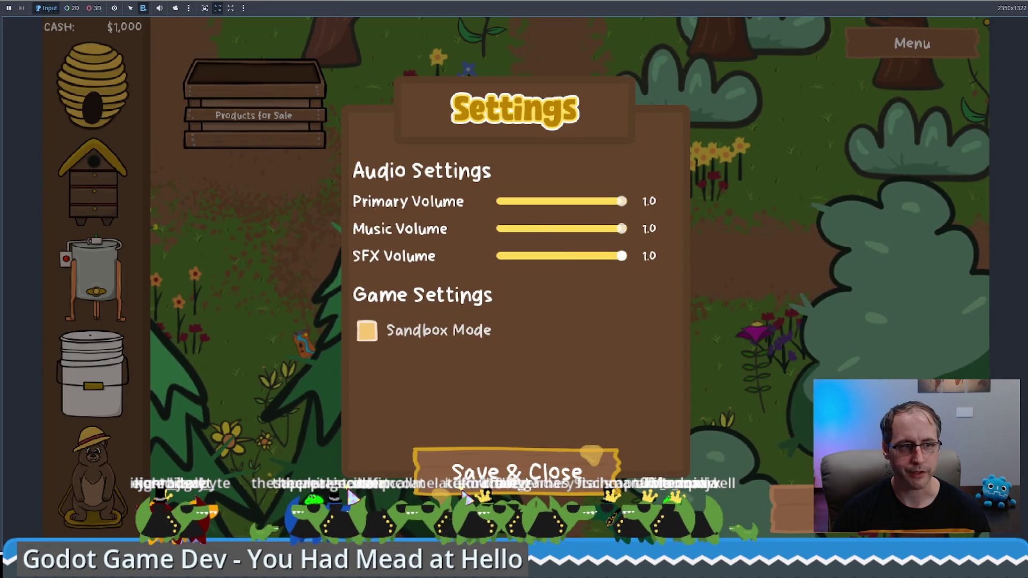
left_click(517, 471)
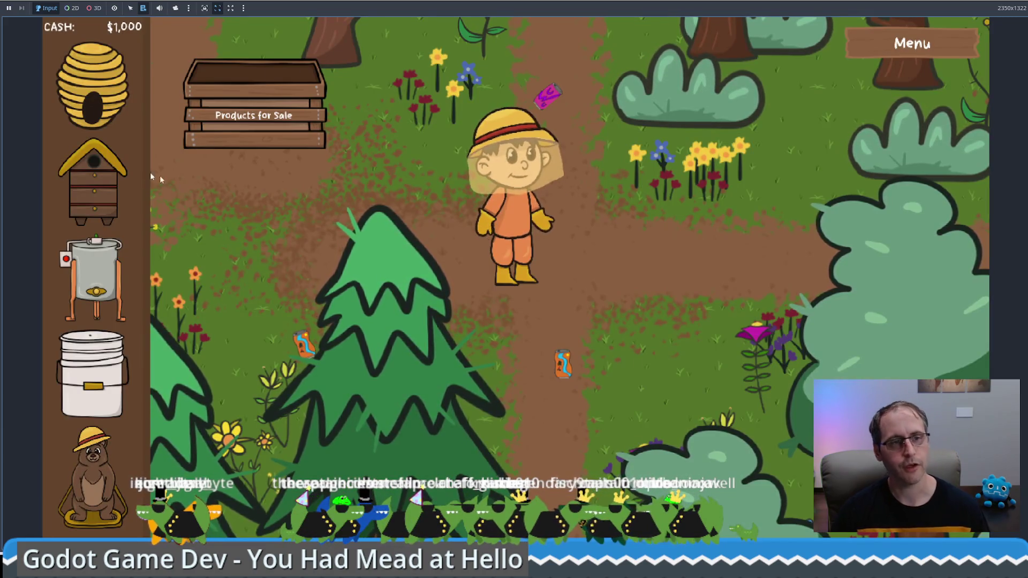
Walk the beekeeper along the path collecting litter cans, raising cash to $1,010
key("w")
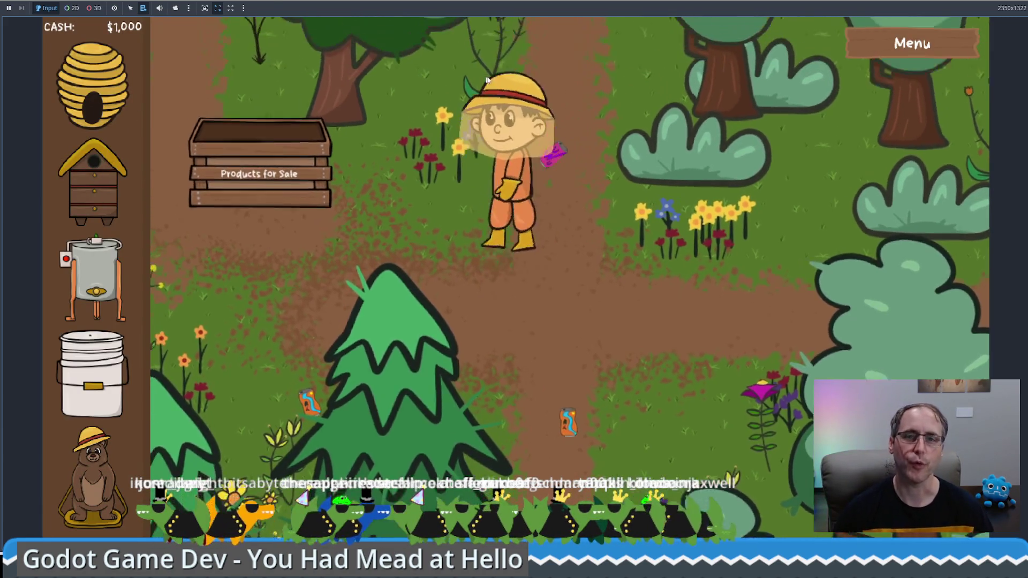
key("s")
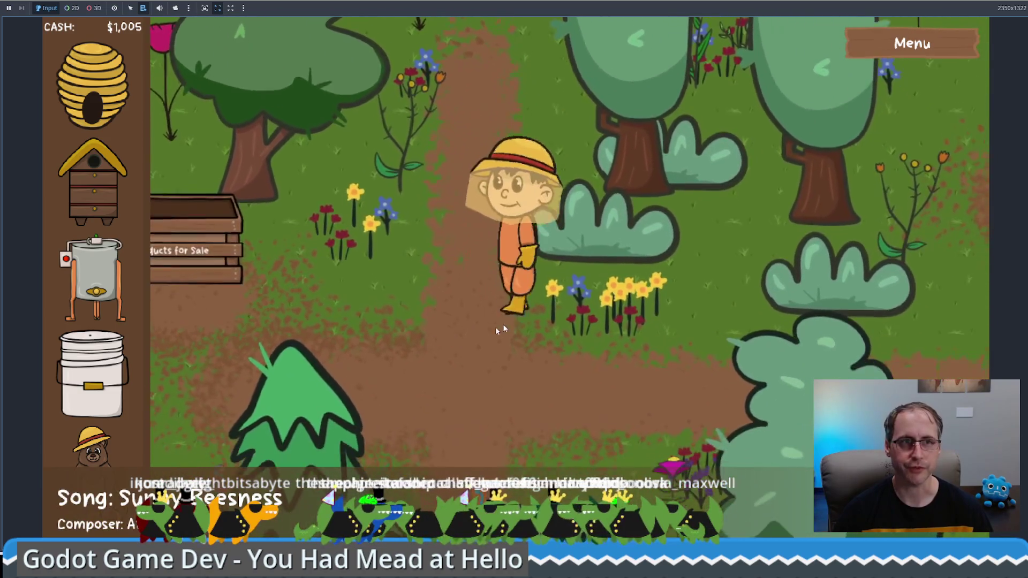
key("a")
key("w")
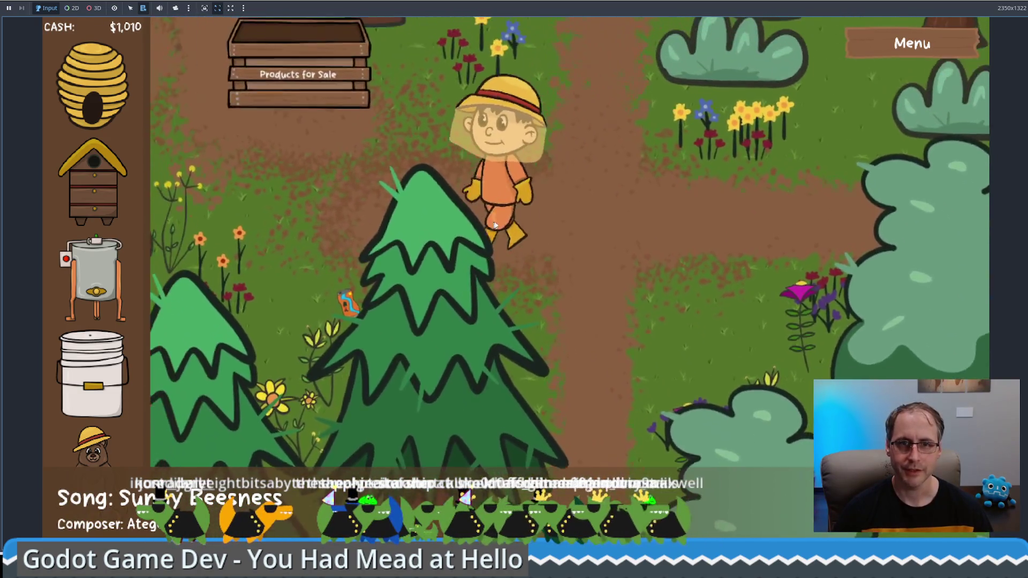
key("w")
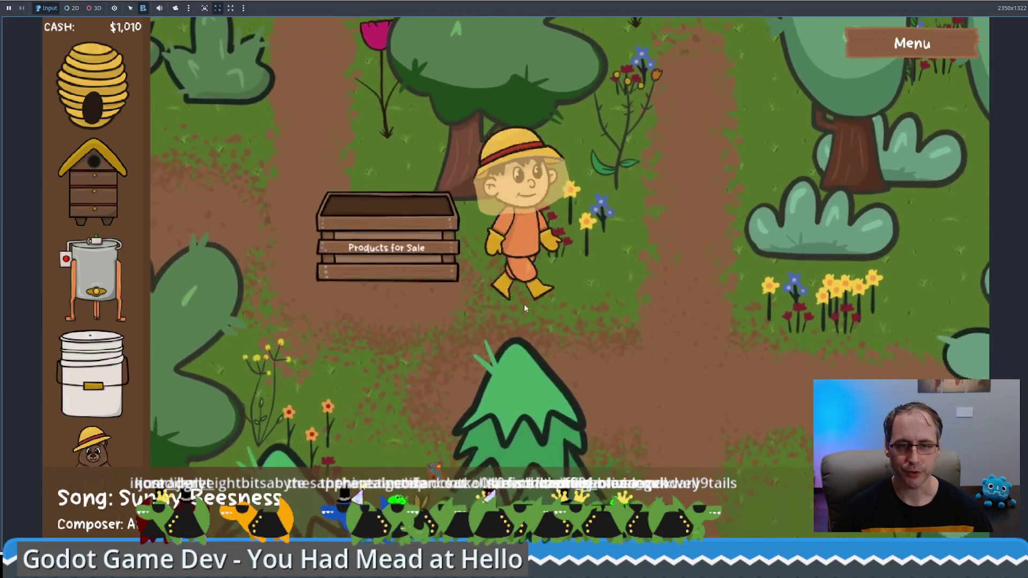
Buy a human-made beehive and place it in the field, dropping cash to $710
mouse_move(93, 182)
left_mouse_down()
mouse_move(326, 218)
mouse_move(653, 300)
mouse_move(635, 279)
mouse_move(648, 284)
left_mouse_up()
key("d")
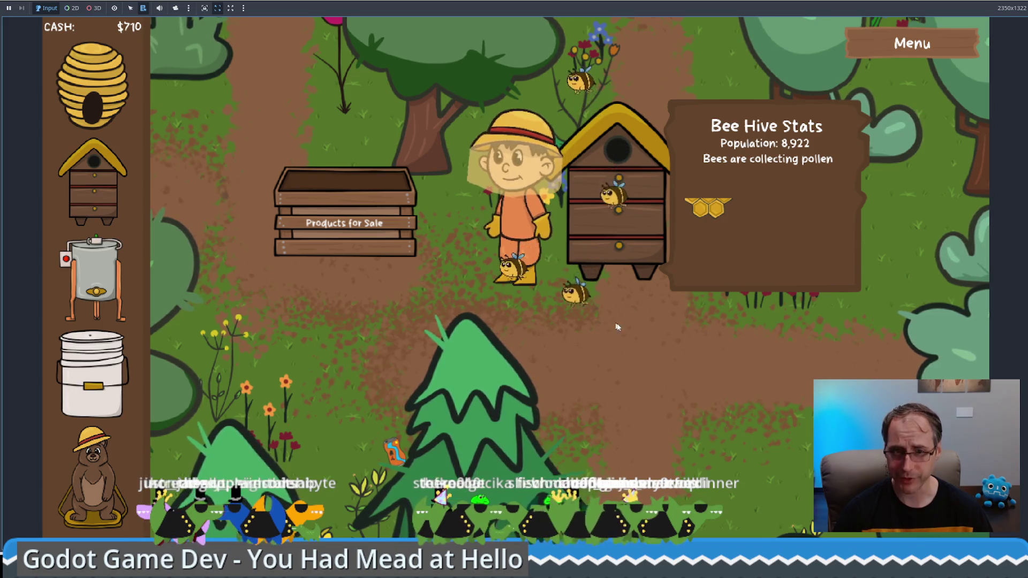
key("d")
key("s")
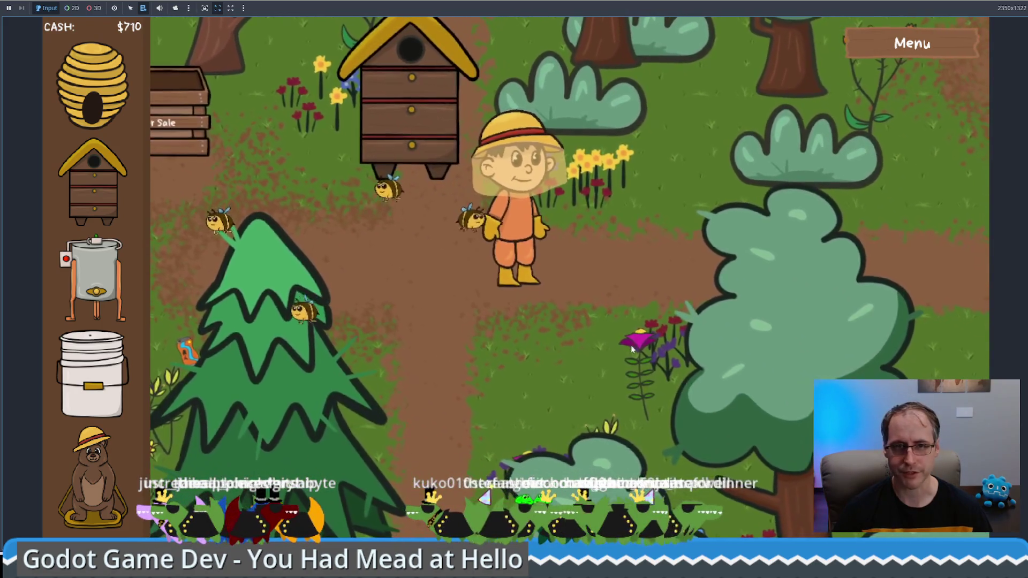
key("d")
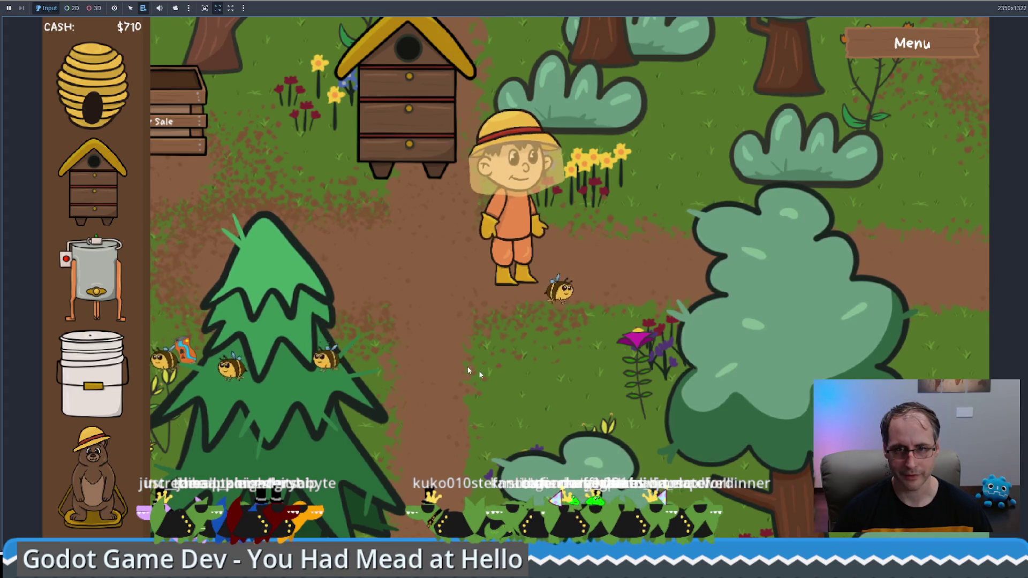
key("s")
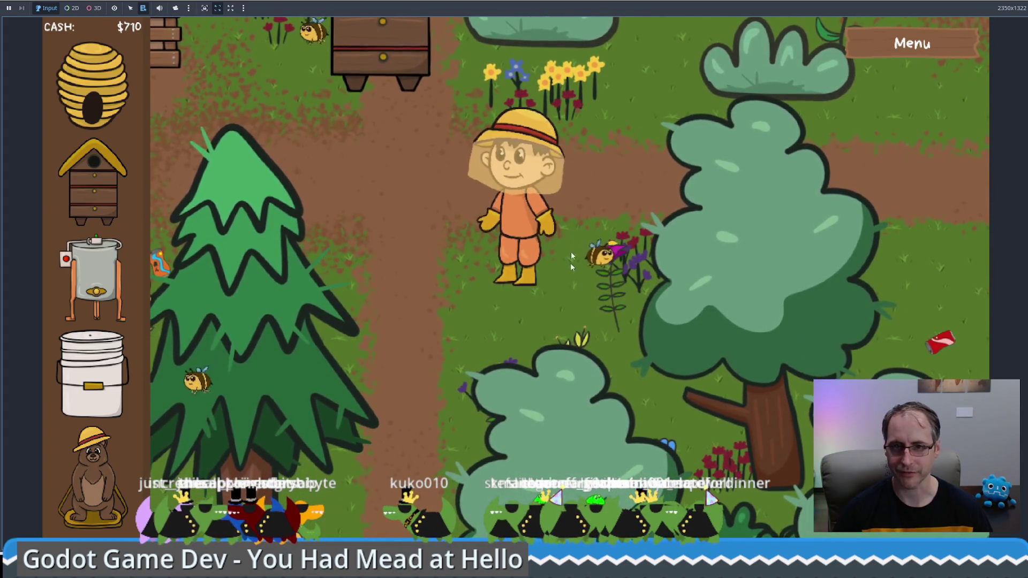
key("d")
key("s")
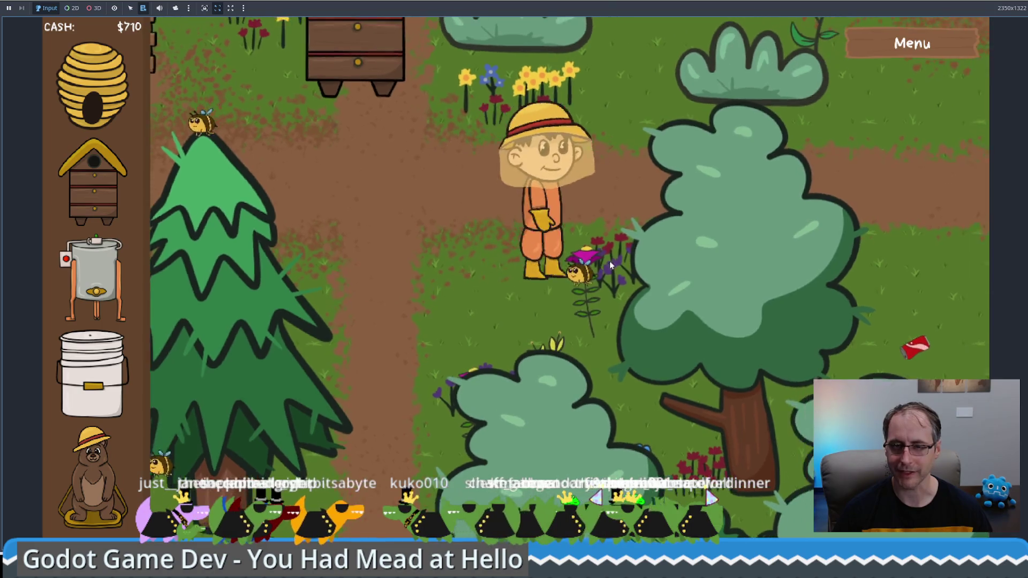
Walk the beekeeper back to the new hive and check its Bee Hive Stats
key("w")
key("d")
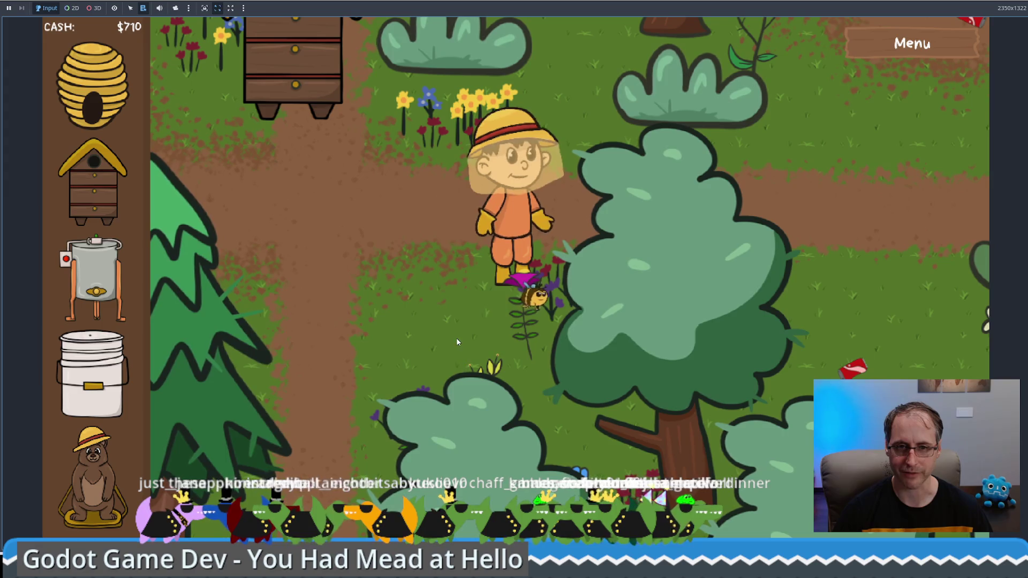
key("a")
key("s")
key("a")
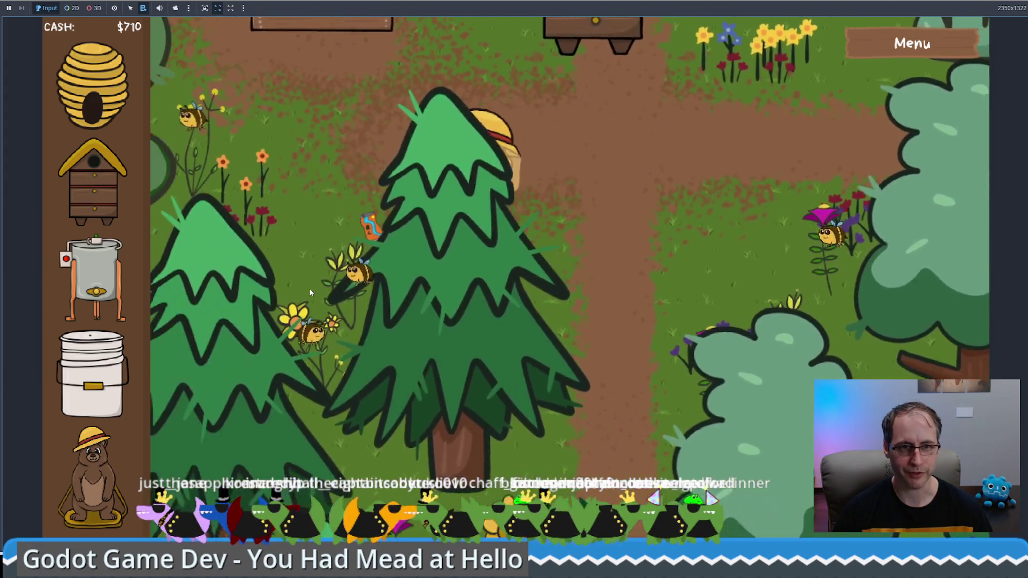
key("a")
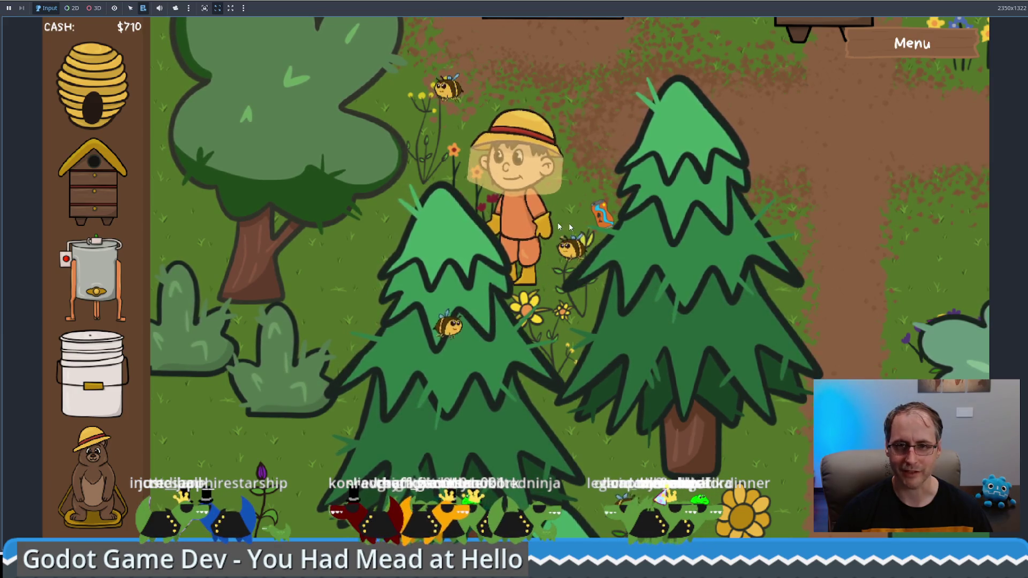
key("w")
key("w")
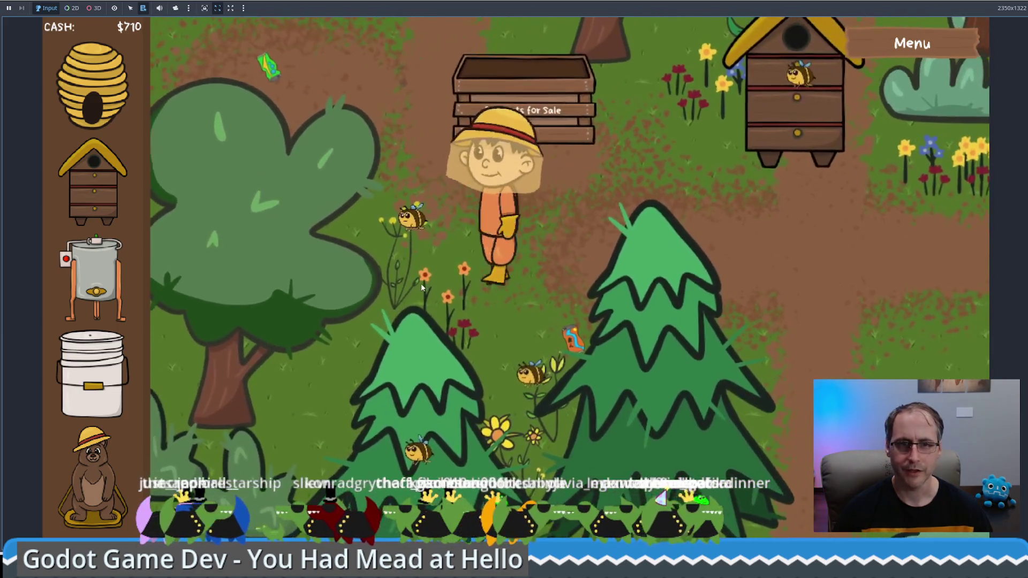
key("d")
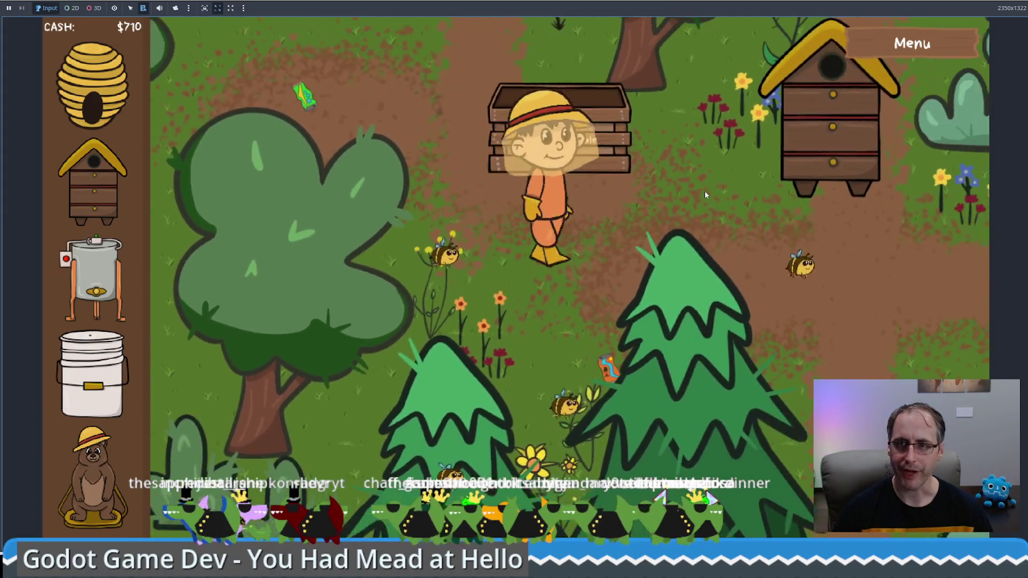
key("d")
mouse_move(606, 261)
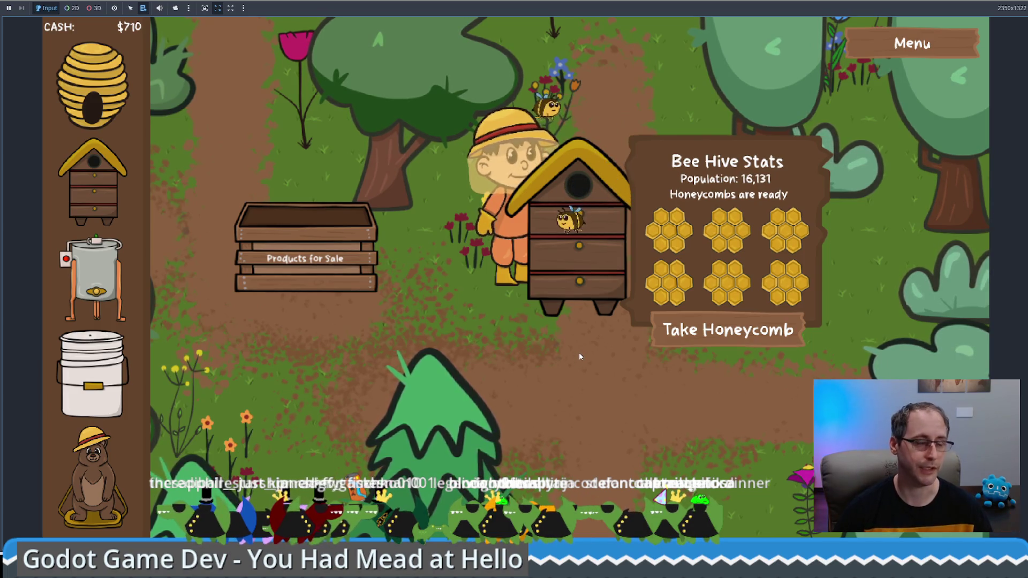
Take the ready honeycombs from the new hive and carry them to the sale crate
key("a")
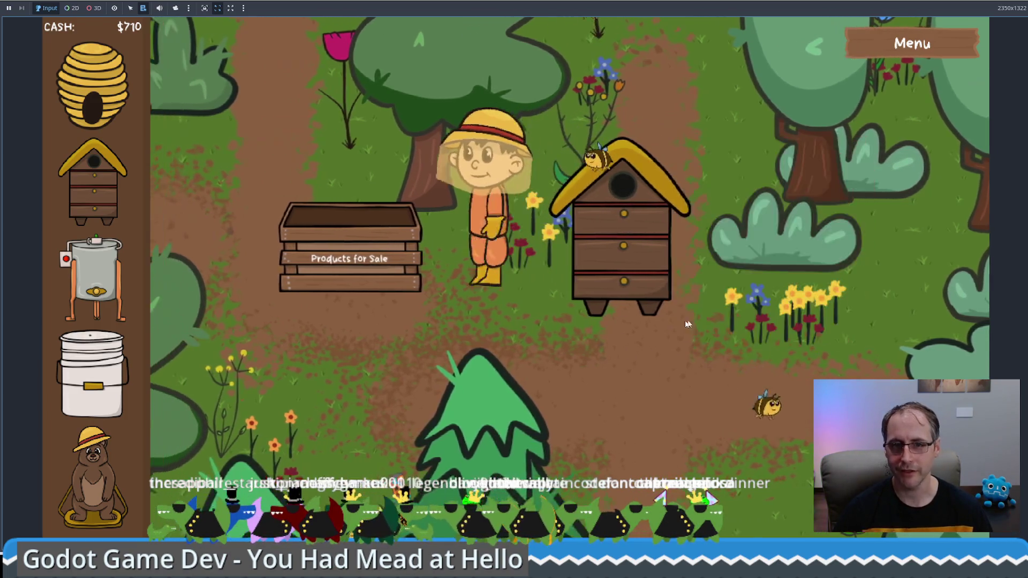
key("d")
left_click(766, 316)
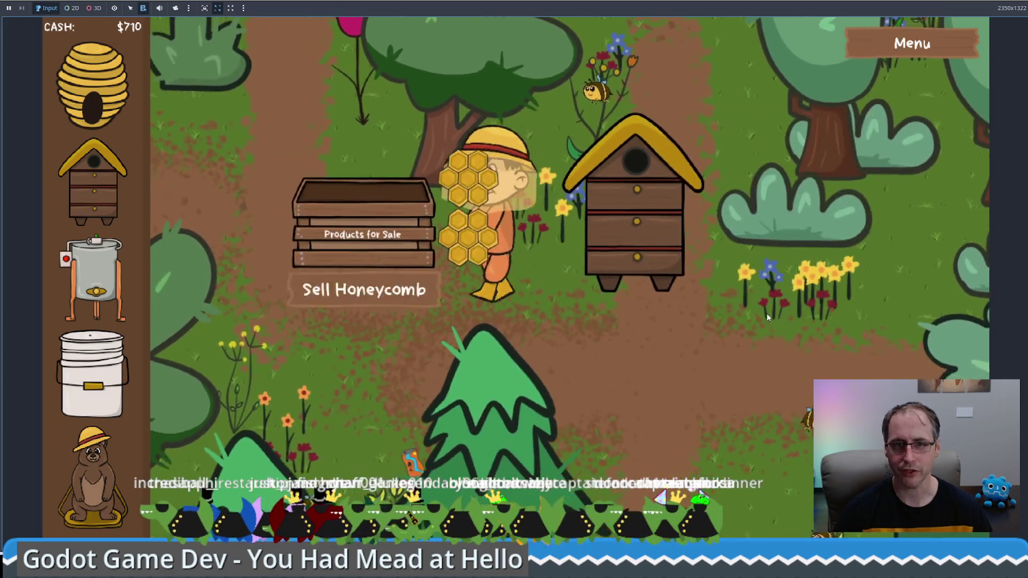
key("d")
key("s")
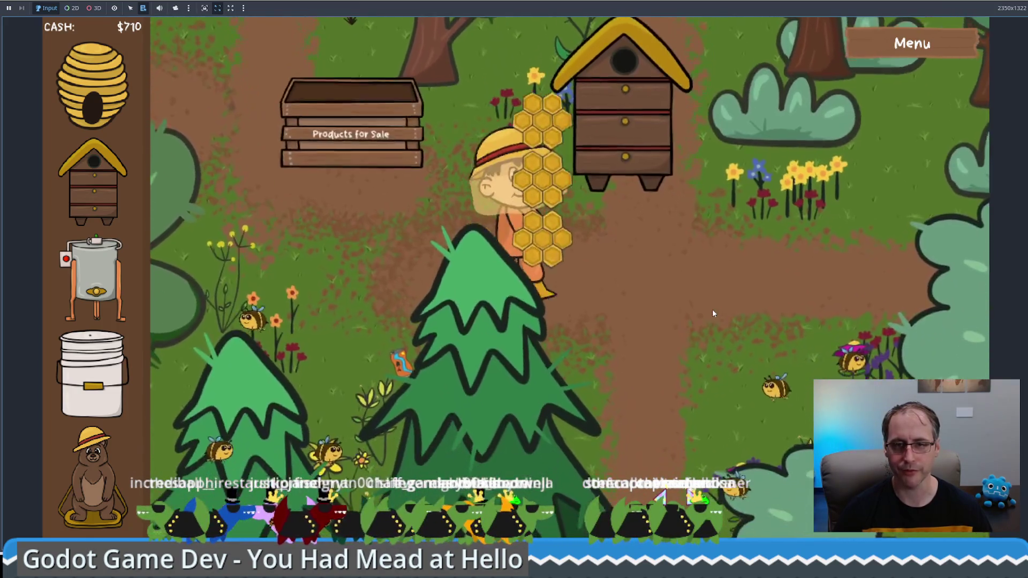
key("d")
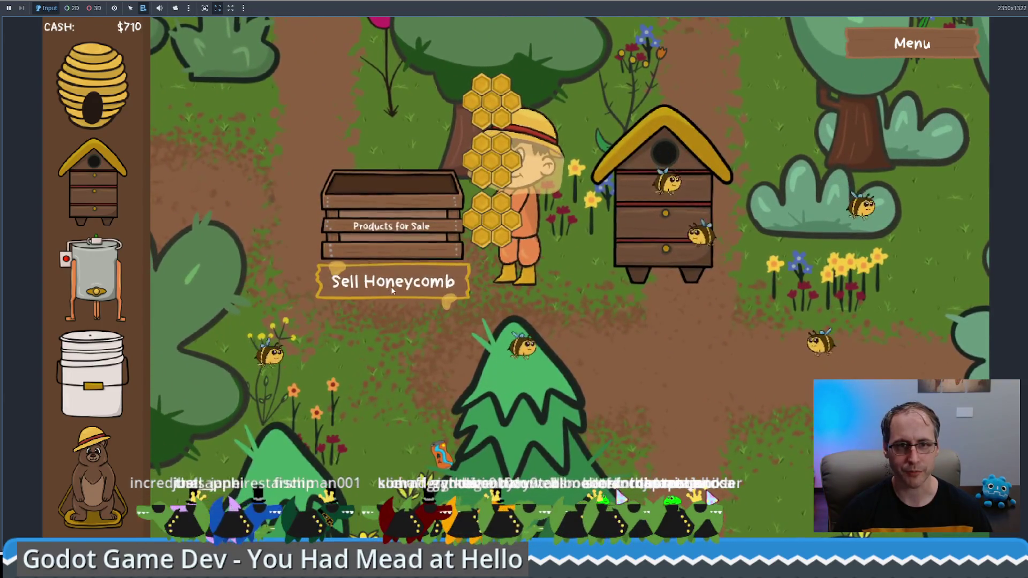
Sell a honeycomb for $50, then buy a Honey Extractor and load honeycombs into it
left_click(391, 287)
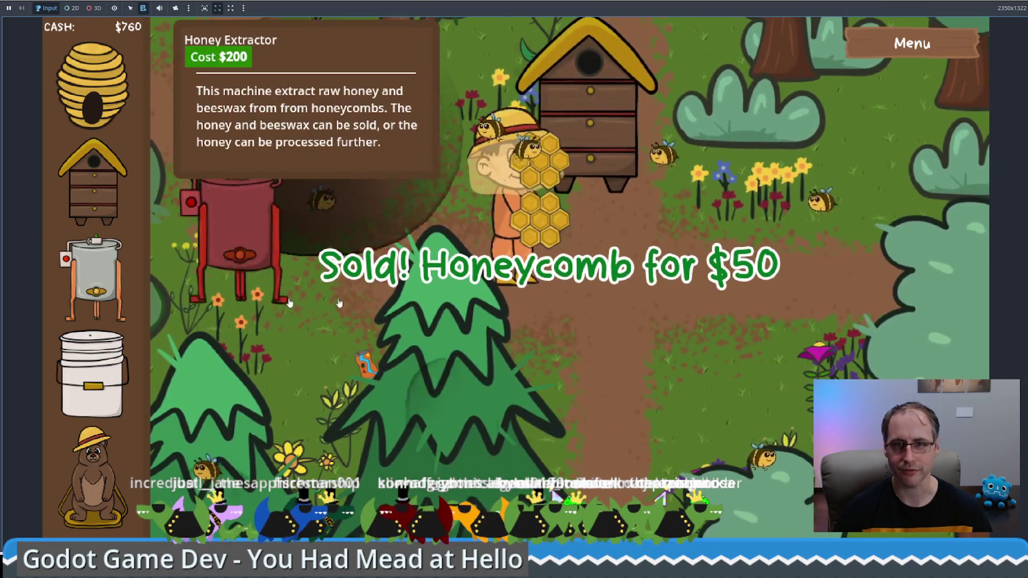
left_click(108, 291)
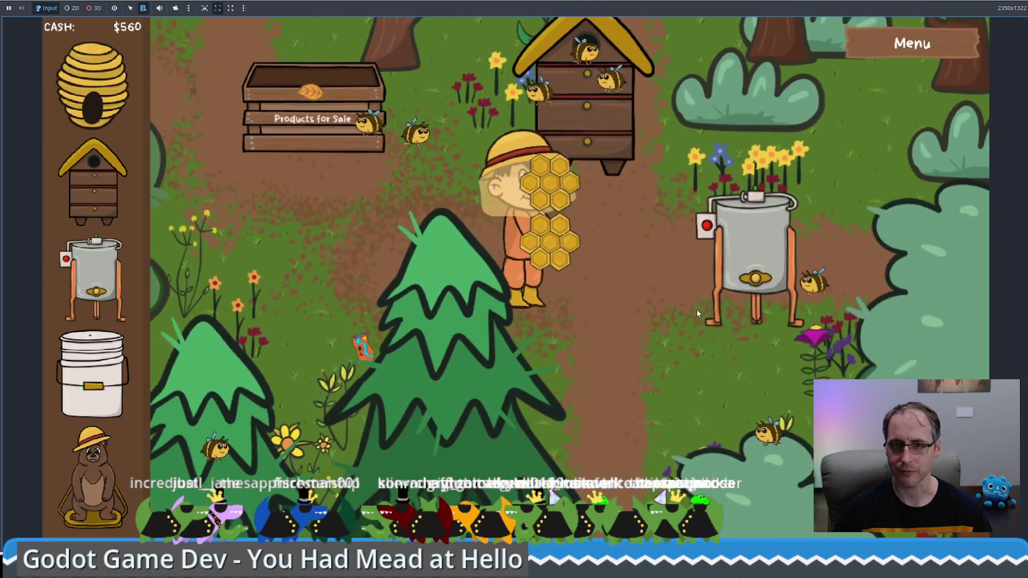
left_click(697, 311)
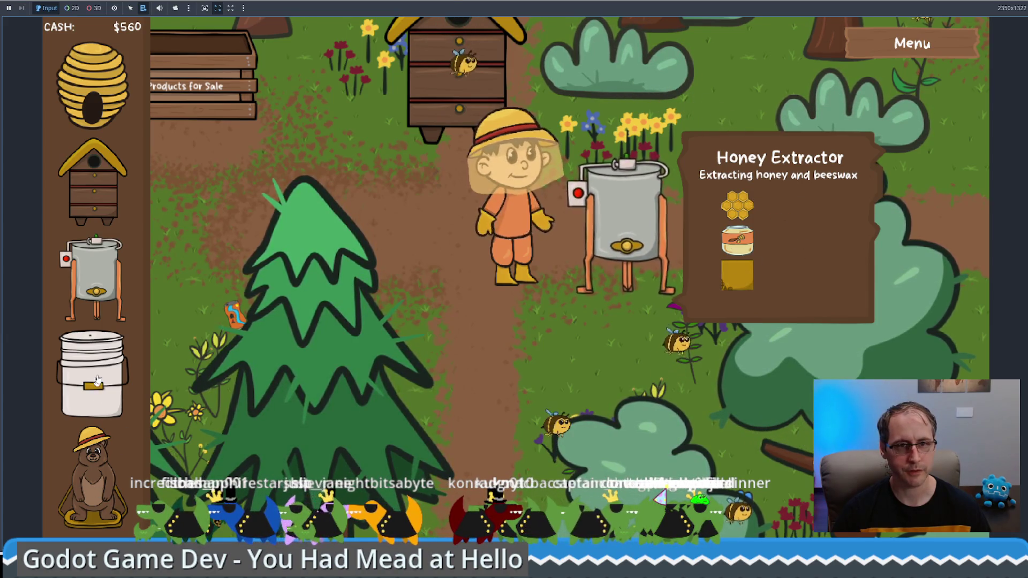
Place a Food Grade Bucket by the tree and pour the extracted honey into it
mouse_move(98, 380)
left_mouse_down()
mouse_move(470, 404)
mouse_move(459, 403)
left_mouse_up()
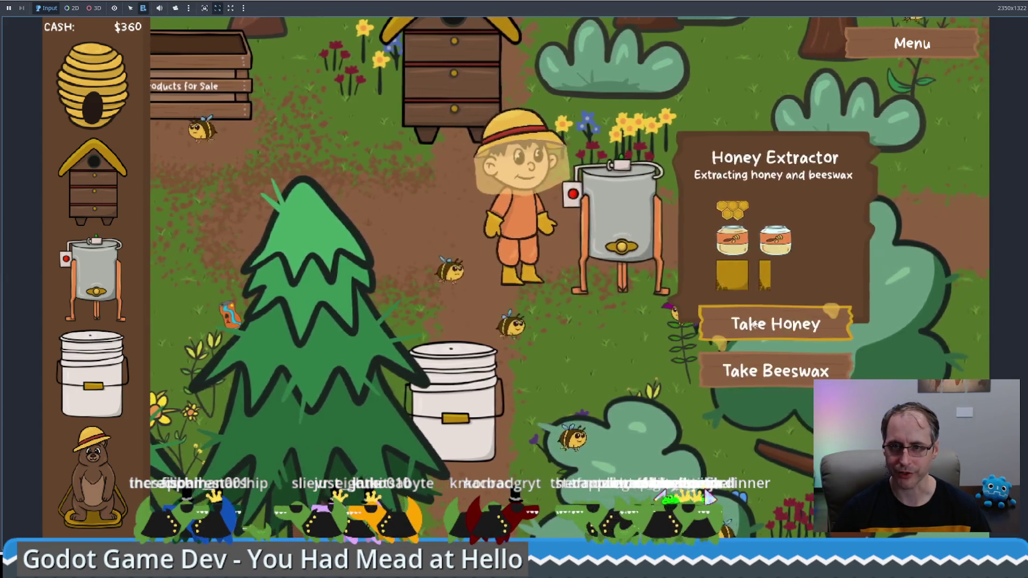
left_click(780, 324)
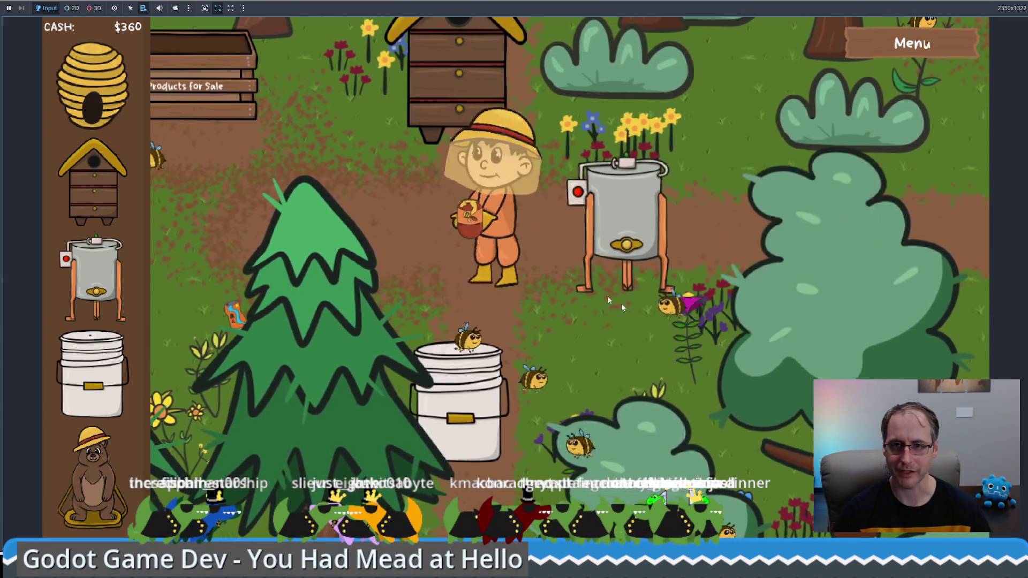
left_click(621, 292)
left_click(755, 330)
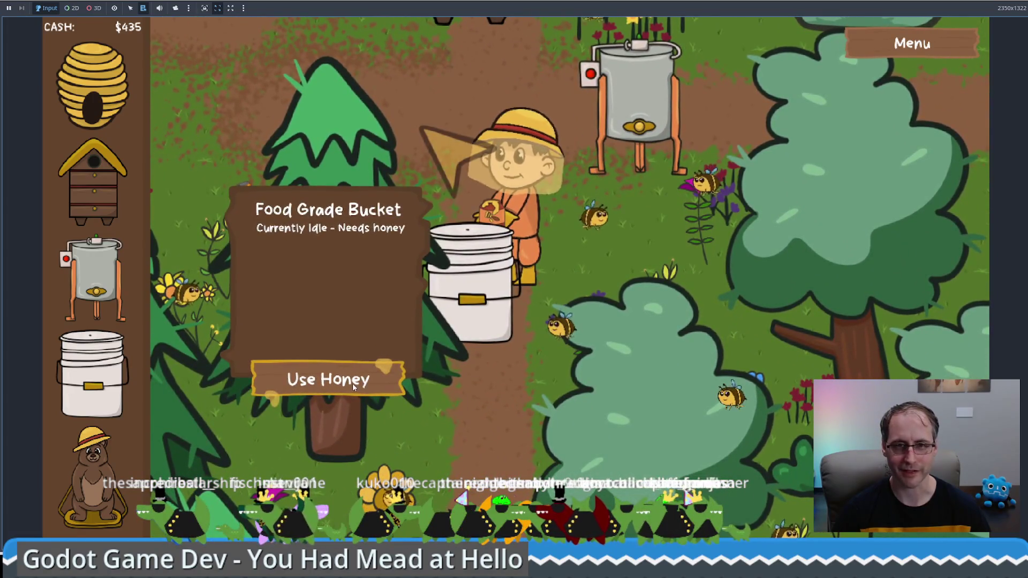
left_click(352, 383)
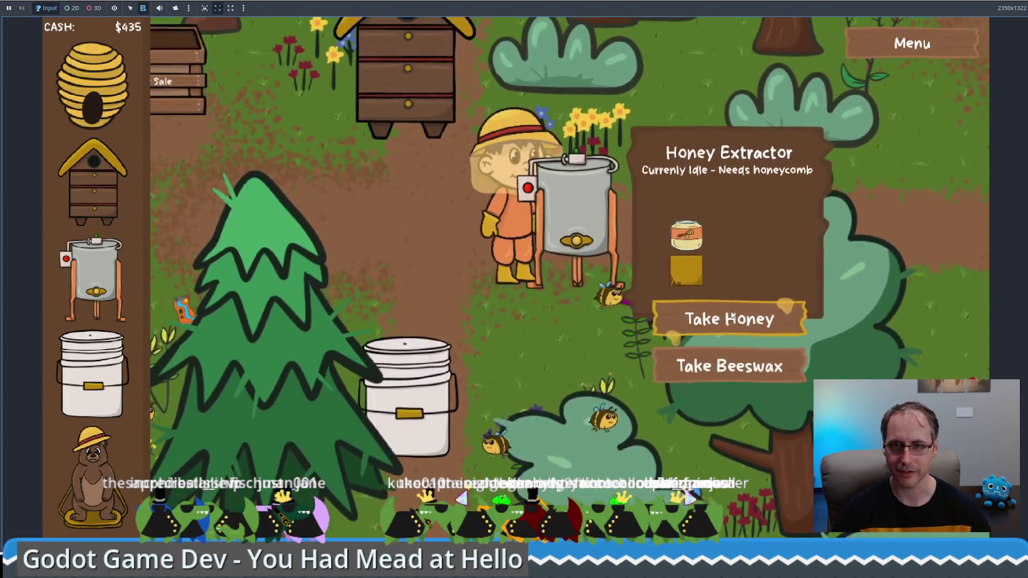
Reload the extractor with fresh hive honeycombs and add more honey to the bucket
left_click(706, 313)
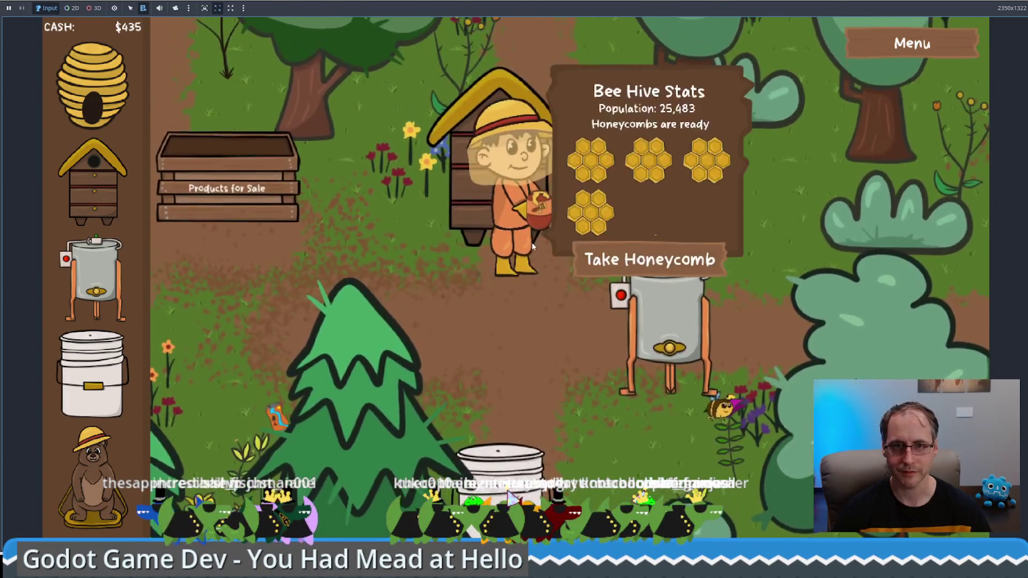
left_click(643, 262)
left_click(684, 324)
left_click(744, 348)
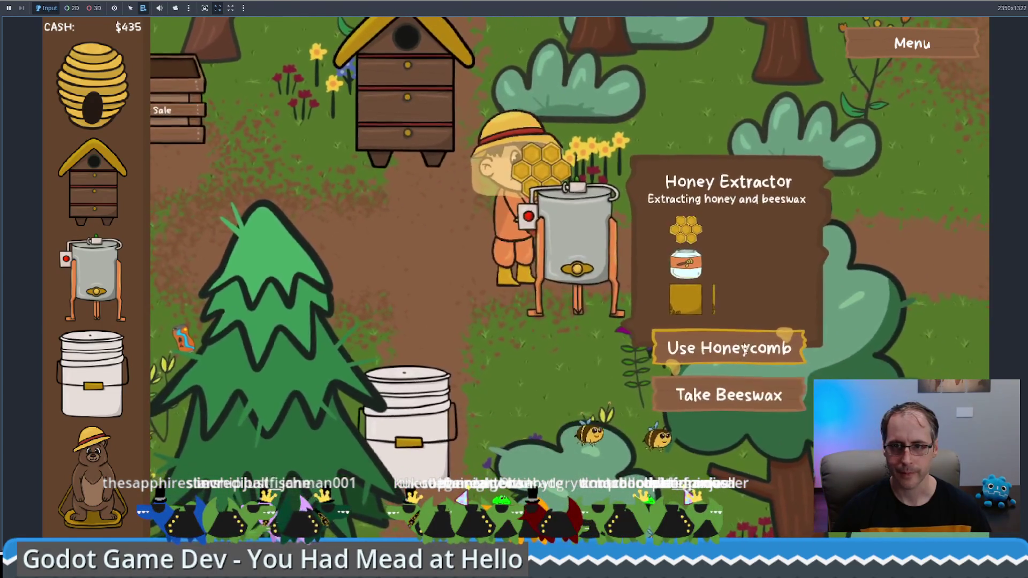
left_click(405, 412)
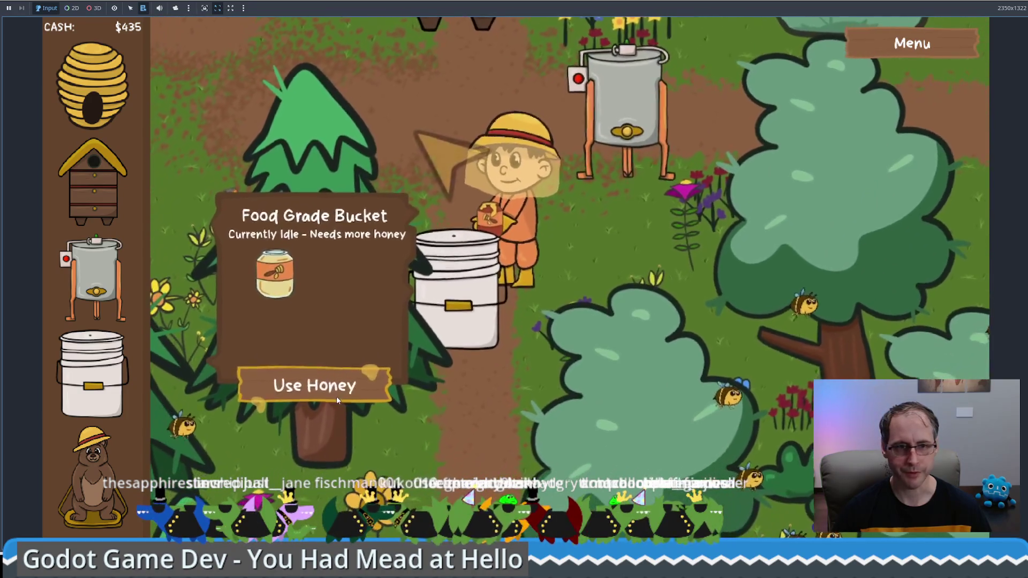
left_click(332, 386)
Collect beeswax from the extractor and sell it at the crate for $75
left_click(623, 118)
left_click(746, 319)
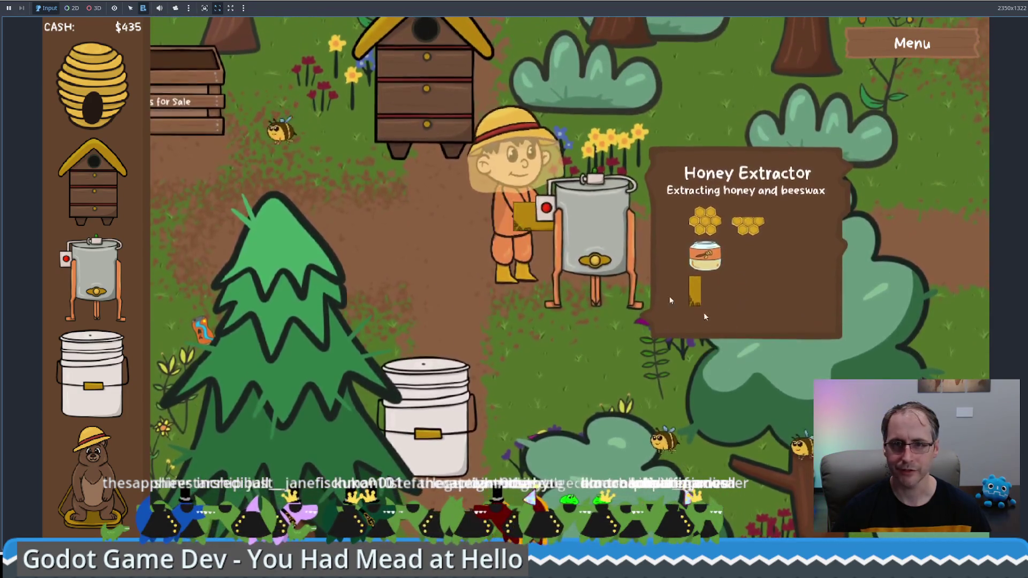
left_click(348, 194)
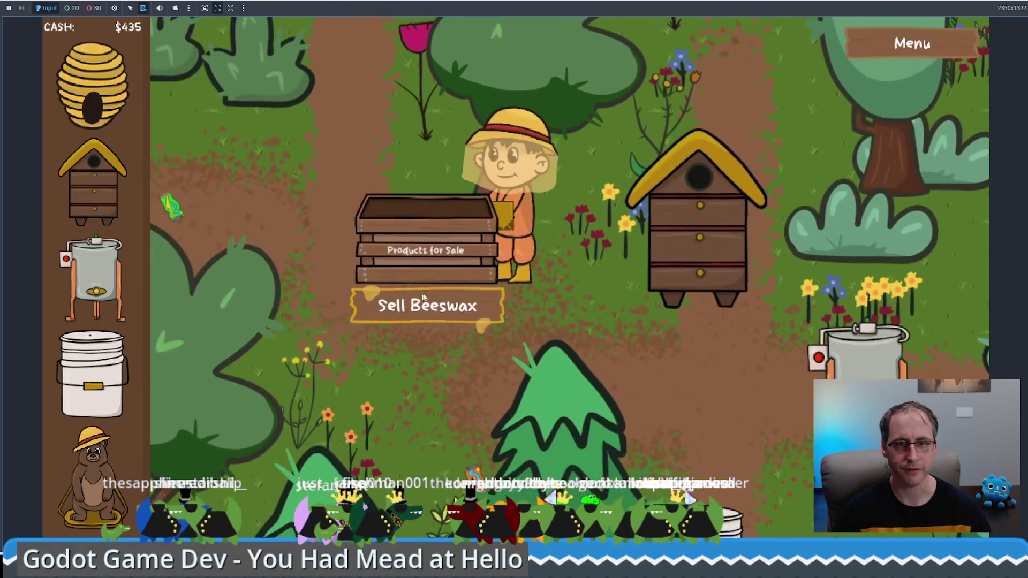
left_click(447, 309)
Walk the beekeeper past the hive and extractor back to the bucket
left_click(673, 313)
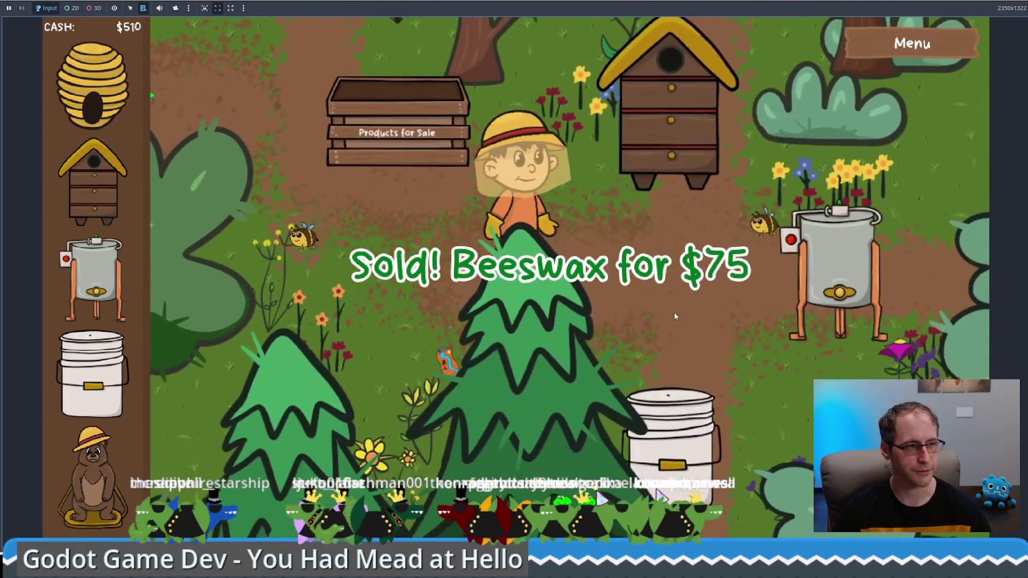
left_click(664, 128)
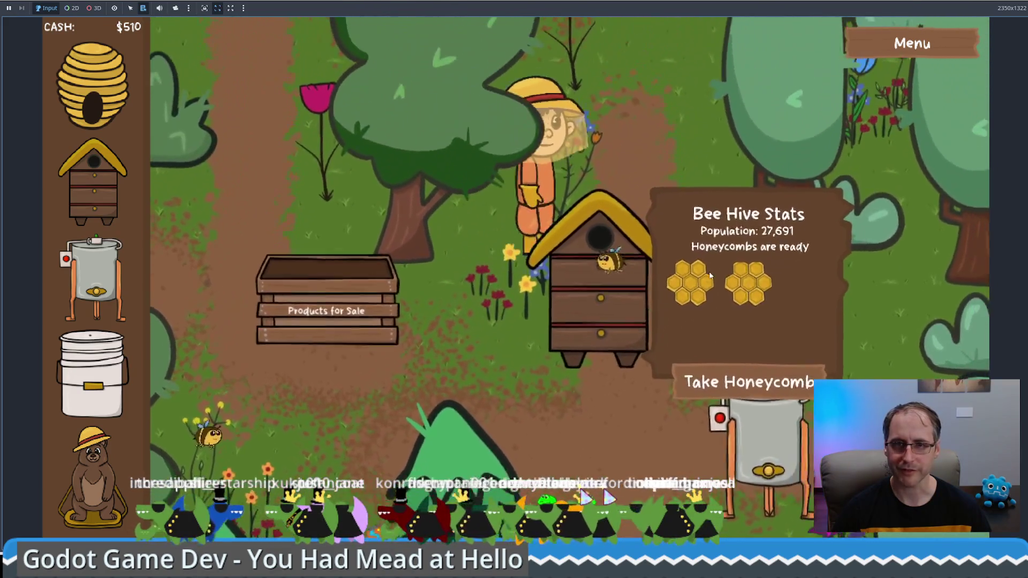
left_click(709, 275)
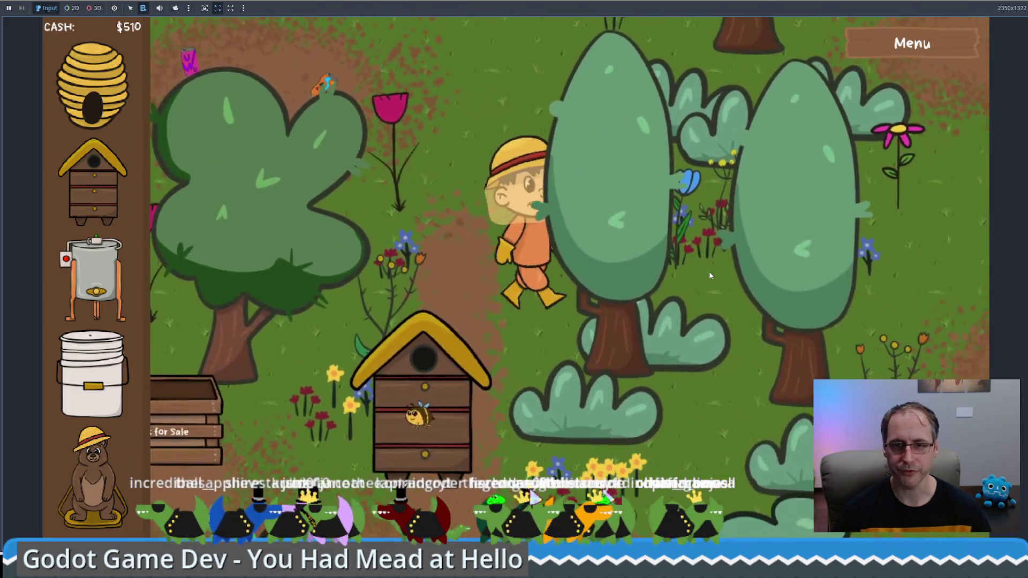
key("Down")
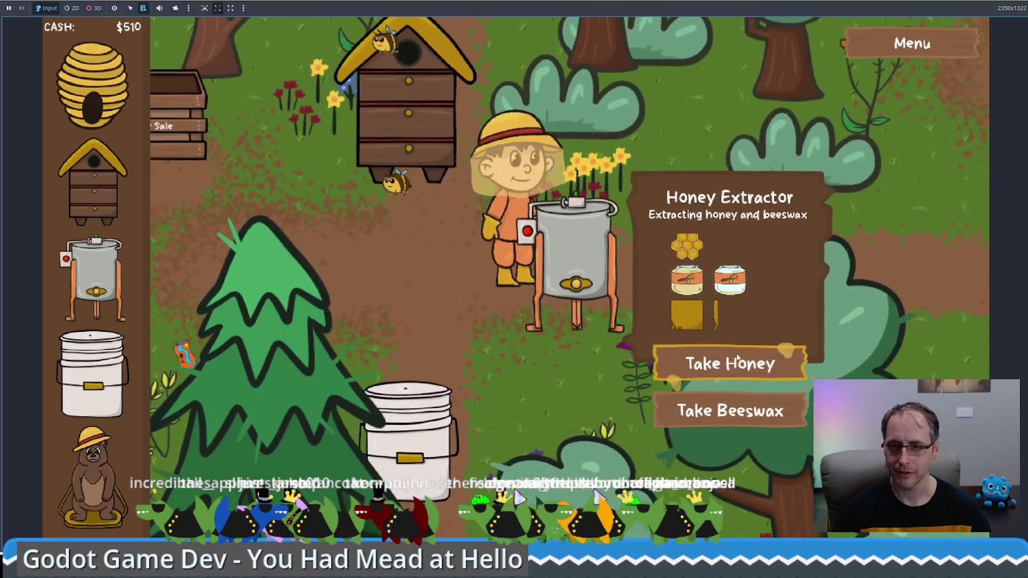
key("Left")
key("Down")
key("Right")
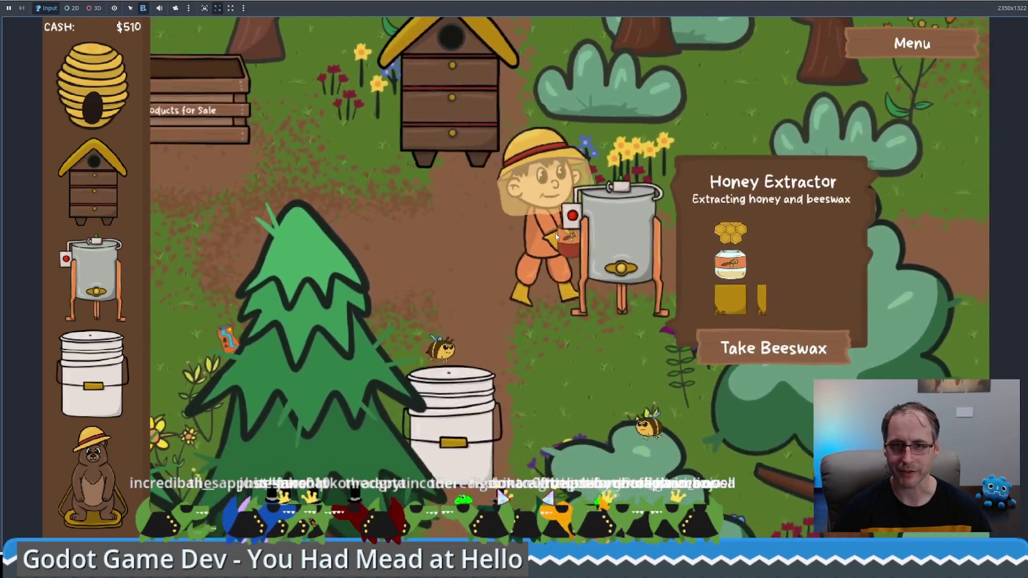
key("Down")
key("Down")
key("Left")
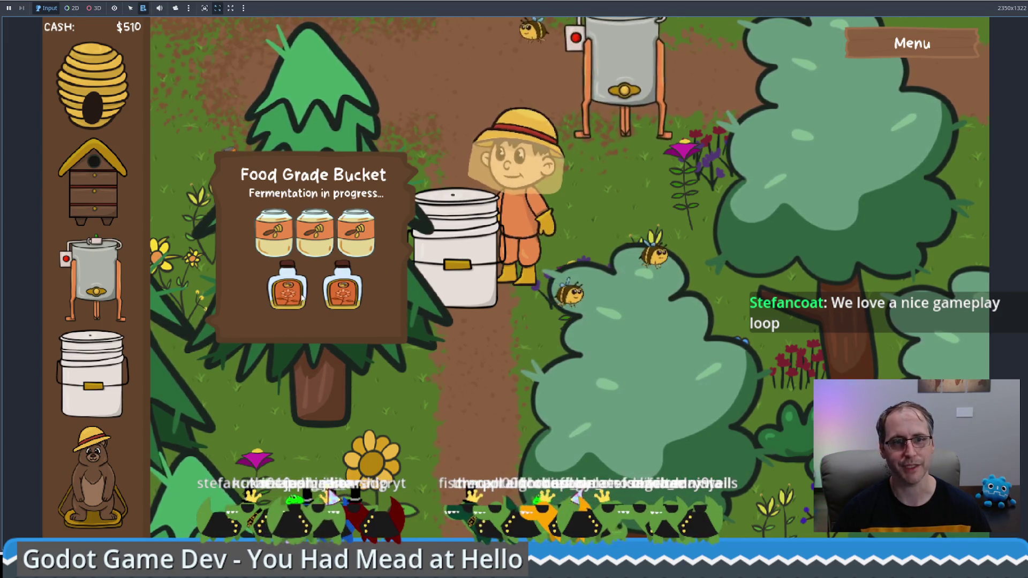
Walk to the fermenting Food Grade Bucket, then carry the finished mead toward the Products for Sale crate
key("Right")
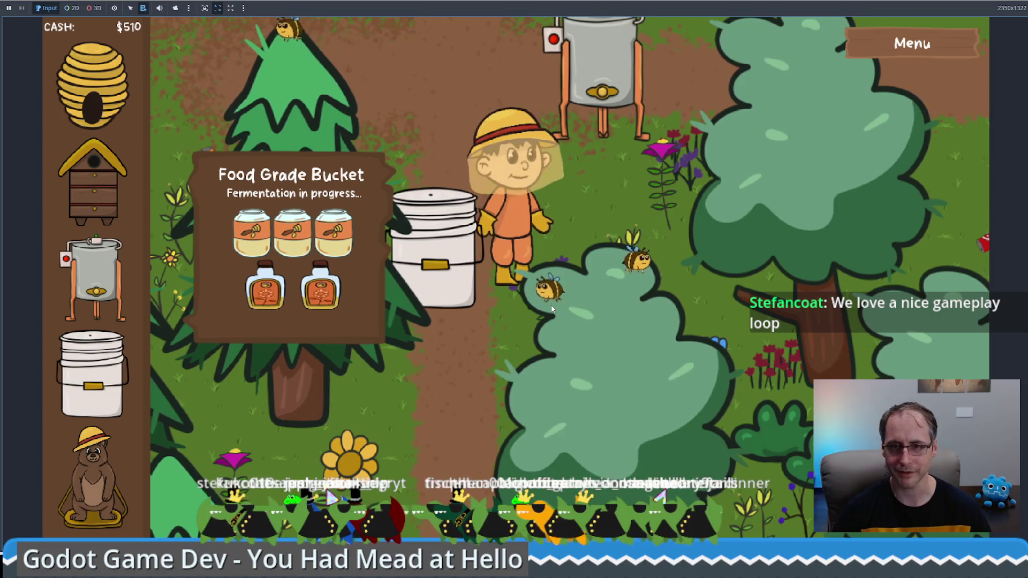
key("Down")
key("Right")
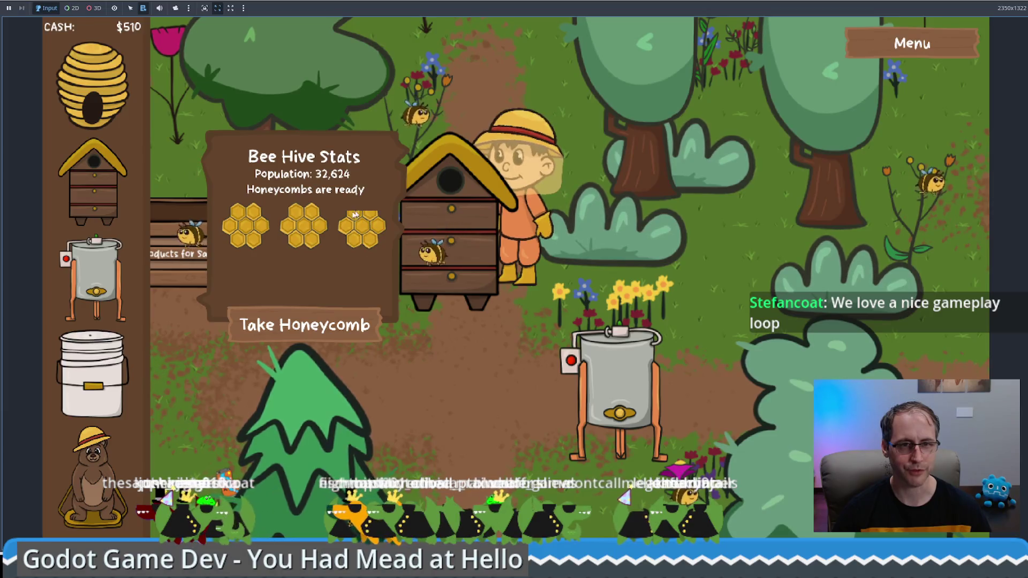
key("Down")
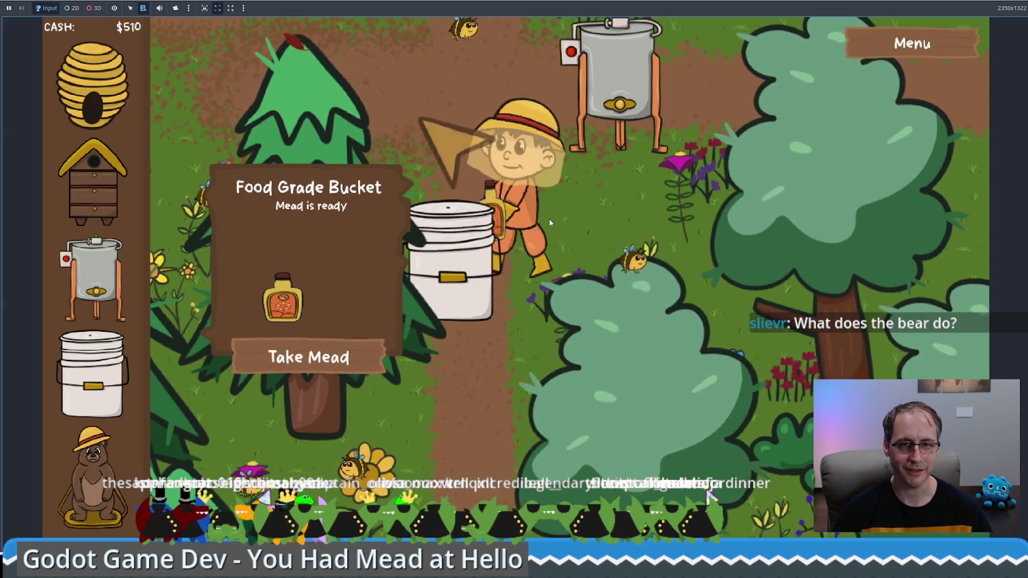
key("w")
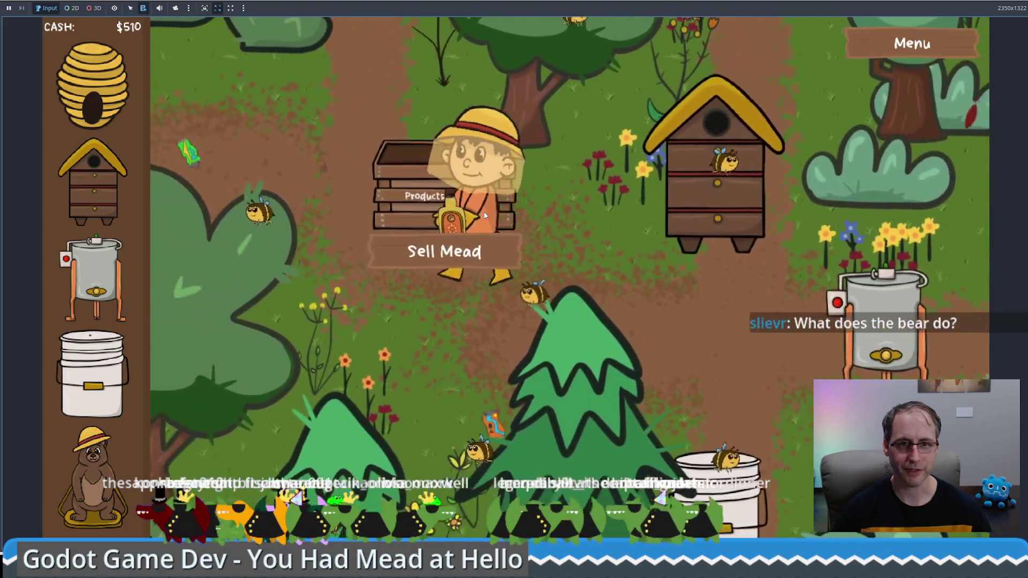
key("a")
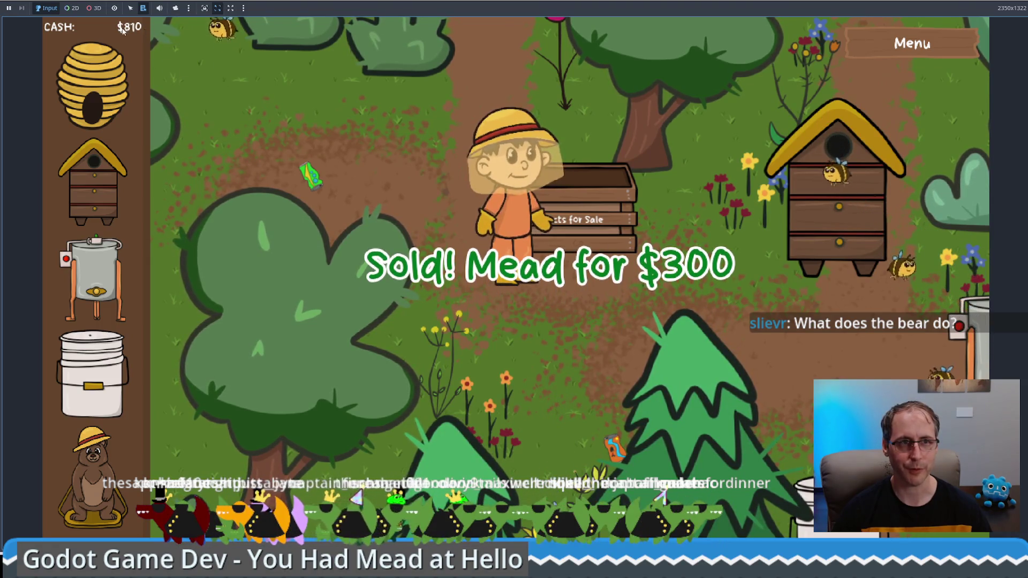
Try to buy and place a Bear Statue before having enough cash
left_click(94, 460)
left_click(565, 280)
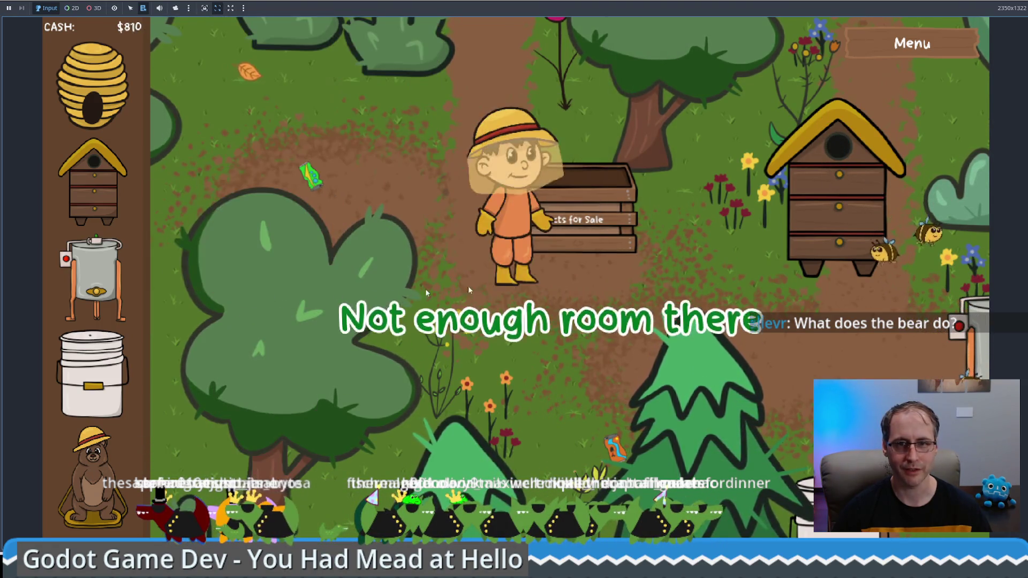
key("w")
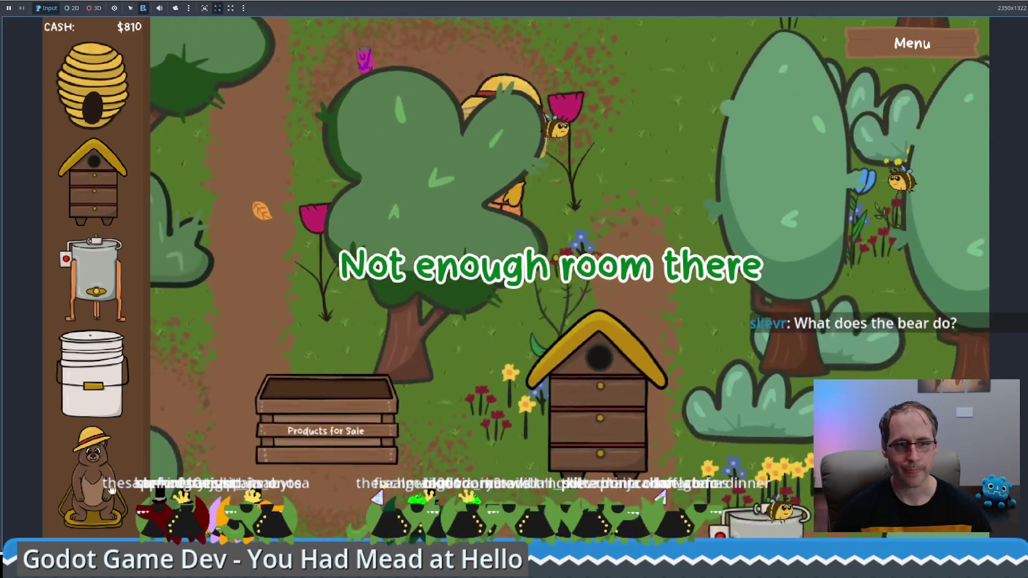
left_click(630, 199)
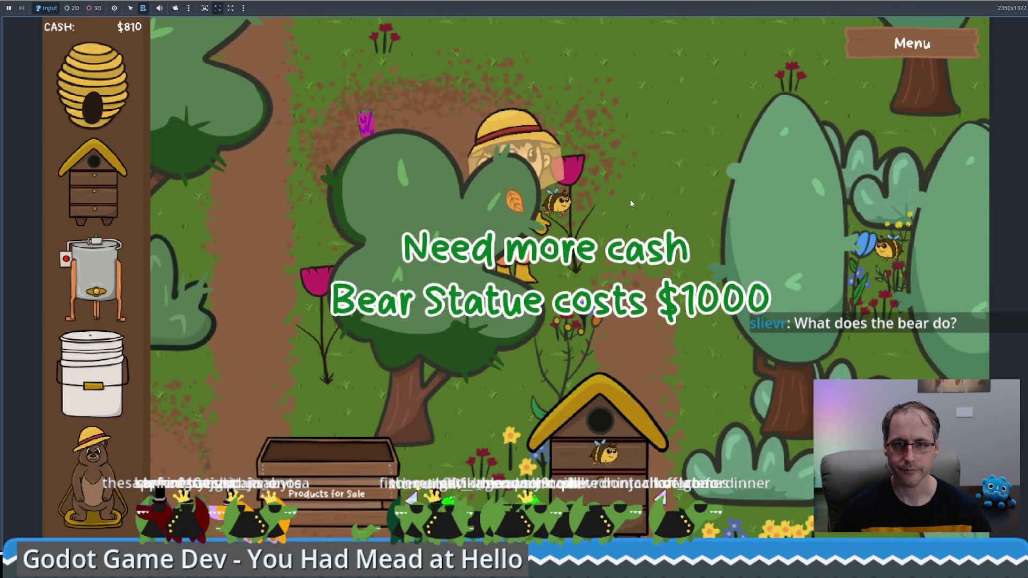
key("s")
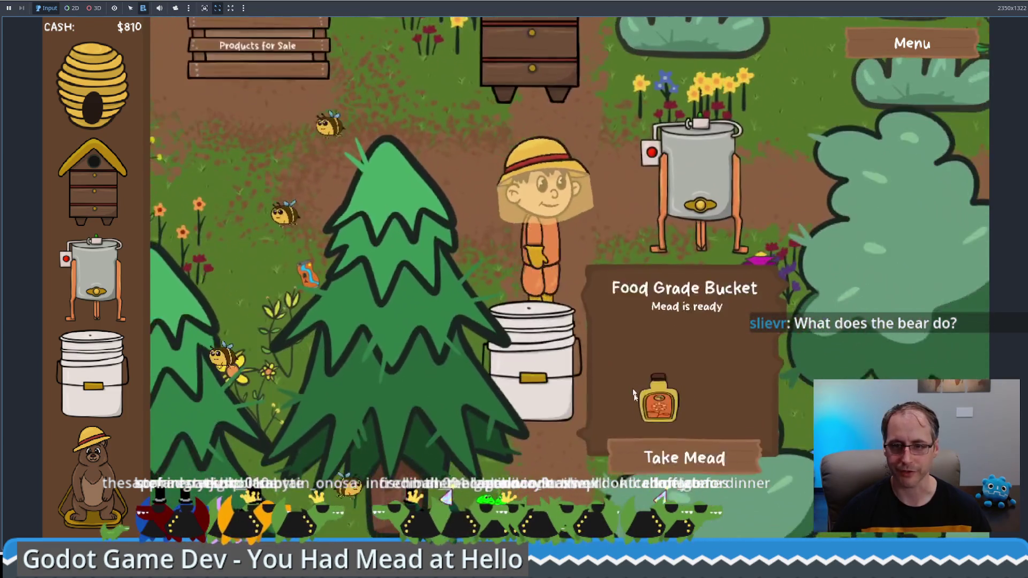
Take the mead, sell it for $300, and place the $1,000 Bear Statue on the map
left_click(684, 454)
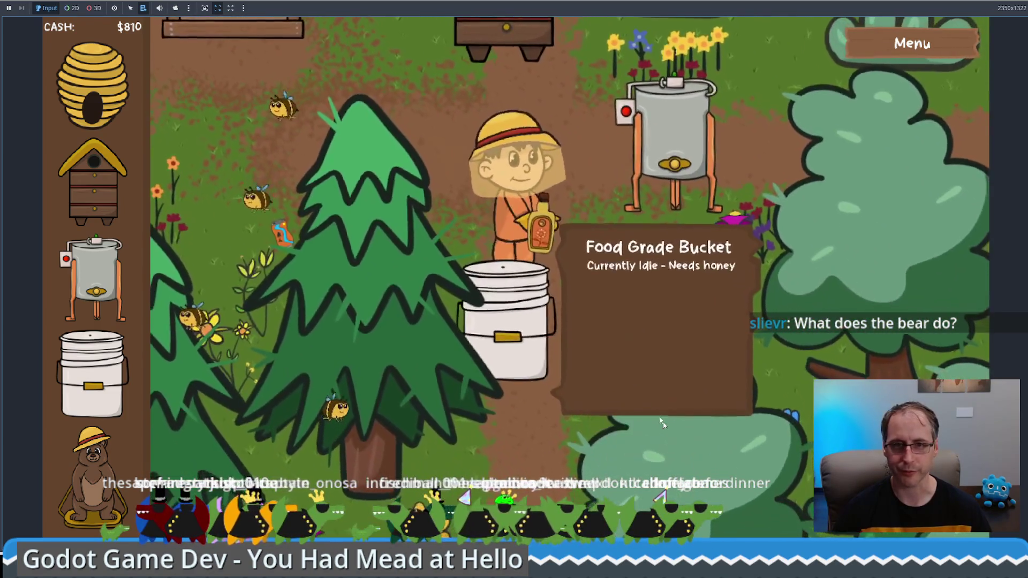
key("w")
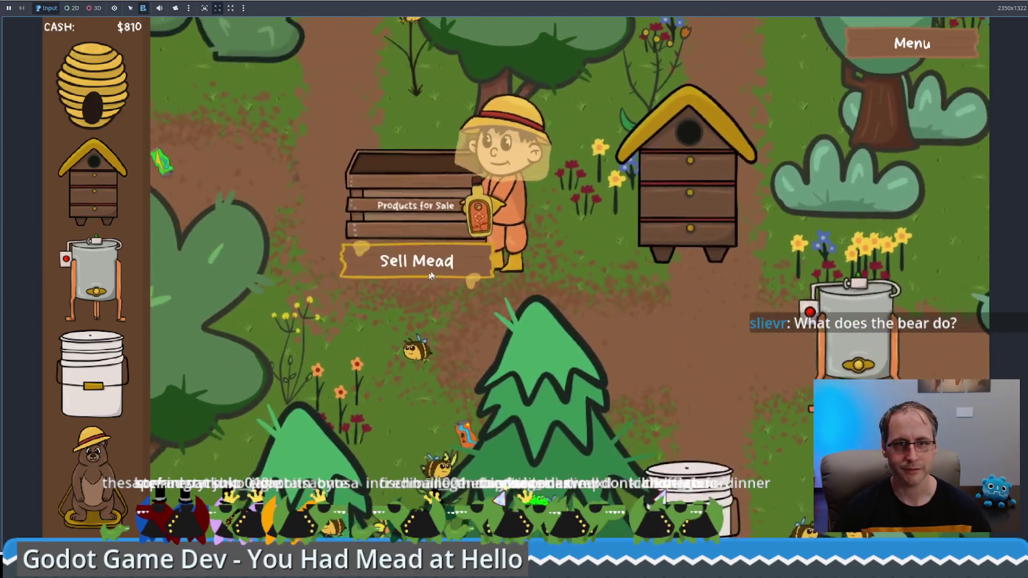
left_click(413, 260)
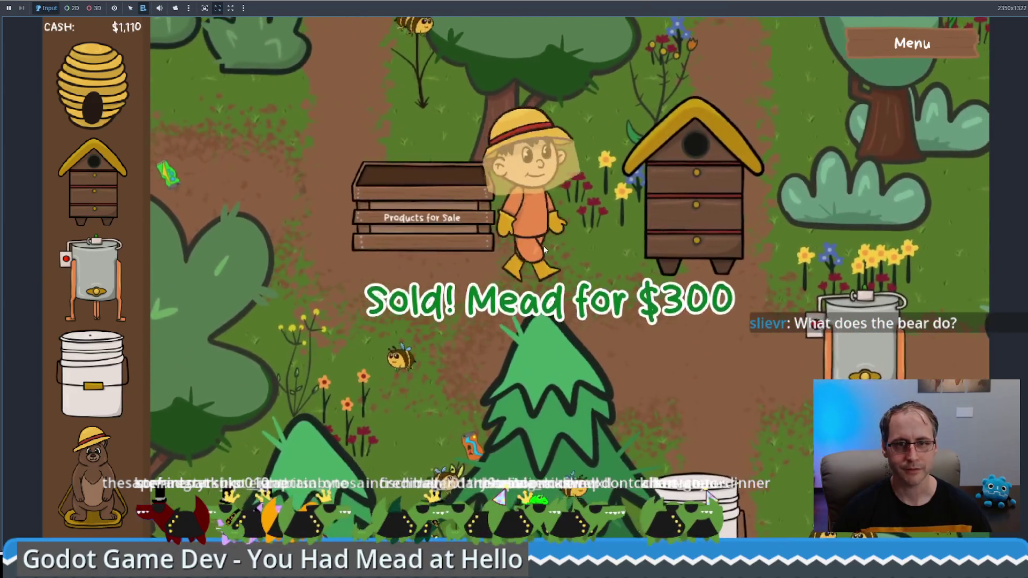
left_click(545, 249)
key("w")
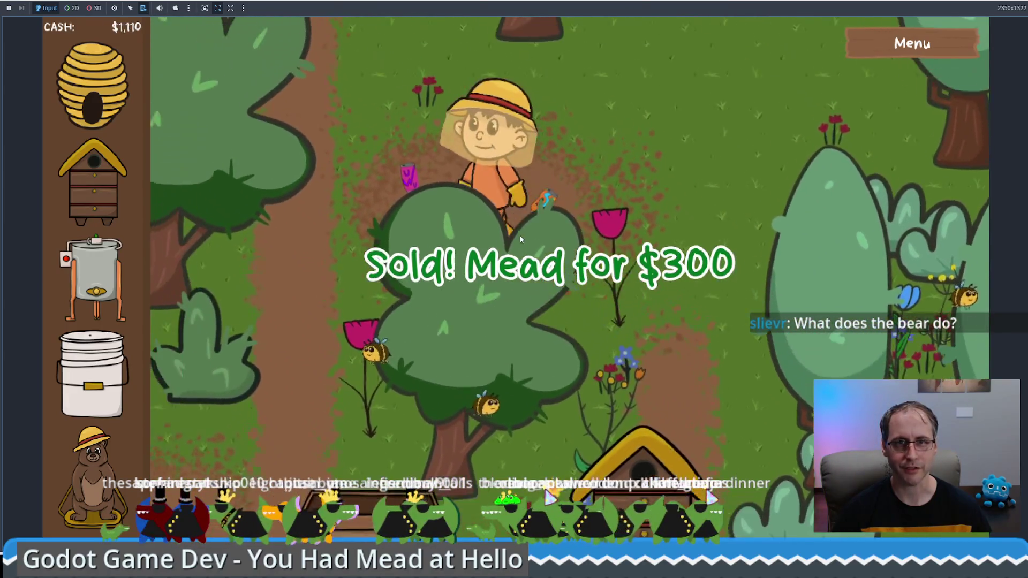
mouse_move(101, 489)
left_mouse_down()
mouse_move(551, 297)
mouse_move(691, 295)
left_mouse_up()
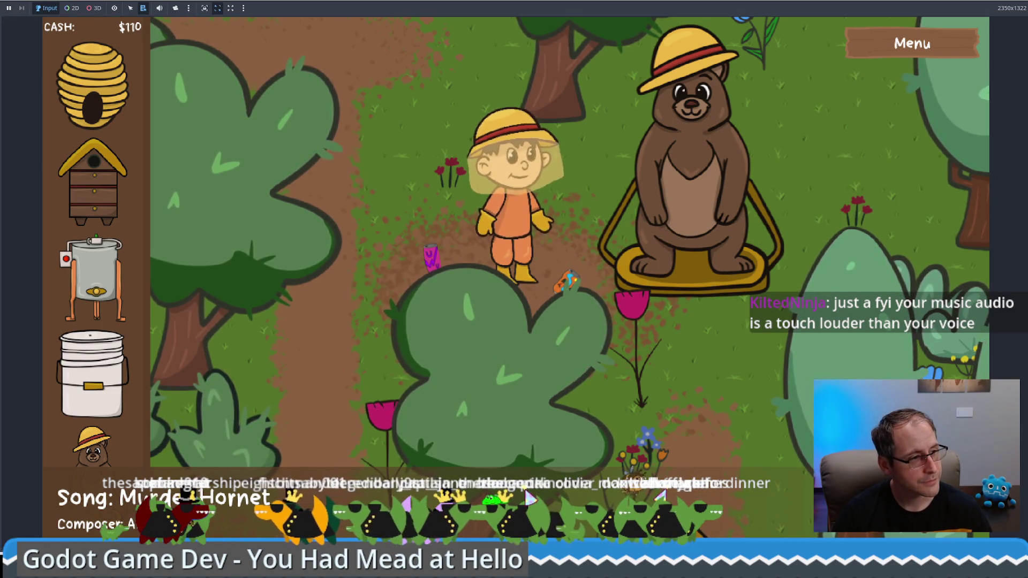
Review the game's Settings, Save & Close, then bring up the bear statue's offering panel
left_click(899, 53)
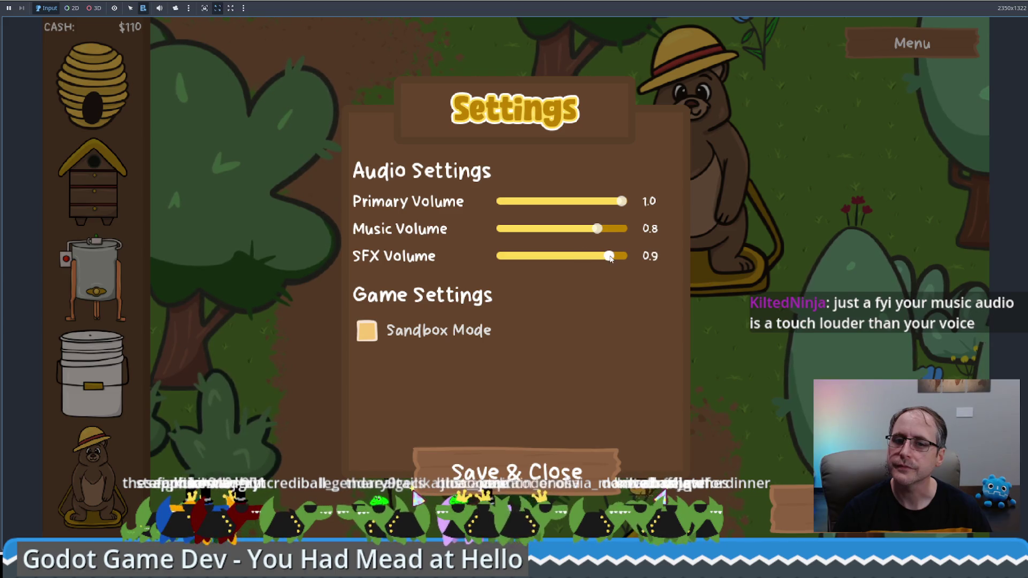
left_click(530, 470)
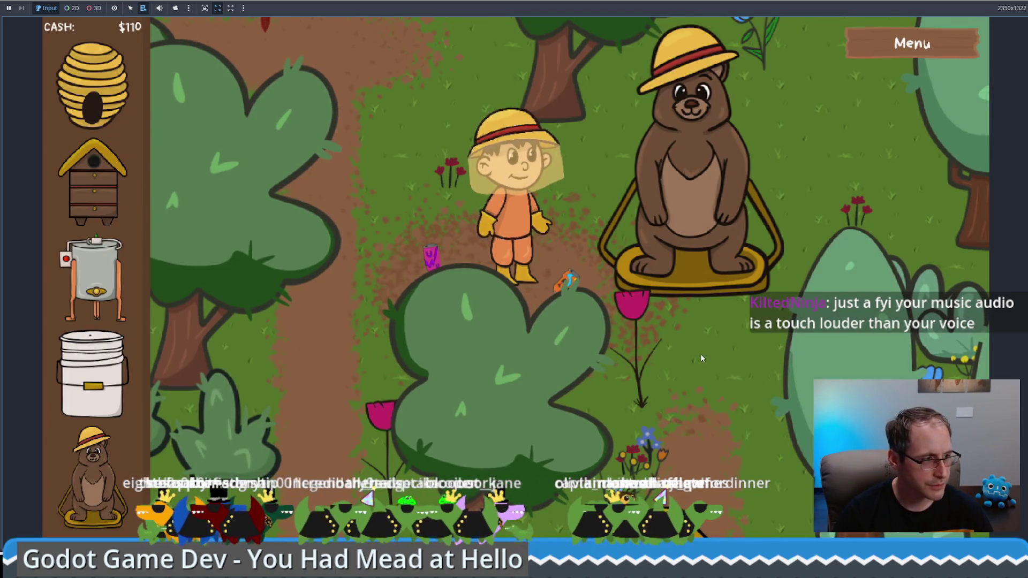
left_click(674, 290)
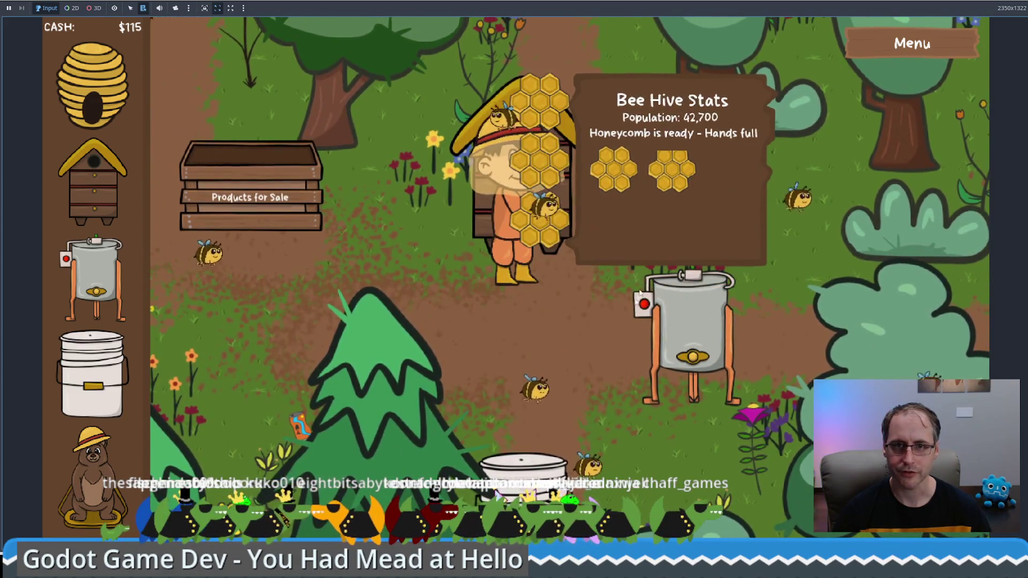
Check the honey extractor's progress and attempt to buy a second extractor
left_click(594, 350)
left_click(709, 366)
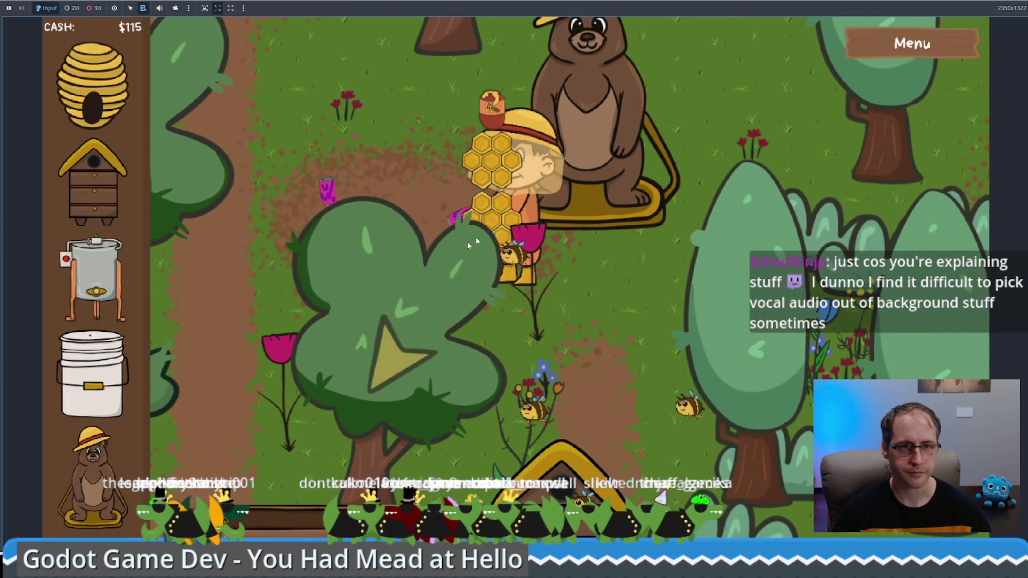
left_click(67, 277)
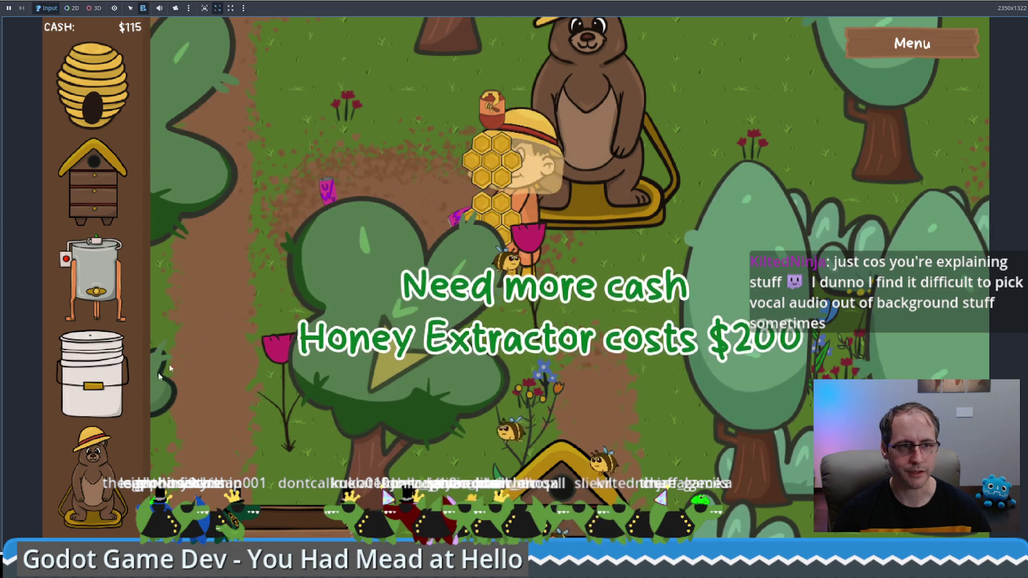
Sell two honeycombs for $50 each and the honey for $75 at the crate
mouse_move(71, 383)
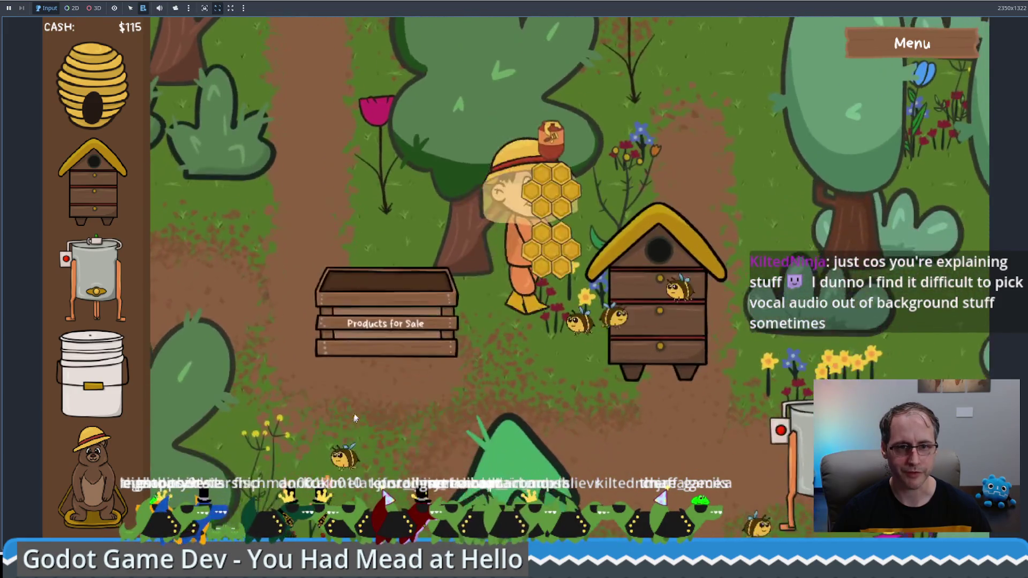
left_click(375, 343)
left_click(390, 381)
left_click(394, 381)
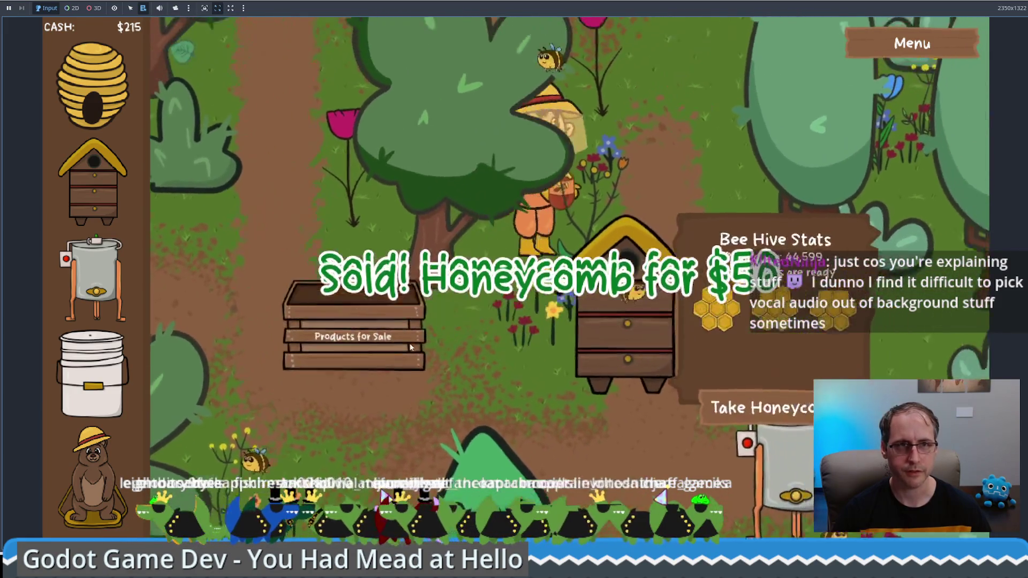
left_click(394, 370)
left_click(393, 343)
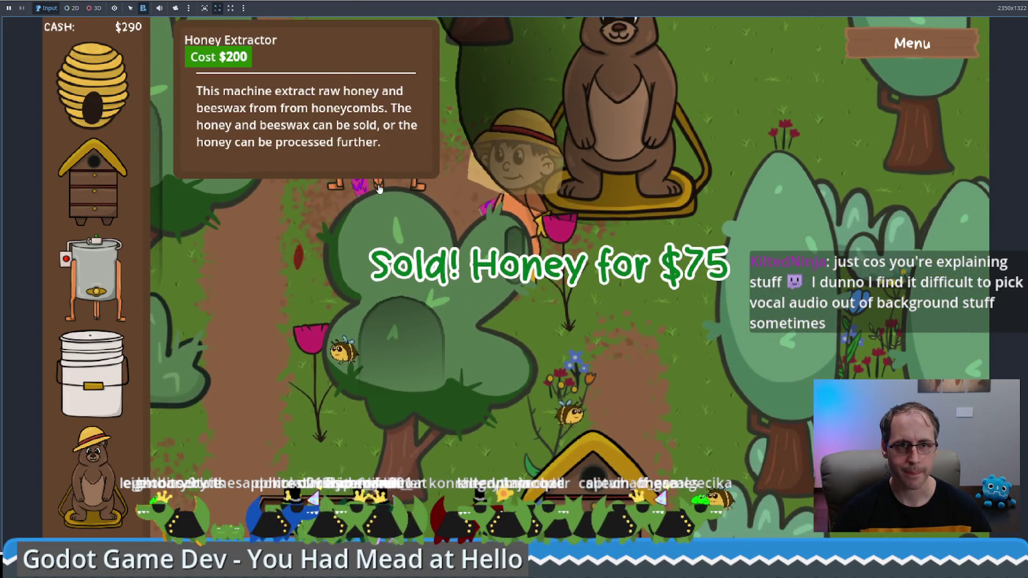
Buy and place a new Honey Extractor, then load it with honeycomb from the hive
left_click(378, 187)
left_click(611, 460)
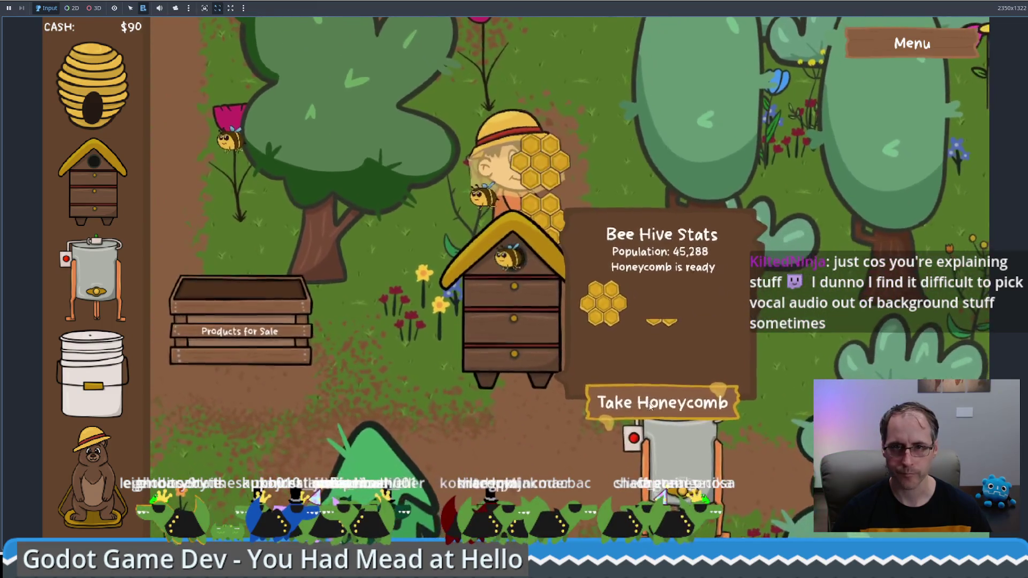
left_click(650, 407)
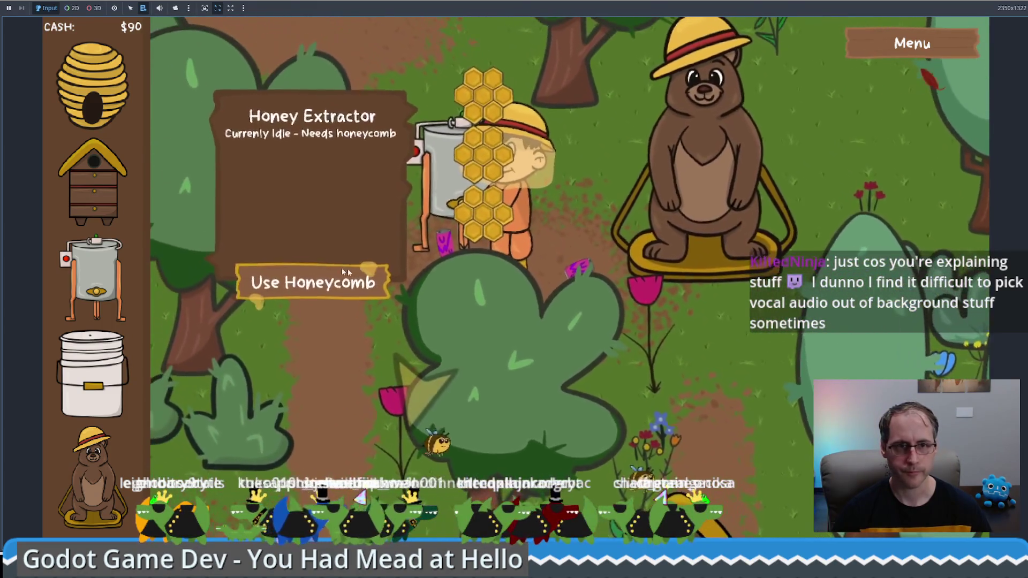
left_click(344, 272)
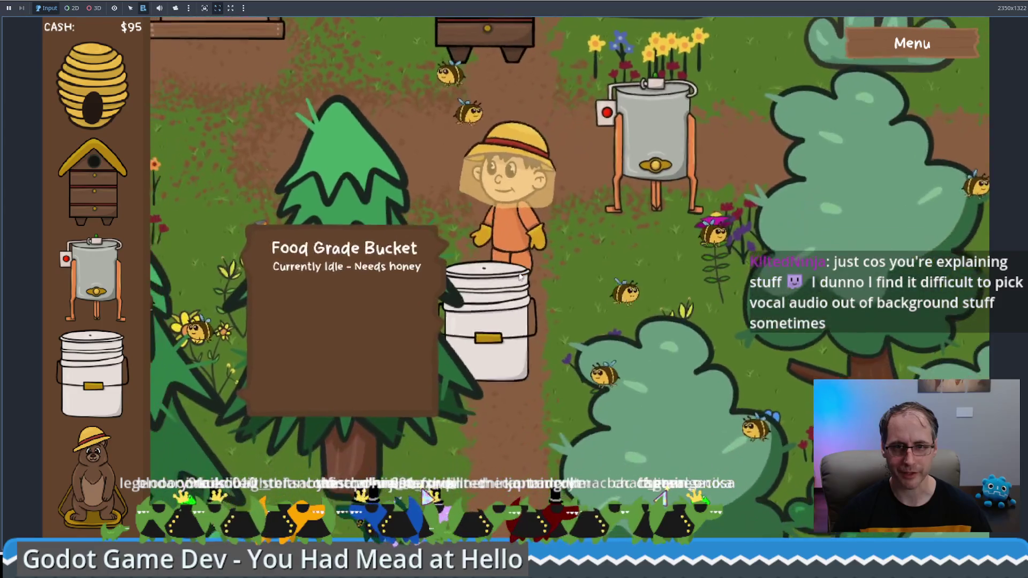
Take the beeswax from the extractor and carry it up to the bear statue
left_click(646, 161)
left_click(721, 365)
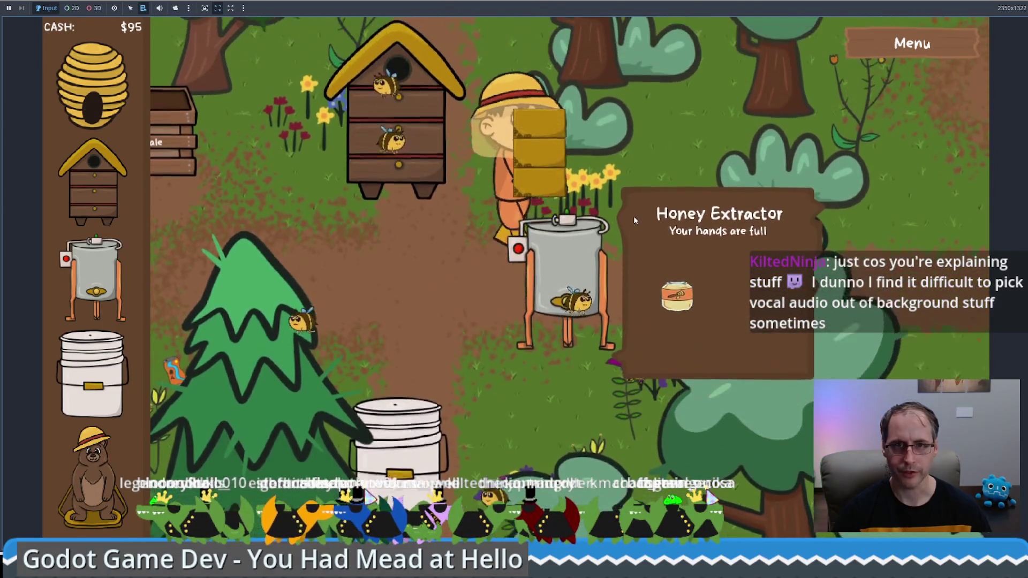
left_click(396, 134)
left_click(510, 167)
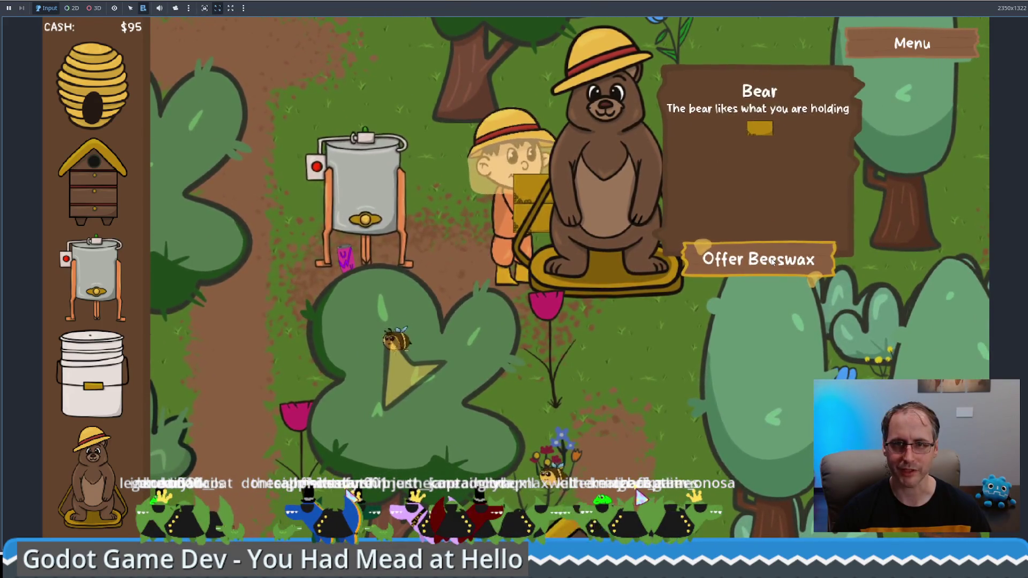
Offer the beeswax to the bear, then fetch a honey jar and offer it too
left_click(772, 261)
left_click(359, 198)
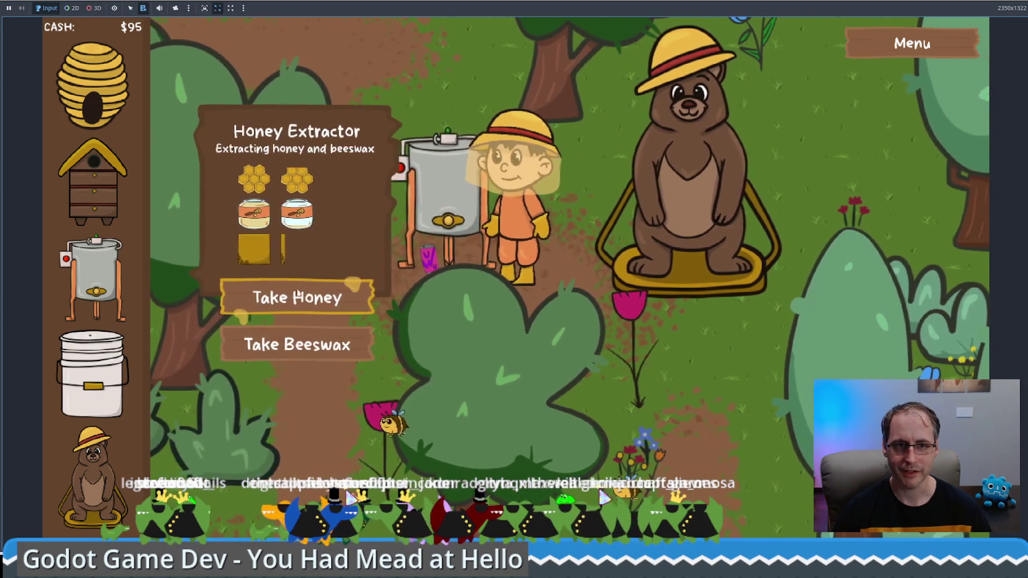
left_click(299, 294)
left_click(690, 182)
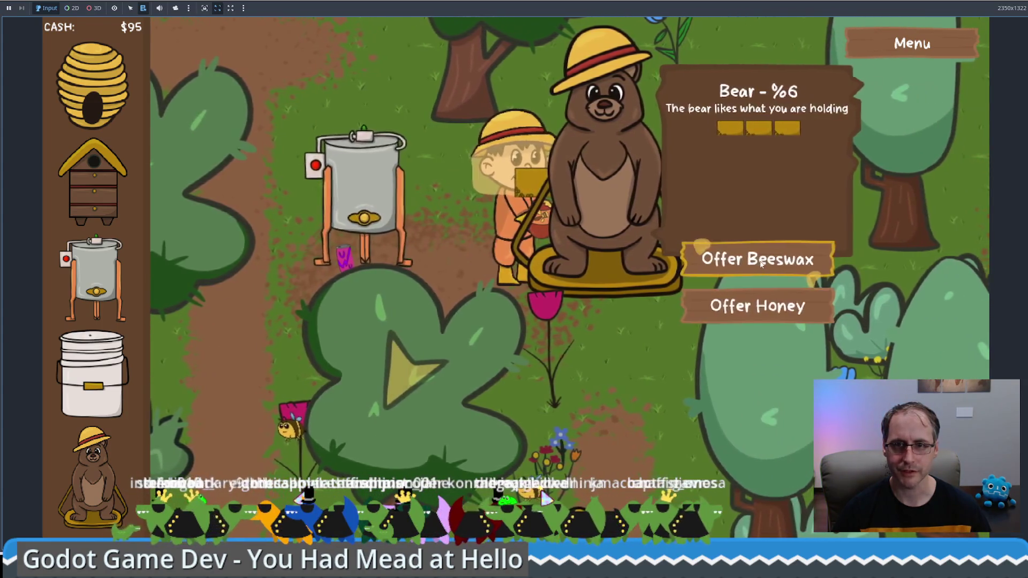
left_click(762, 265)
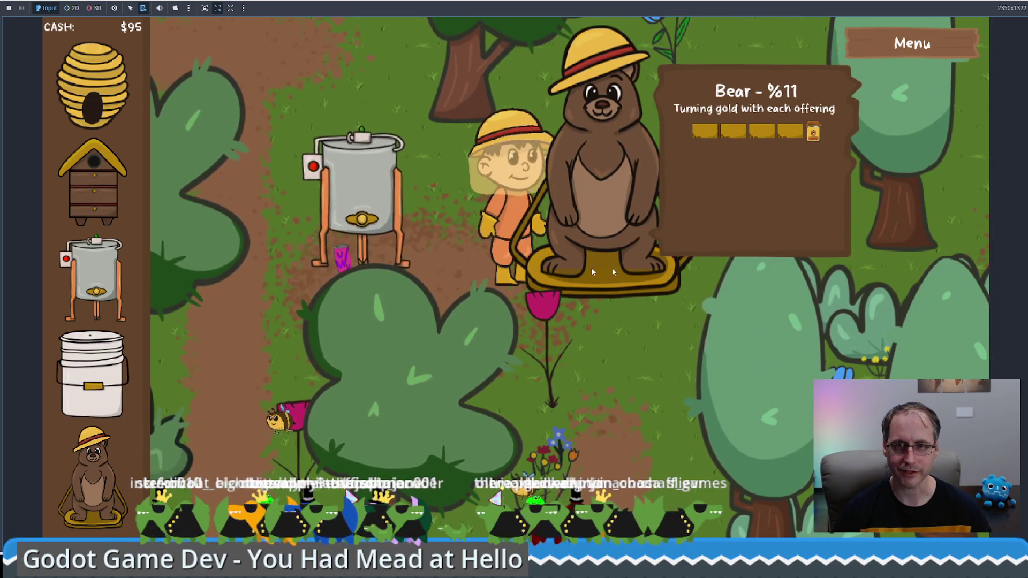
Collect another honey jar from the extractor and offer it to the bear
left_click(594, 300)
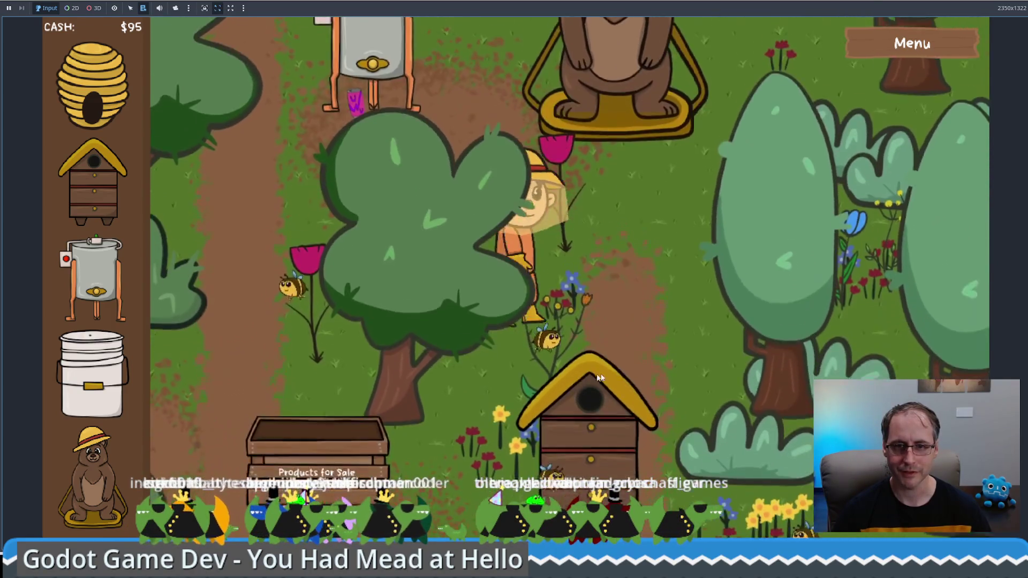
left_click(694, 380)
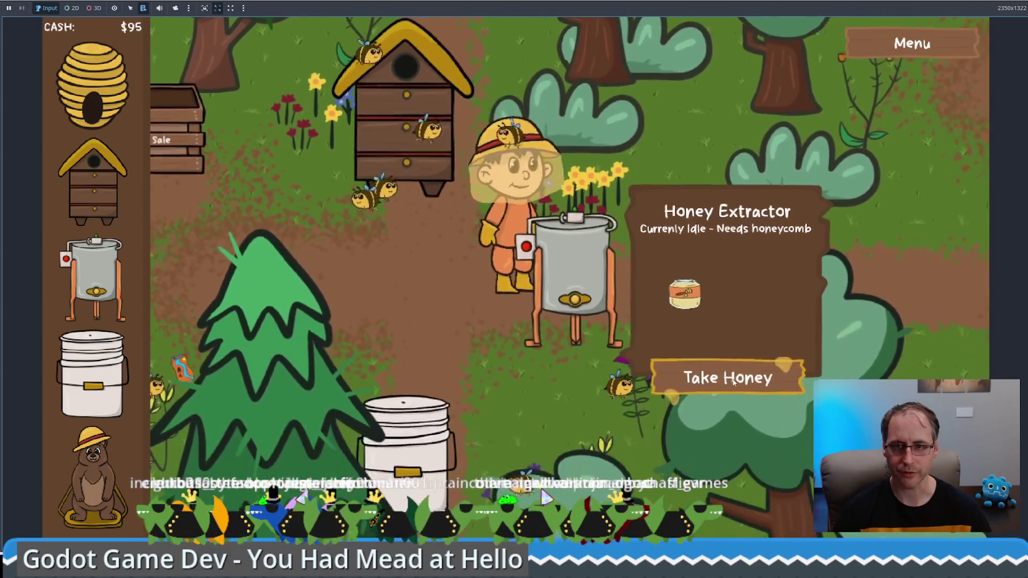
left_click(733, 380)
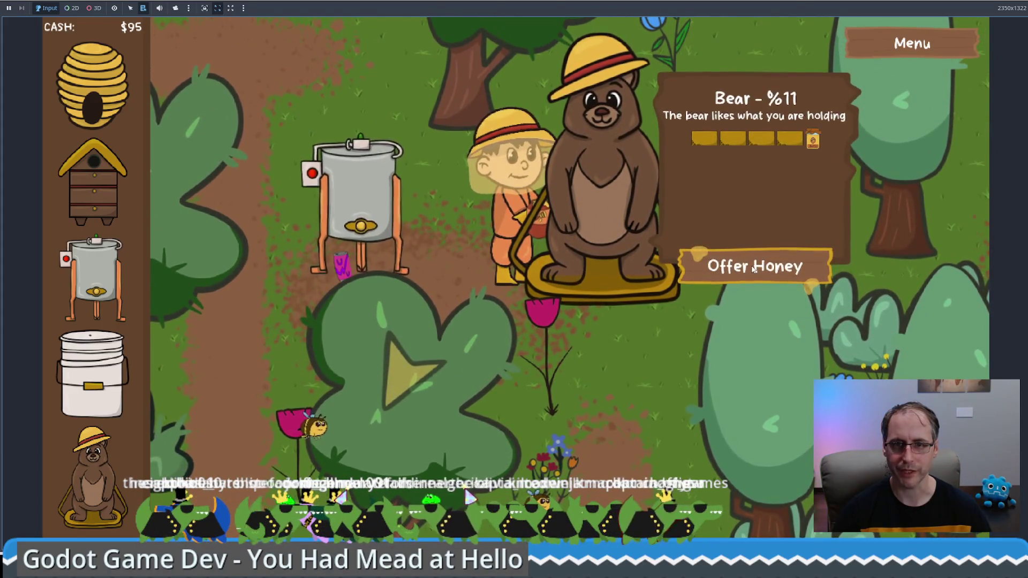
left_click(753, 268)
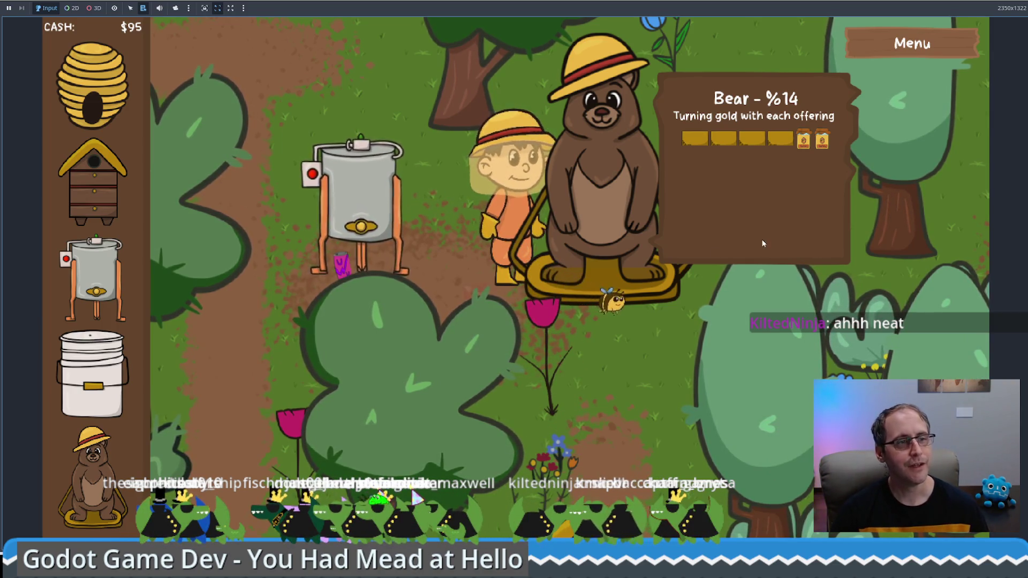
Offer more honey and beeswax to bring the bear to 22% gold, then leave full screen with F11
scroll(609, 280, "up", 2)
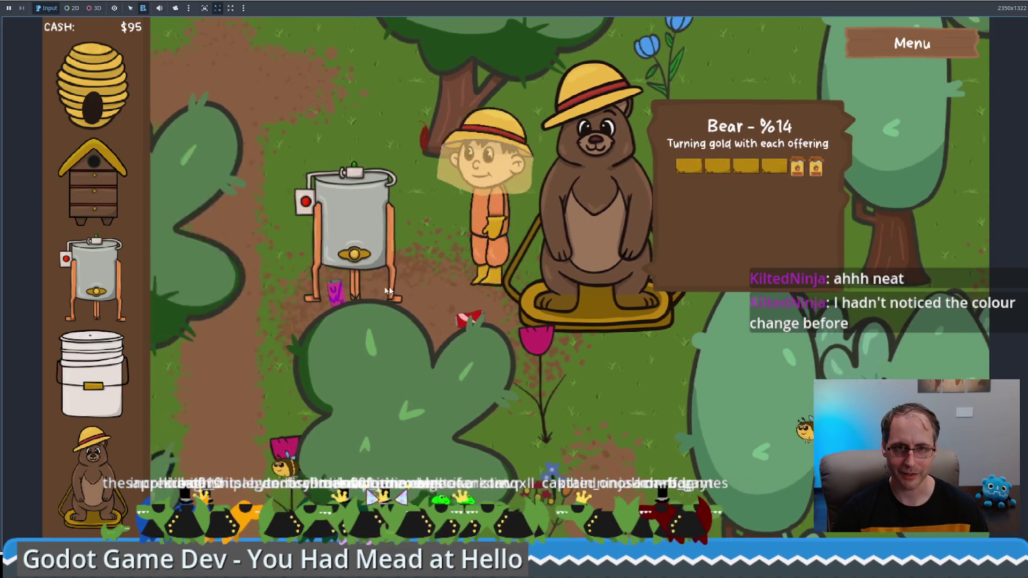
mouse_move(367, 225)
left_click(337, 329)
left_click(343, 338)
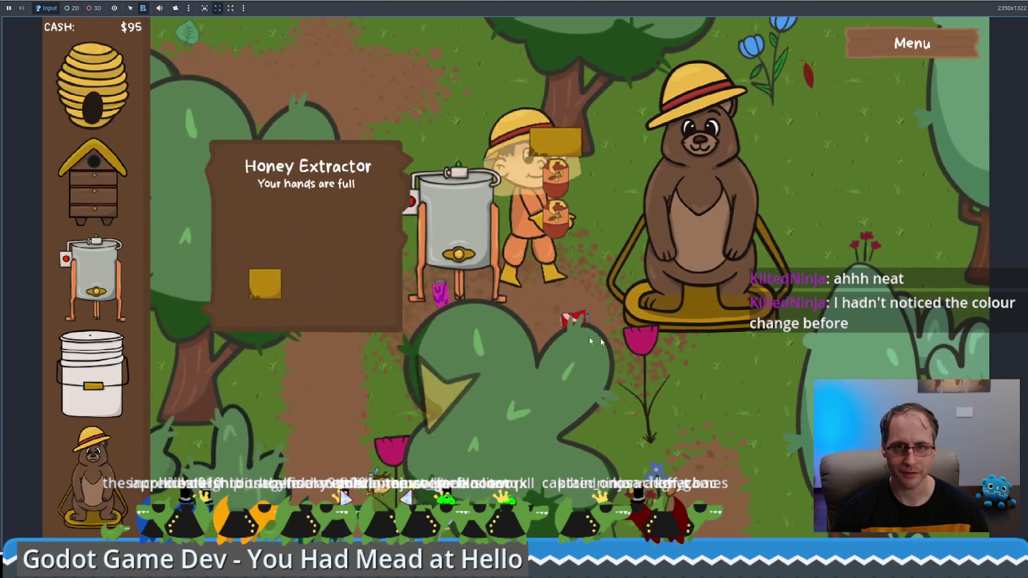
left_click(565, 301)
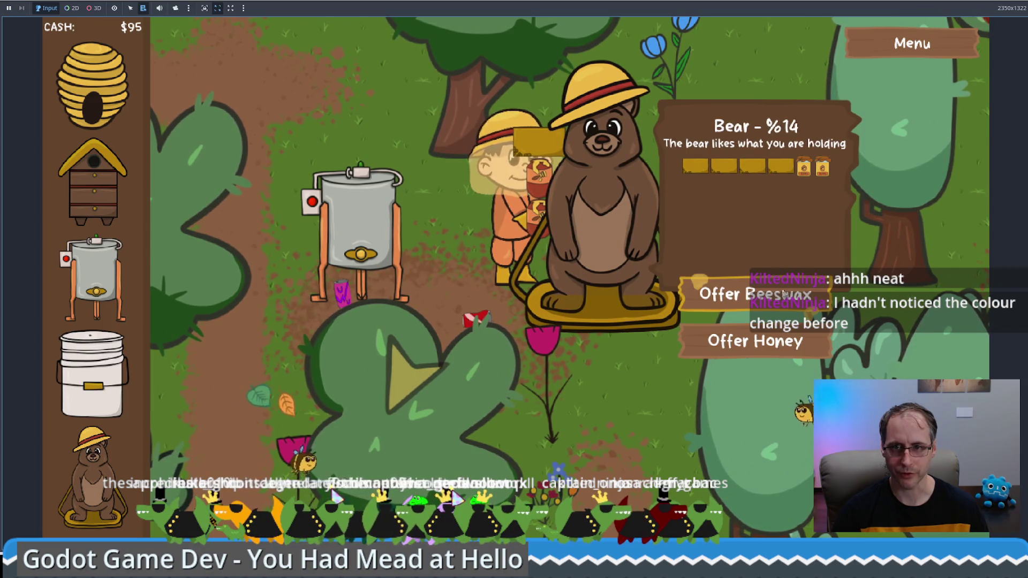
left_click(750, 294)
left_click(749, 293)
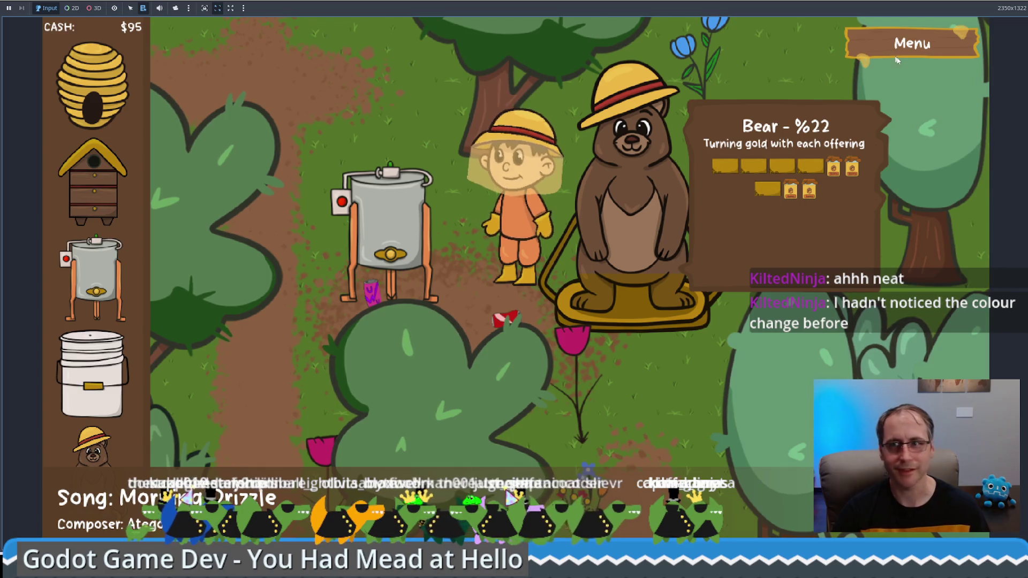
key("F11")
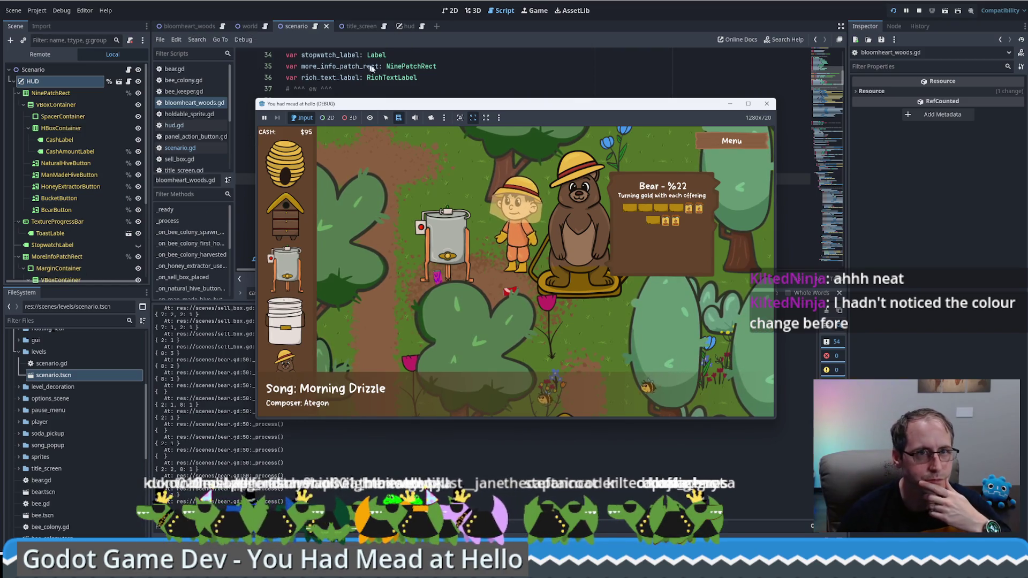
Open the bear scene in the 2D view and frame the whole bear
scroll(80, 448, "down", 2)
double_click(41, 465)
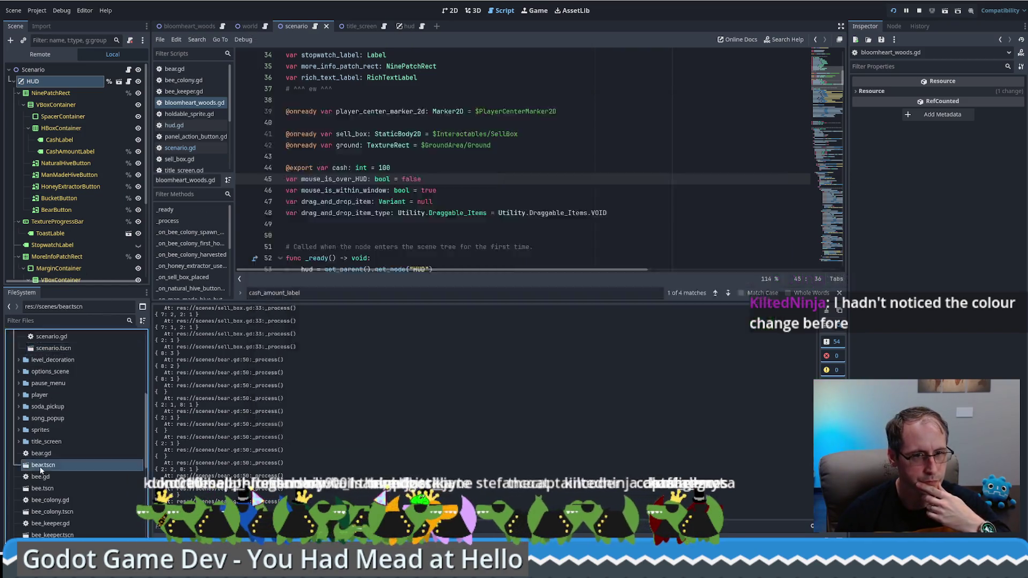
left_click(454, 10)
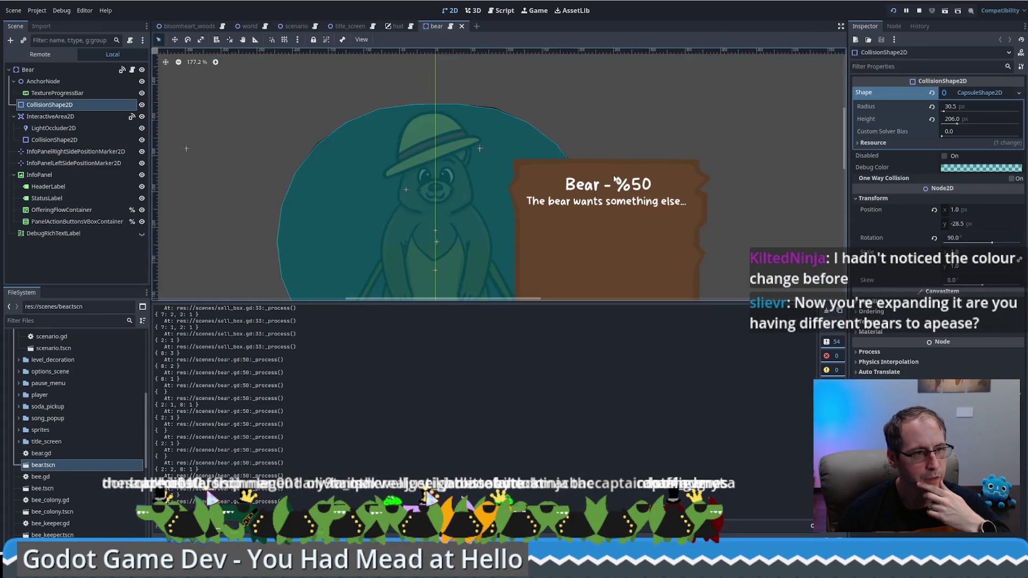
scroll(623, 168, "down", 1)
scroll(622, 166, "down", 1)
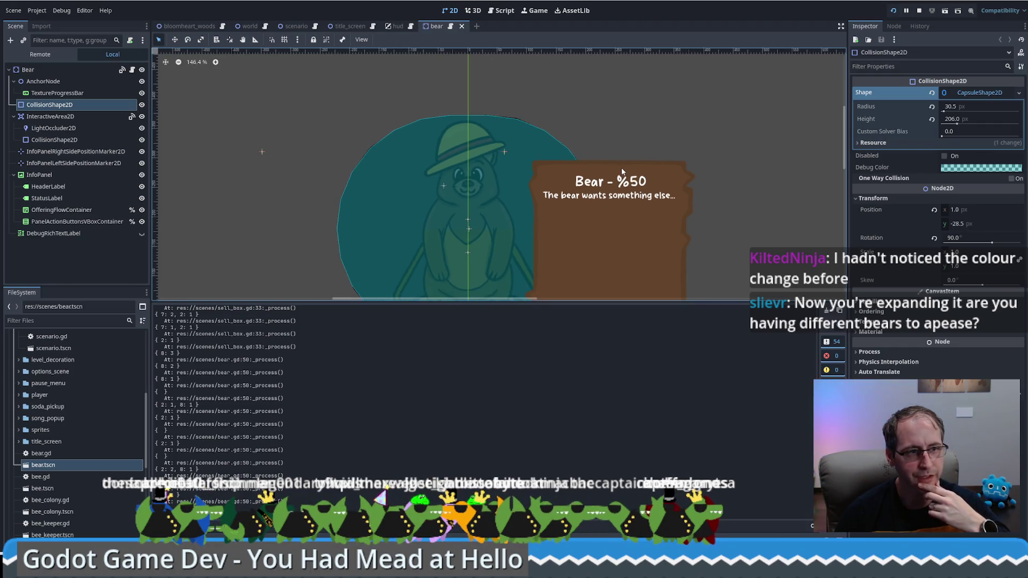
mouse_move(649, 223)
left_mouse_down()
mouse_move(636, 138)
mouse_move(628, 145)
left_mouse_up()
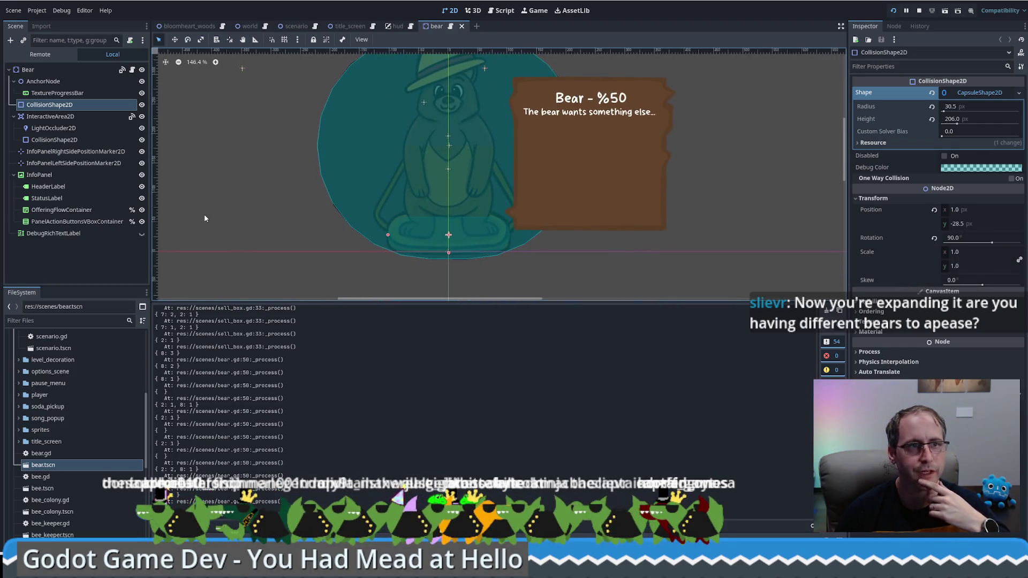
Select TextureProgressBar and hide the InteractiveArea2D overlay, enlarging the bear in the canvas
left_click(55, 94)
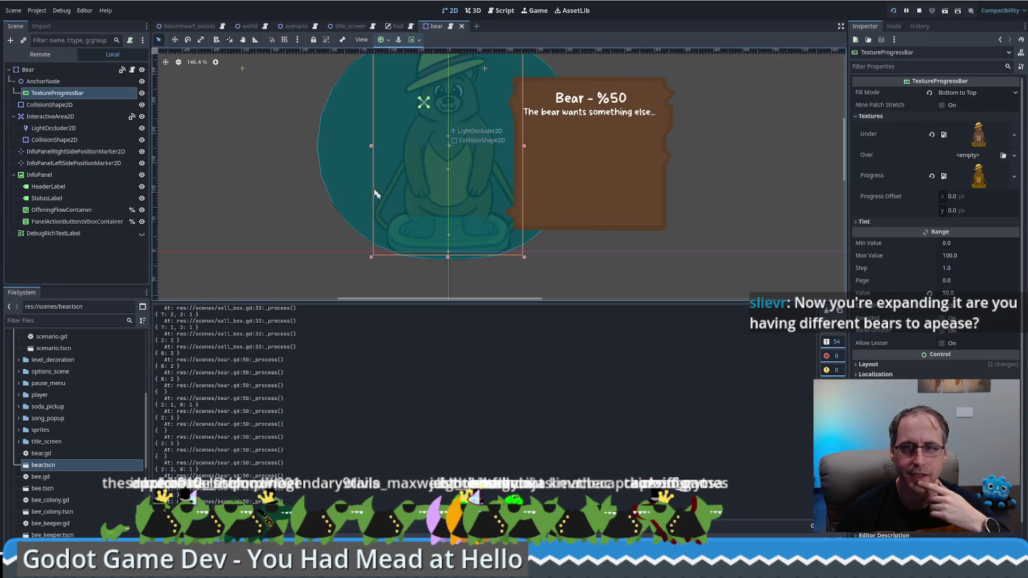
mouse_move(322, 150)
left_mouse_down()
mouse_move(336, 182)
mouse_move(369, 181)
mouse_move(361, 178)
left_mouse_up()
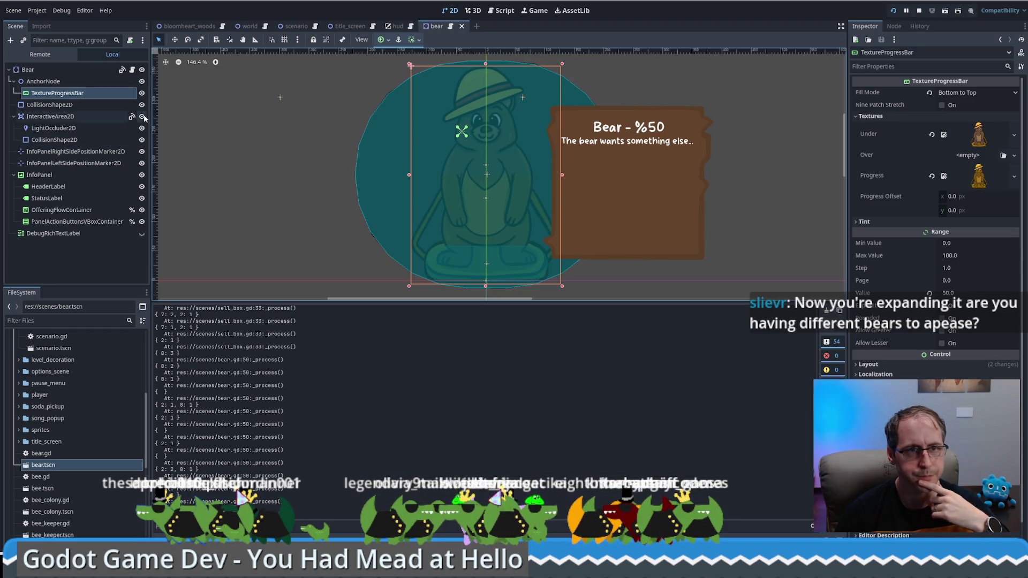
left_click(143, 117)
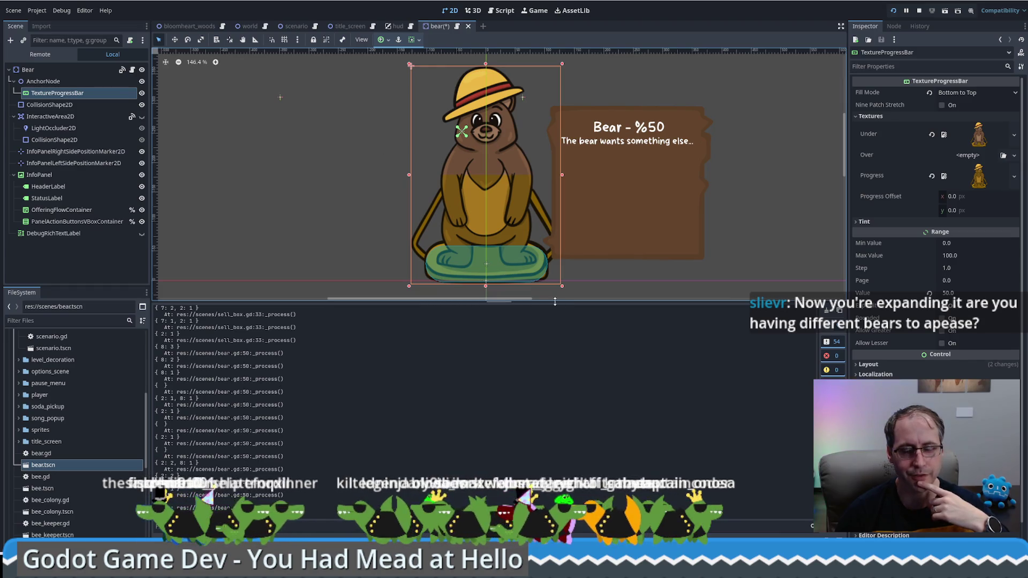
left_click_drag(554, 303, 551, 421)
scroll(481, 231, "up", 2)
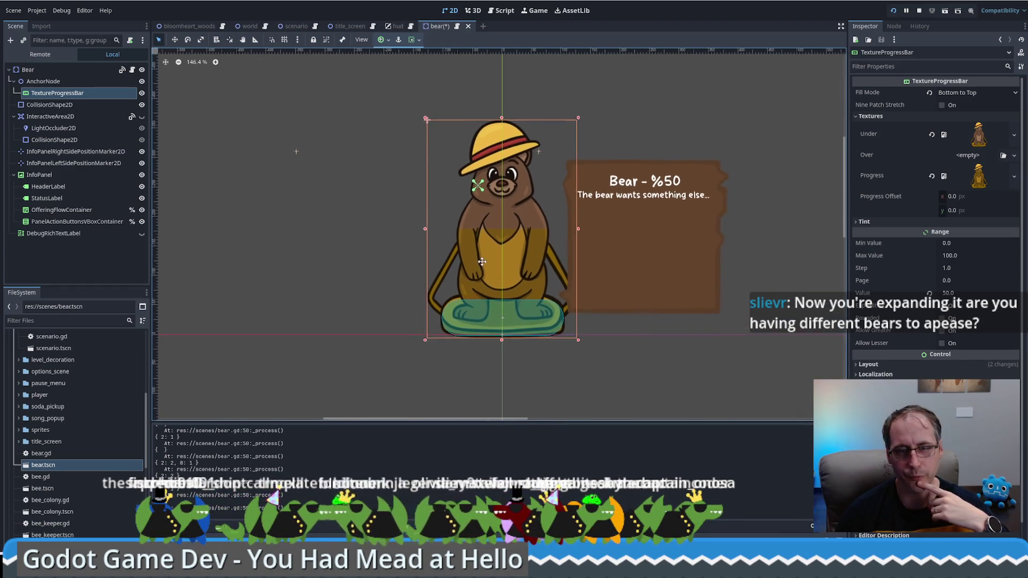
scroll(497, 251, "up", 2)
left_click_drag(496, 254, 476, 258)
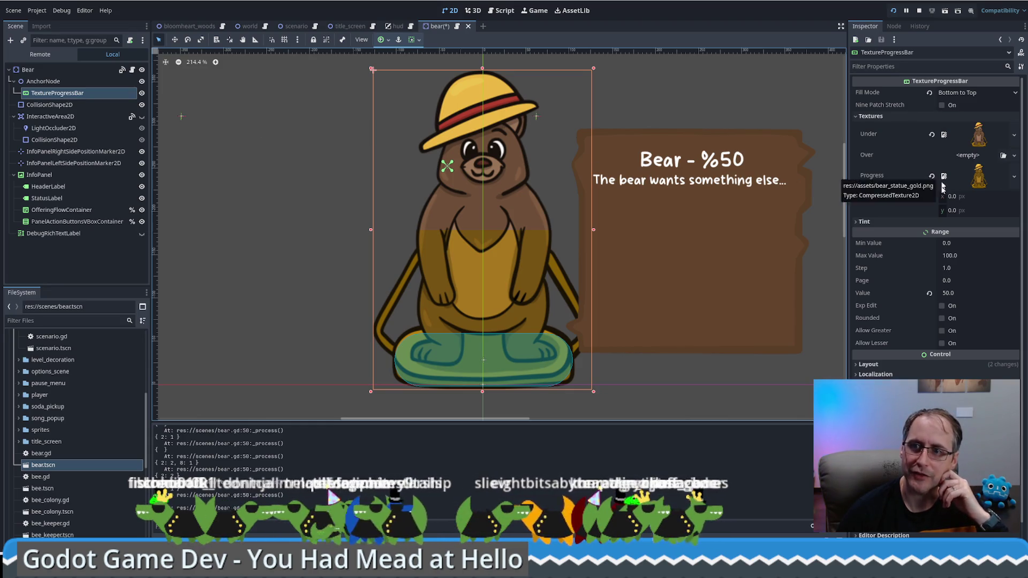
Inspect the progress bar's Value of 50 and its textures, view bear.gd, then run the game with F5
left_click(946, 294)
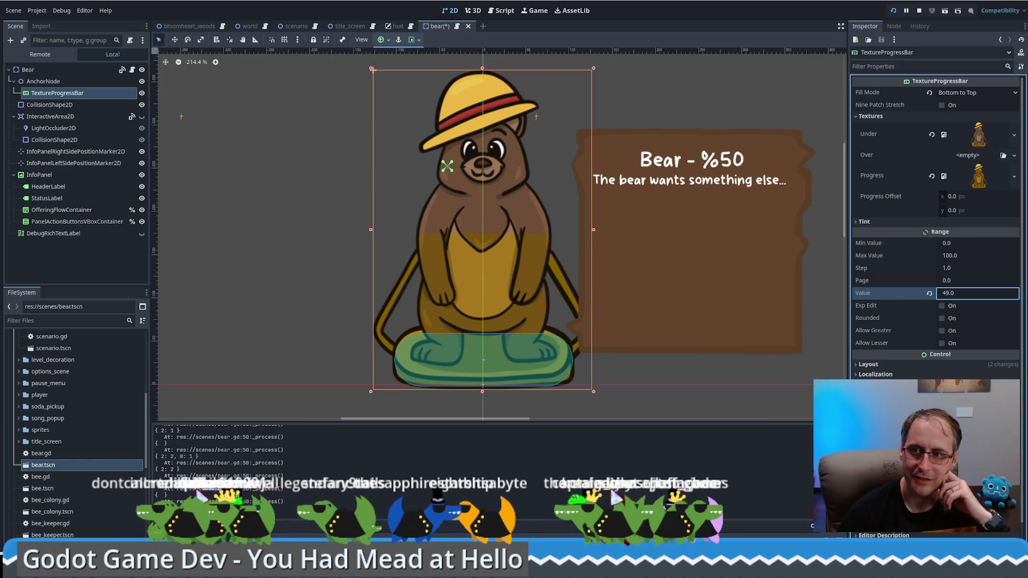
key("Escape")
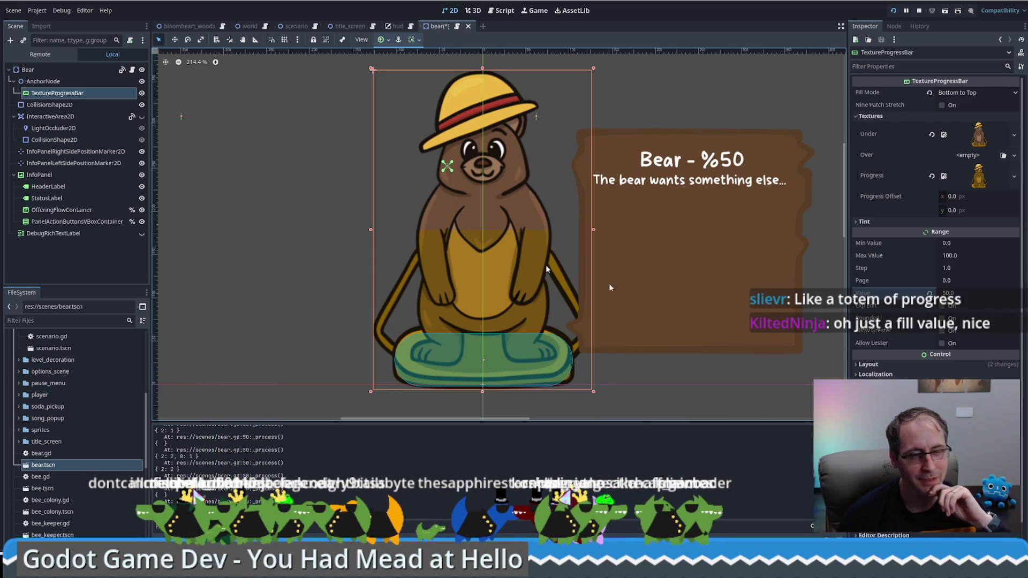
left_click(898, 55)
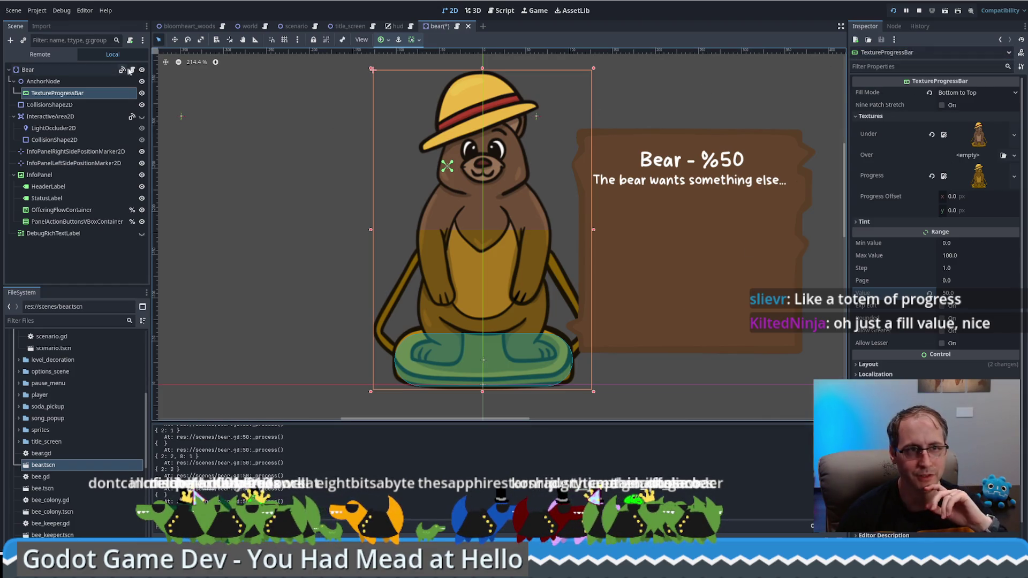
left_click(133, 71)
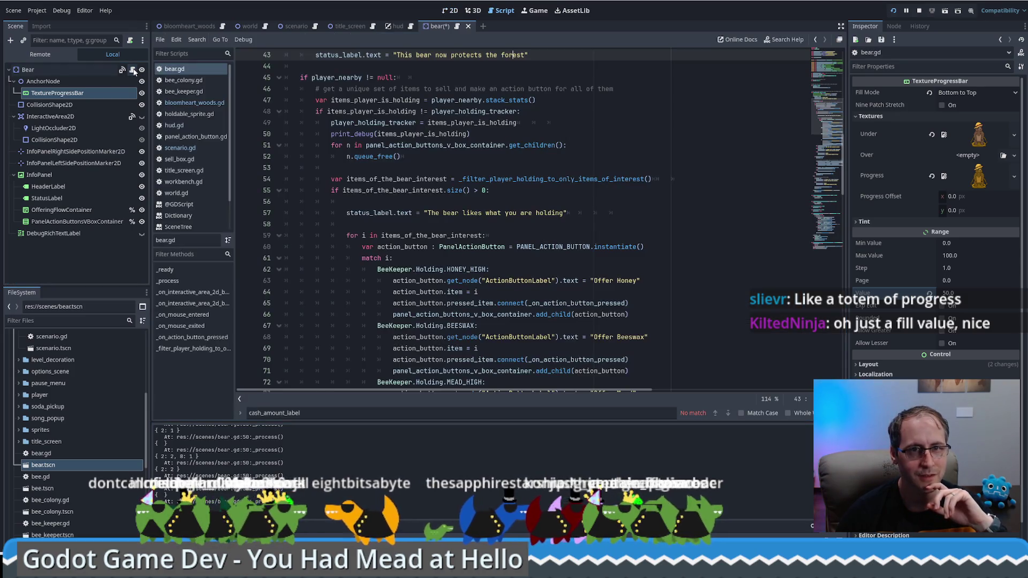
left_click(38, 69)
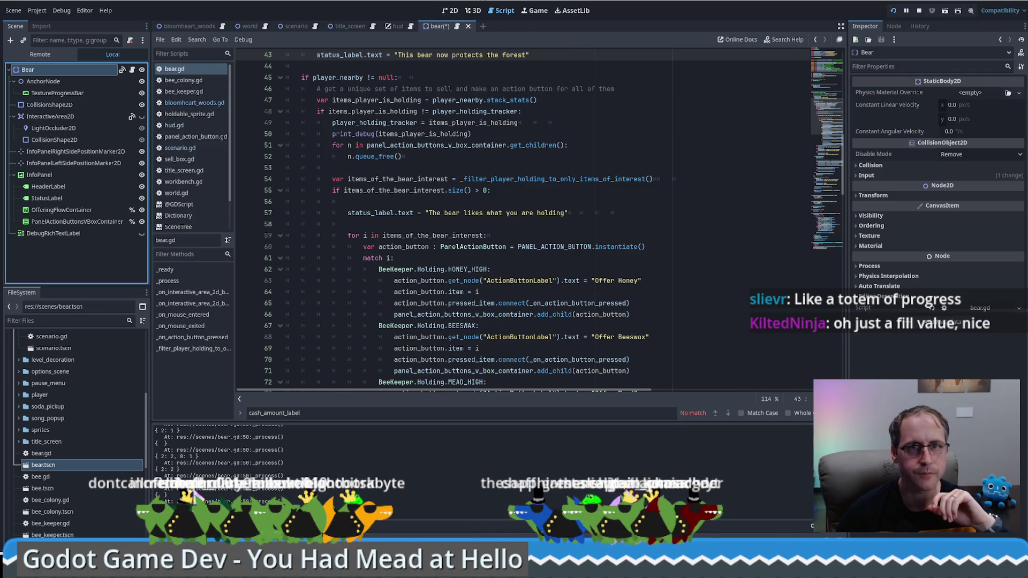
left_click(448, 11)
key("F5")
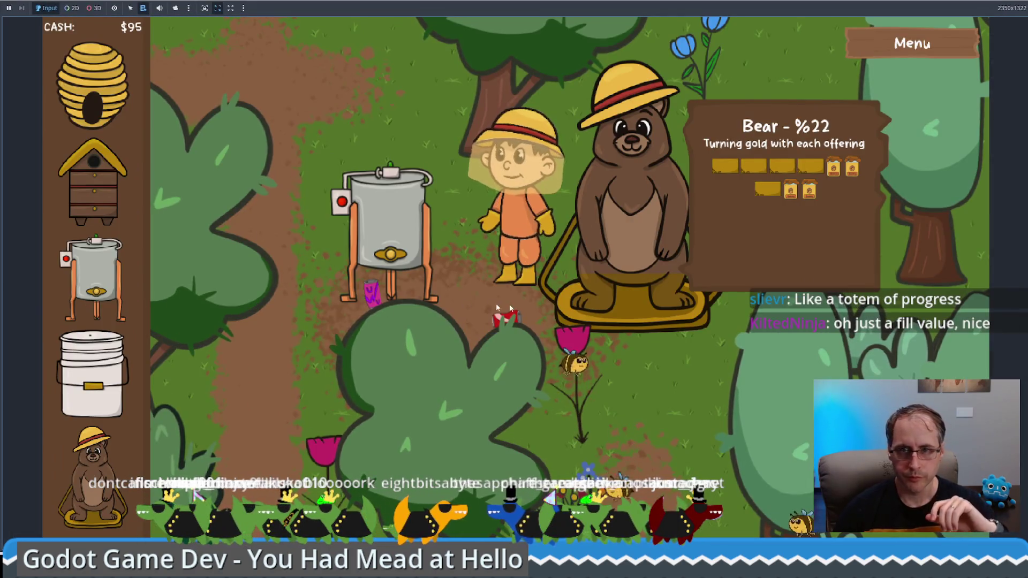
Enable Sandbox Mode in the game settings after a failed bucket placement
mouse_move(106, 390)
left_mouse_down()
mouse_move(471, 249)
mouse_move(758, 85)
mouse_move(730, 165)
mouse_move(622, 281)
left_mouse_up()
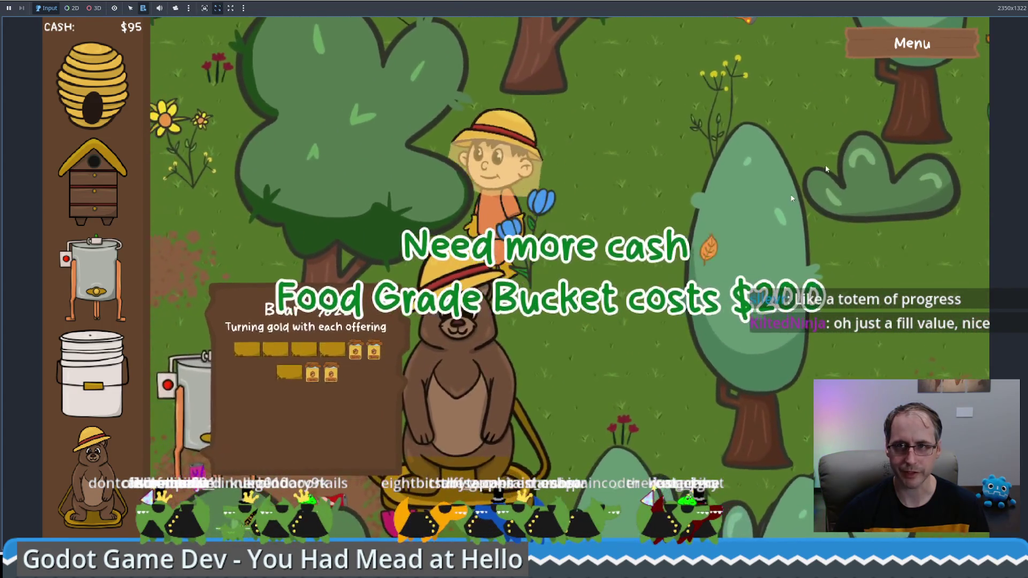
key("Escape")
left_click(484, 459)
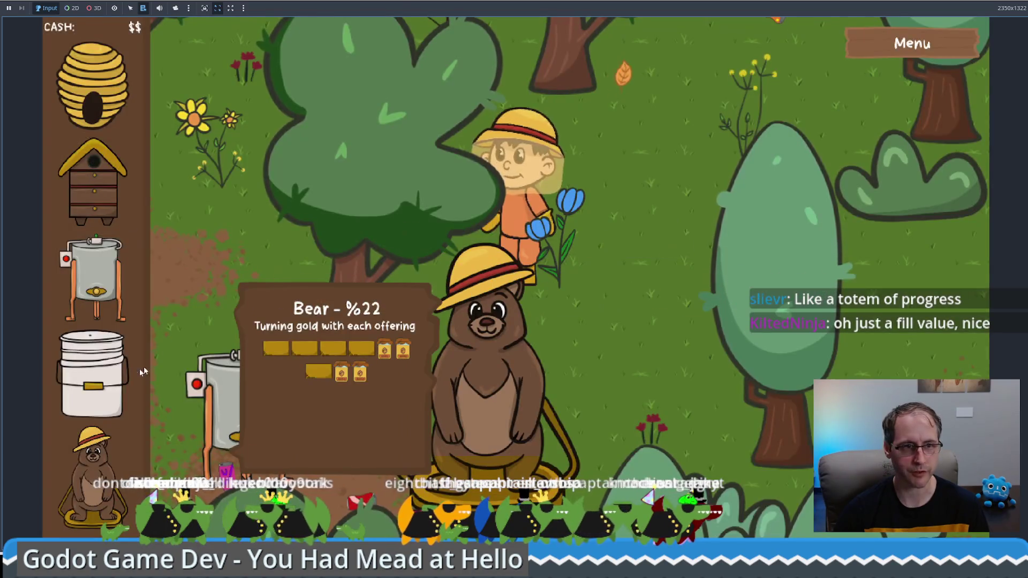
Drag free Food Grade Buckets toward the bear, hitting the 'Not enough room there' warning
mouse_move(94, 374)
left_mouse_down()
mouse_move(608, 249)
mouse_move(646, 282)
mouse_move(615, 343)
mouse_move(645, 269)
mouse_move(650, 278)
left_mouse_up()
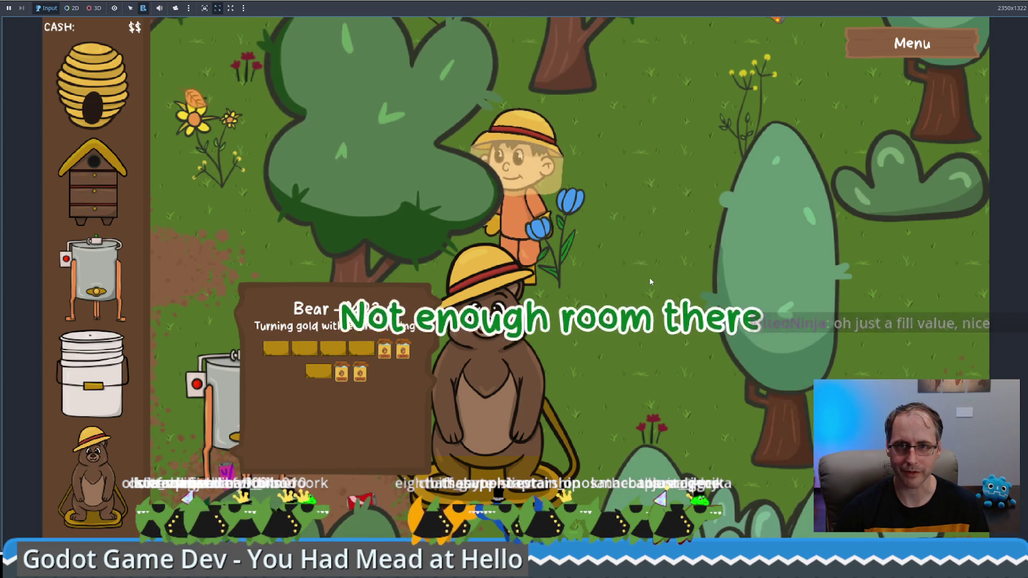
mouse_move(626, 245)
left_mouse_down()
mouse_move(647, 262)
mouse_move(551, 268)
mouse_move(647, 262)
mouse_move(611, 274)
mouse_move(662, 273)
mouse_move(530, 276)
mouse_move(677, 273)
mouse_move(483, 275)
left_mouse_up()
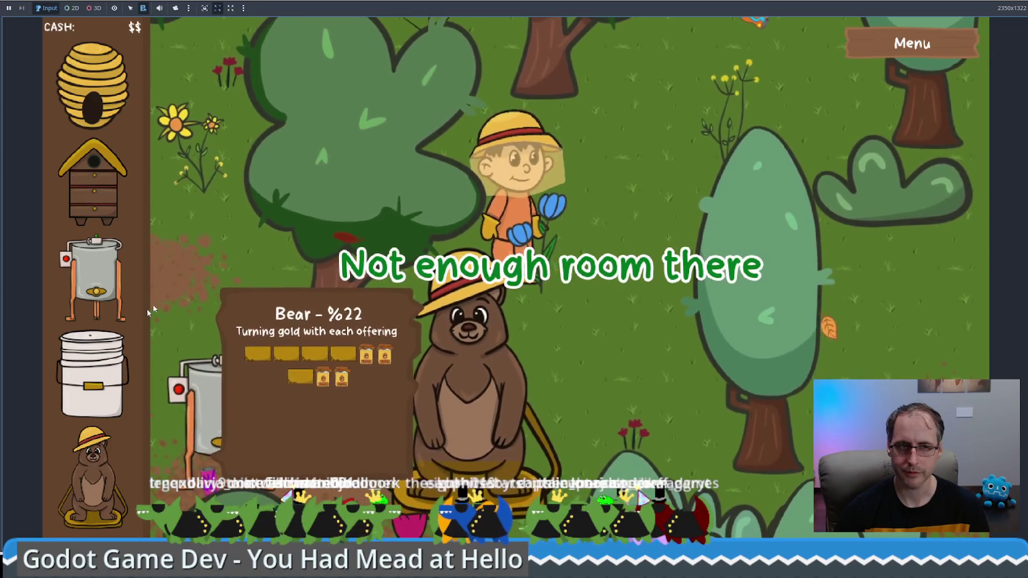
mouse_move(94, 372)
left_mouse_down()
mouse_move(319, 267)
mouse_move(454, 295)
mouse_move(359, 294)
mouse_move(403, 235)
mouse_move(450, 327)
mouse_move(538, 438)
mouse_move(423, 315)
mouse_move(664, 275)
mouse_move(619, 225)
mouse_move(591, 242)
left_mouse_up()
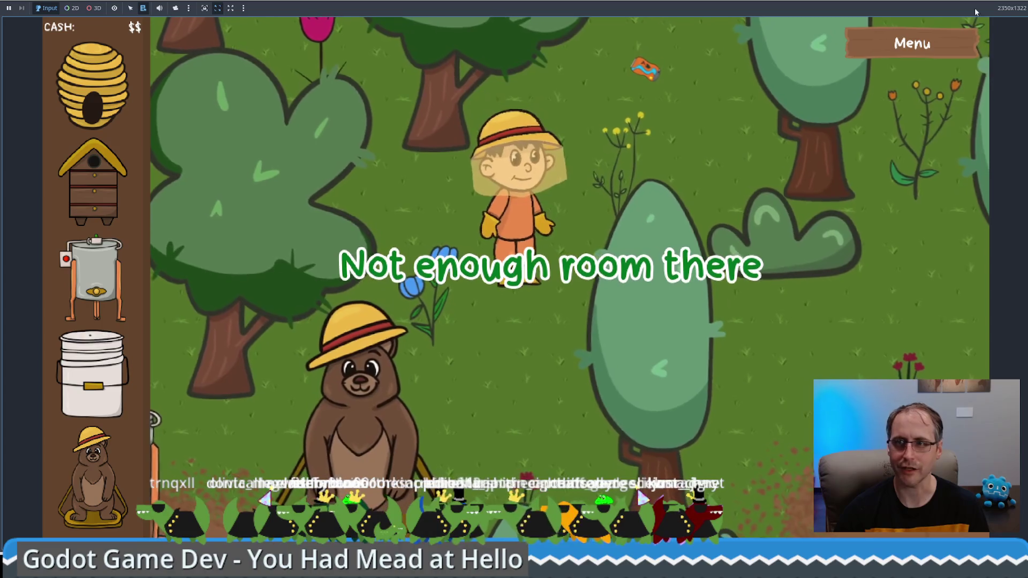
Stop the game, make InteractiveArea2D visible again, and drop a free Food Grade Bucket beside the beekeeper
key("F8")
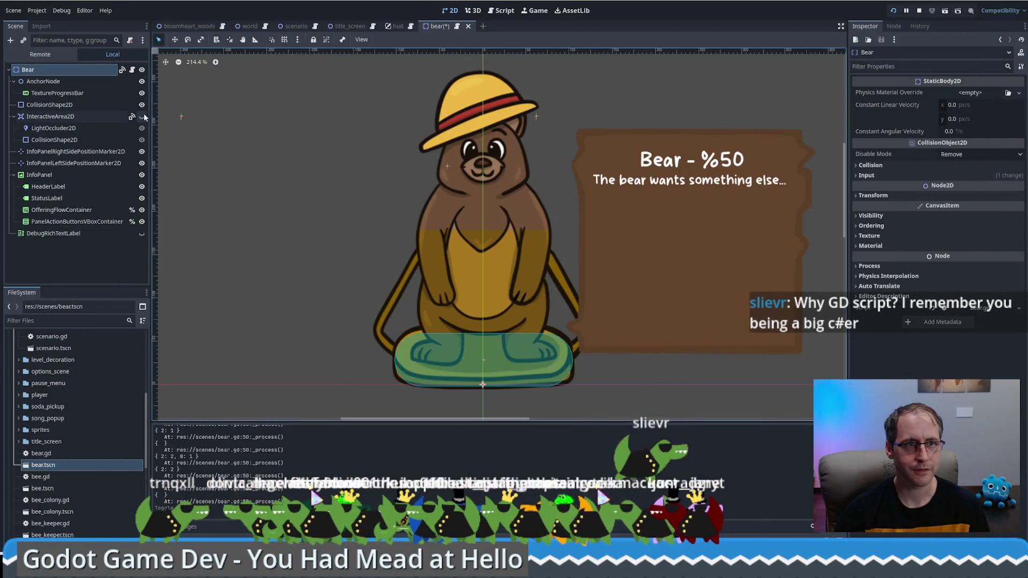
left_click(142, 117)
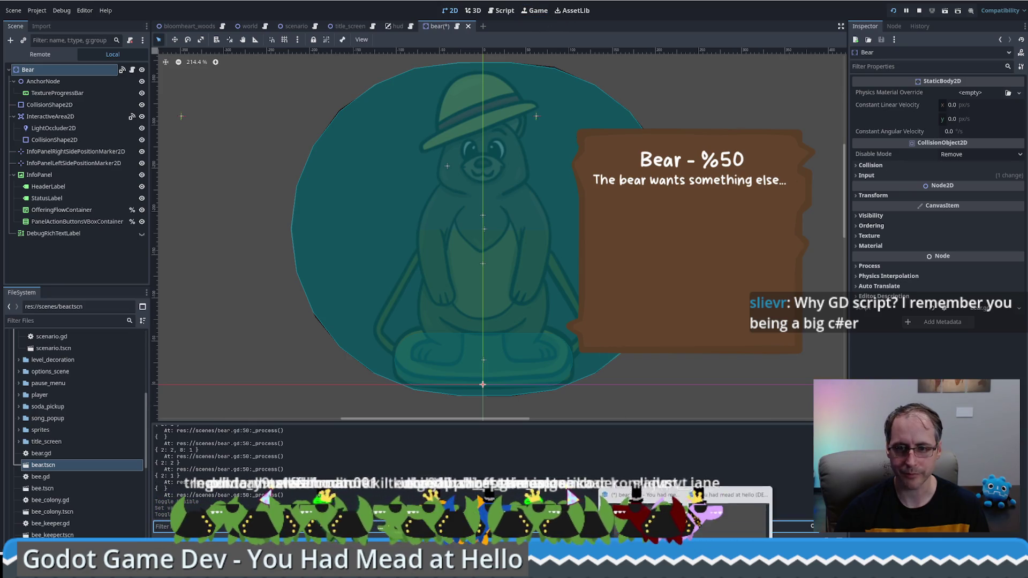
left_click(714, 536)
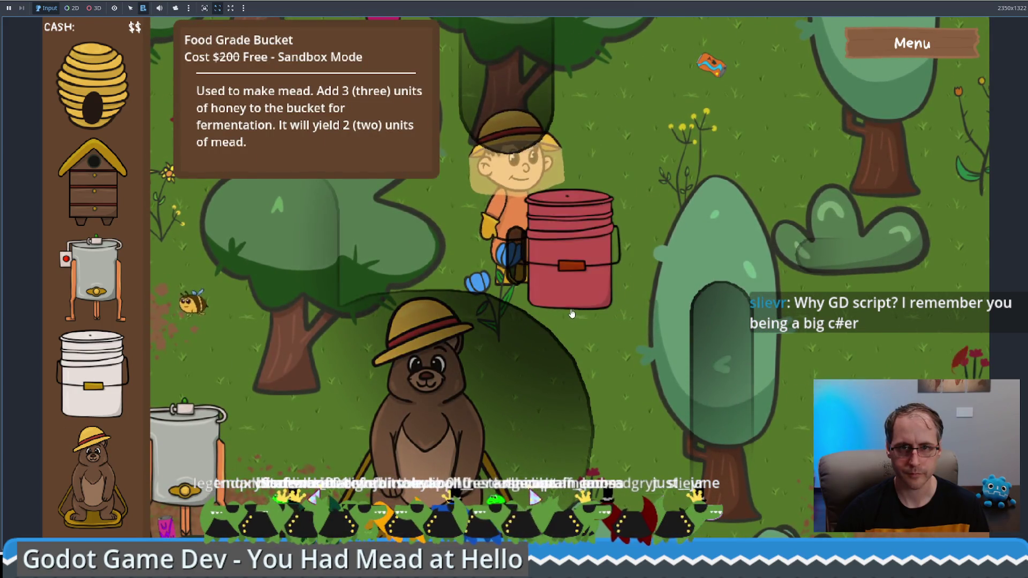
left_click(431, 284)
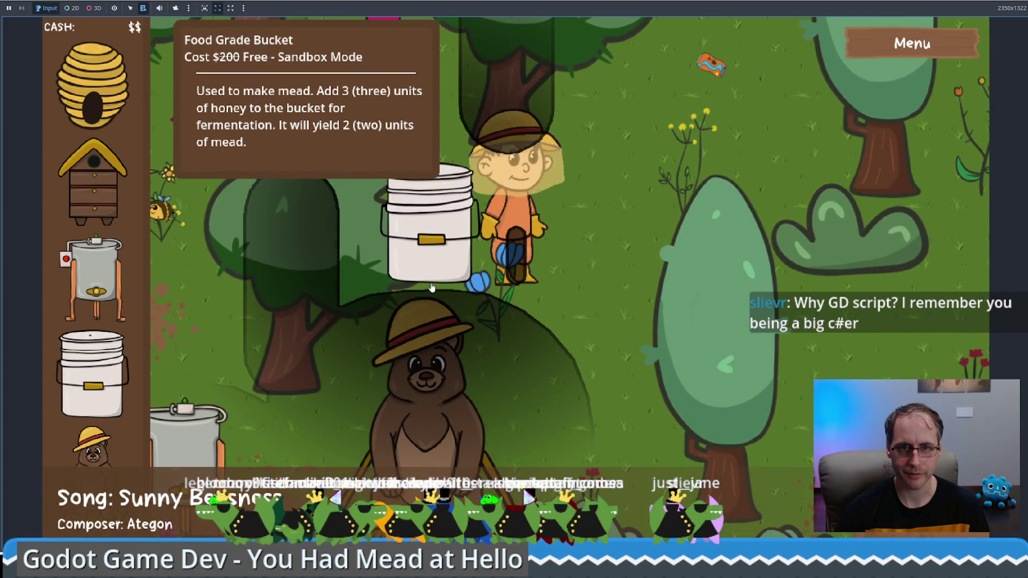
Take mead from the bucket and offer it to the bear over two rounds
mouse_move(458, 242)
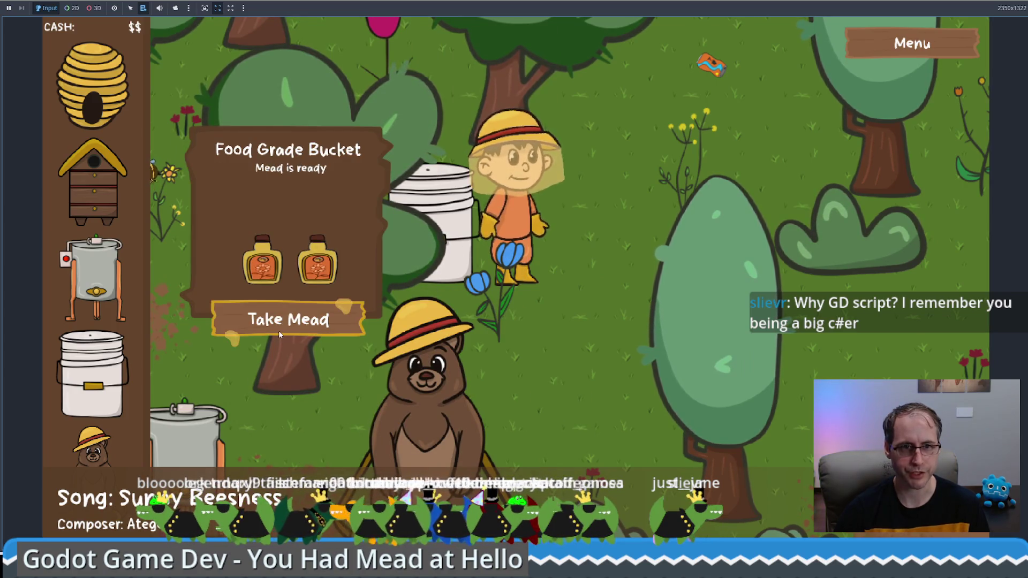
left_click(278, 330)
left_click(288, 326)
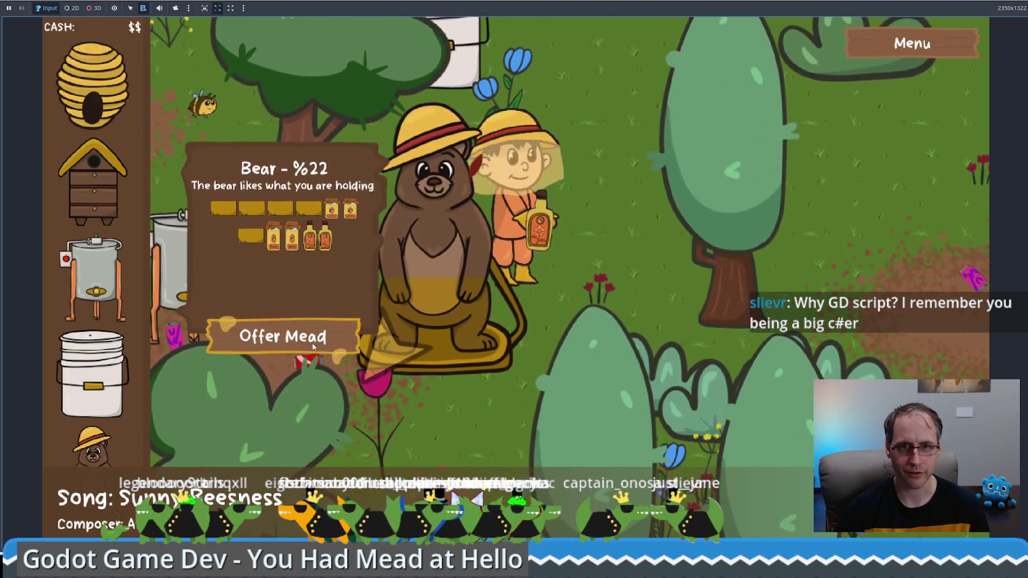
left_click(321, 353)
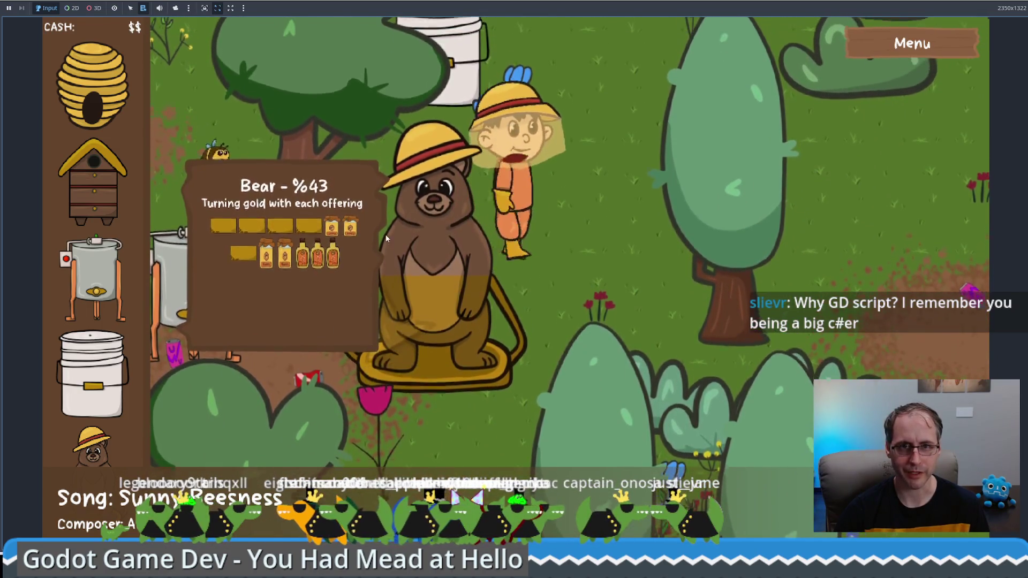
left_click(348, 309)
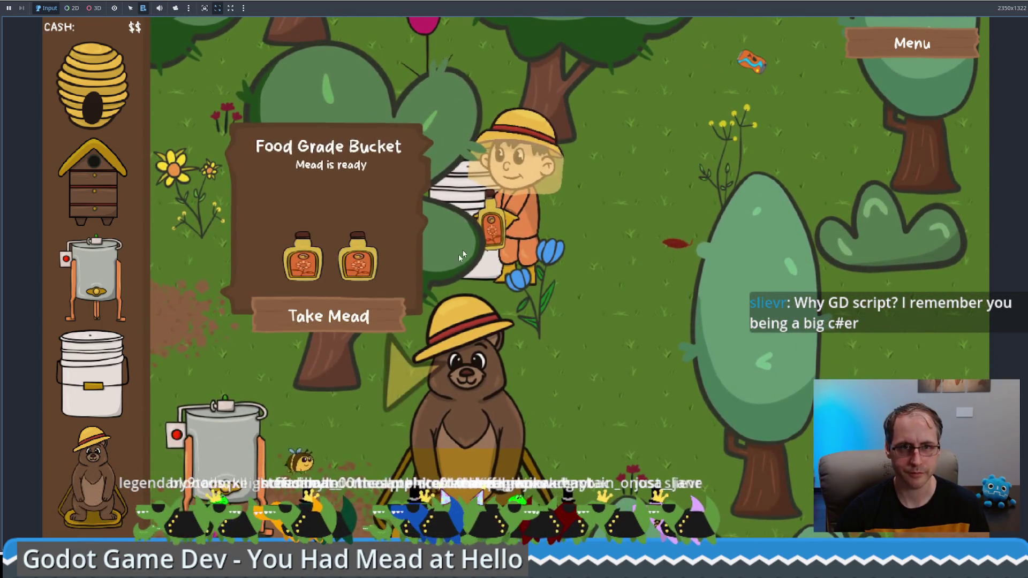
left_click(346, 317)
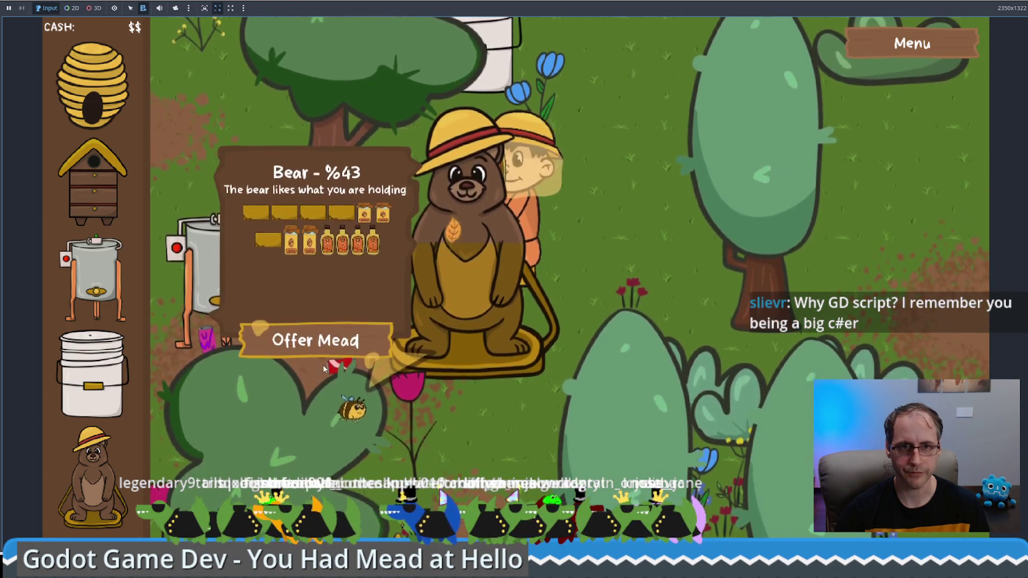
left_click(323, 365)
left_click(467, 227)
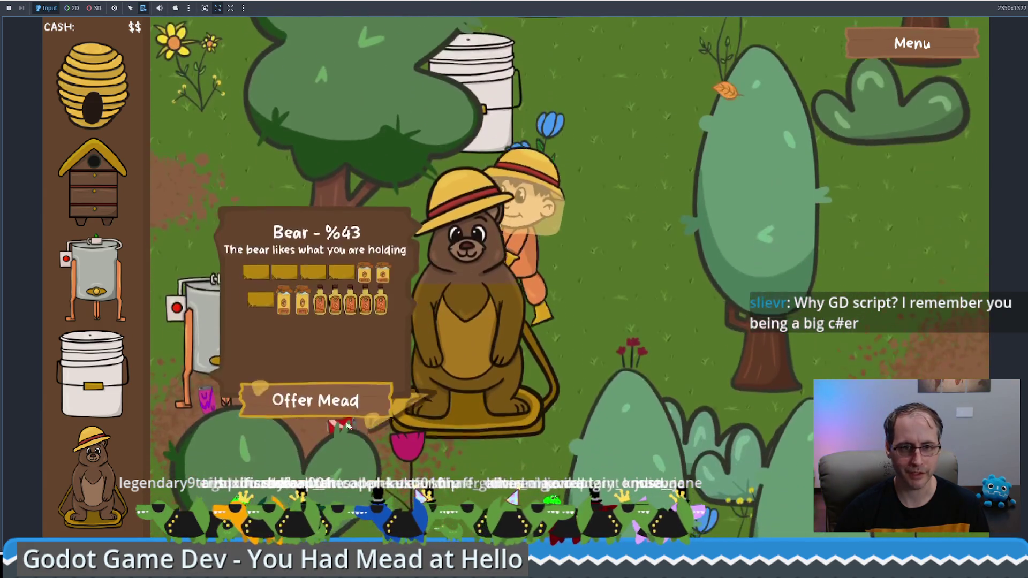
left_click(317, 397)
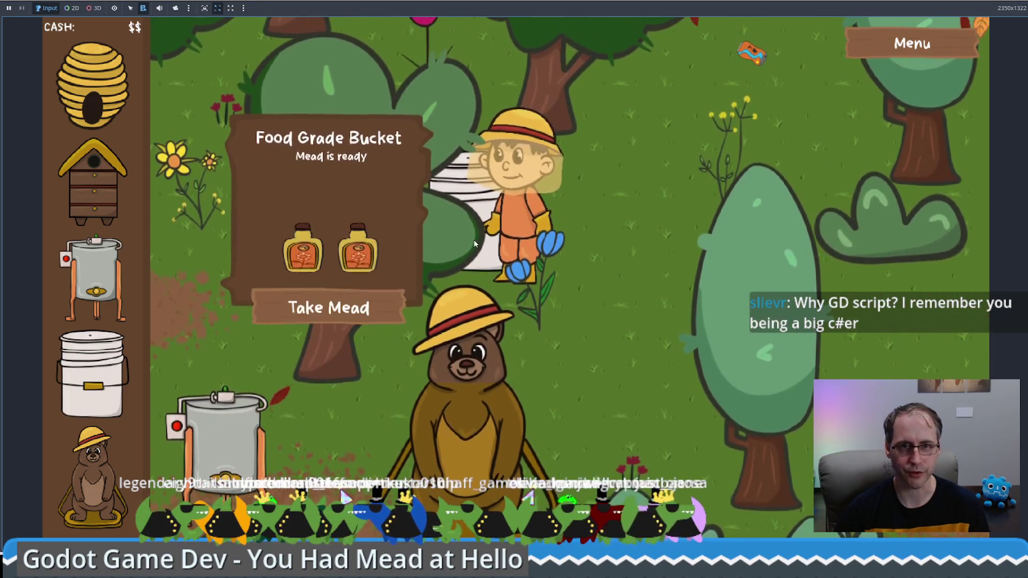
Keep offering mead, raising the bear past 85% until it turns fully gold
left_click(324, 315)
left_click(339, 306)
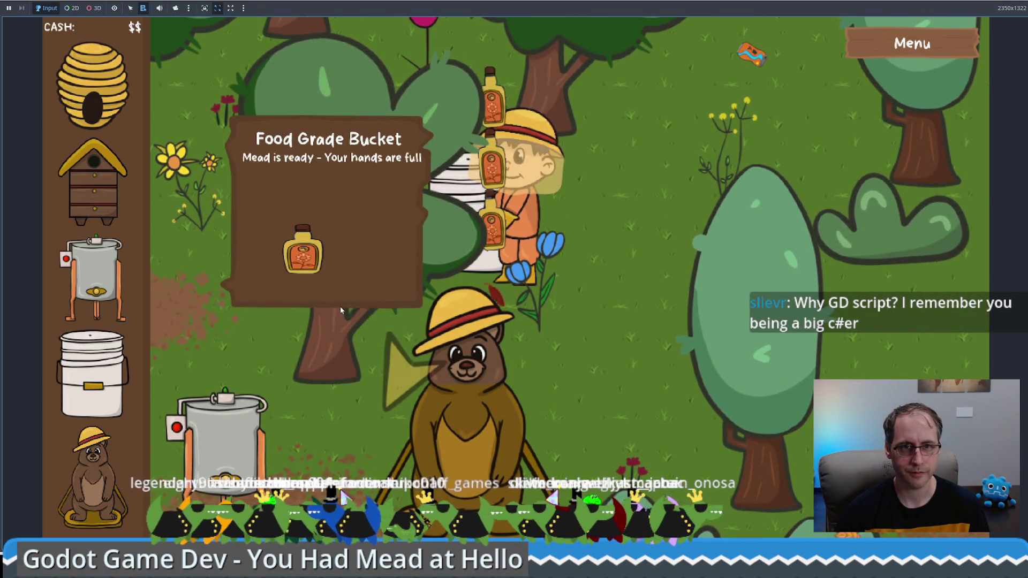
left_click(459, 395)
left_click(346, 343)
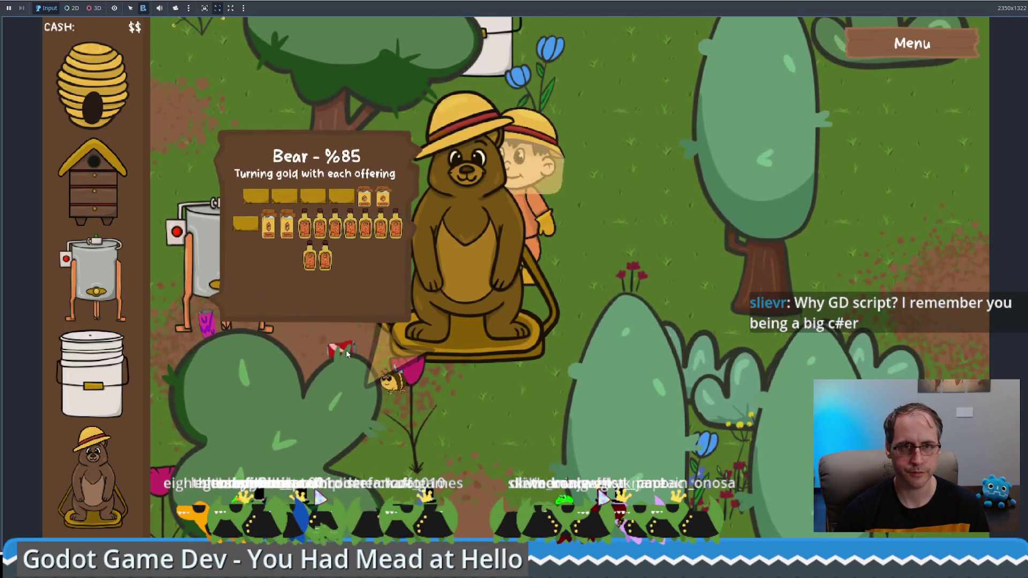
left_click(471, 65)
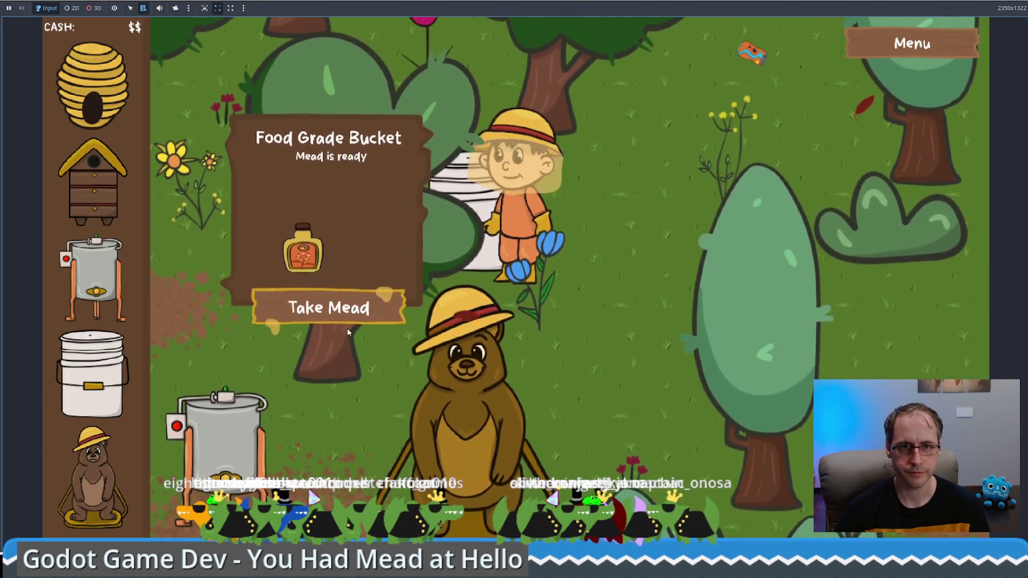
left_click(326, 308)
left_click(310, 309)
left_click(469, 369)
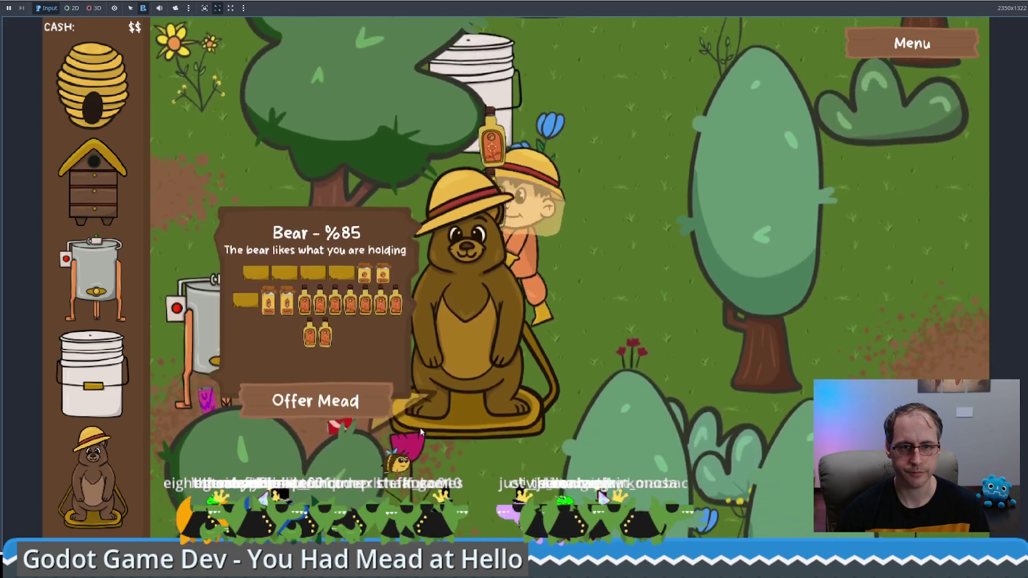
left_click(339, 353)
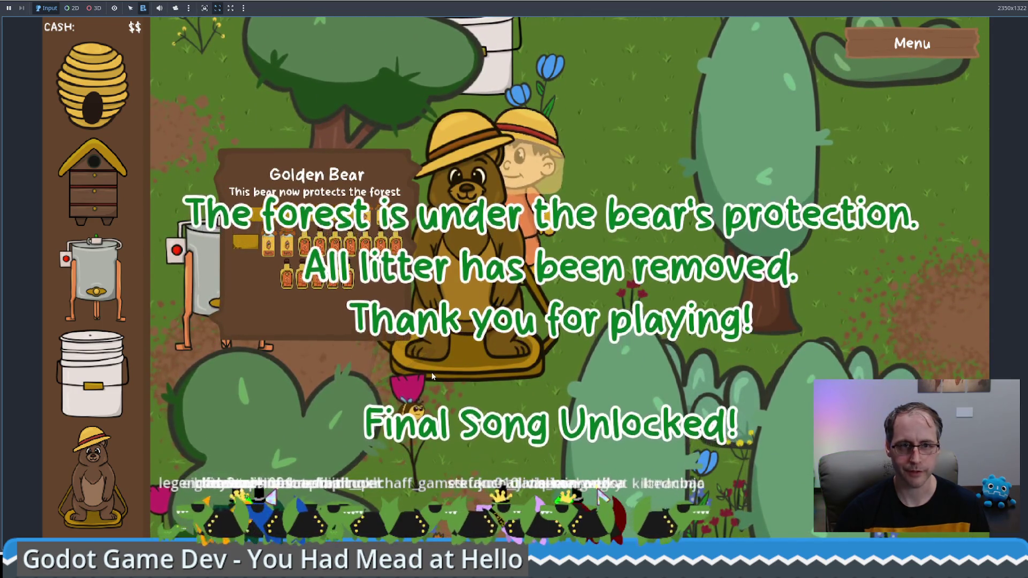
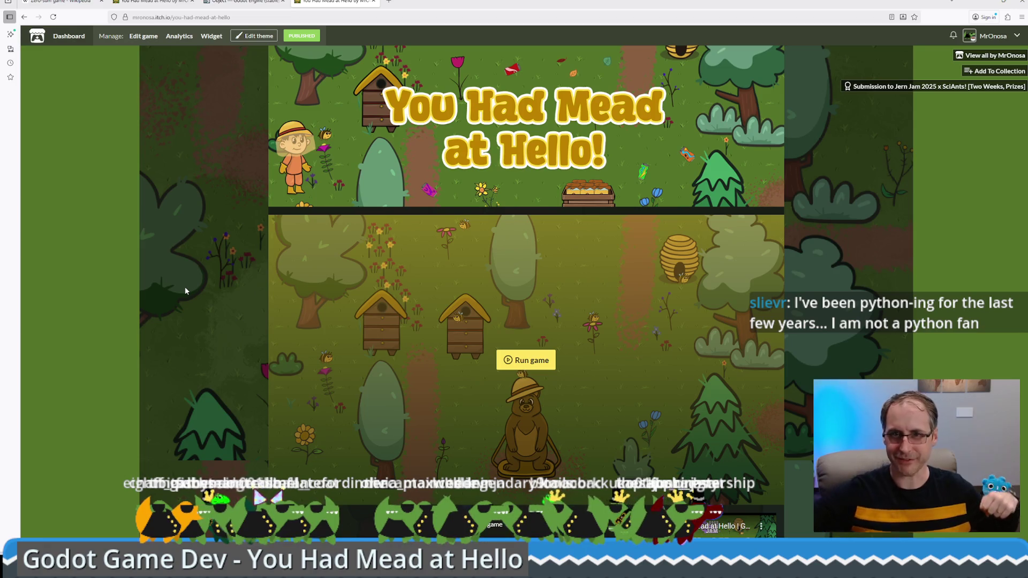
Minimize the itch.io browser page to bring up the running game window
left_click(987, 6)
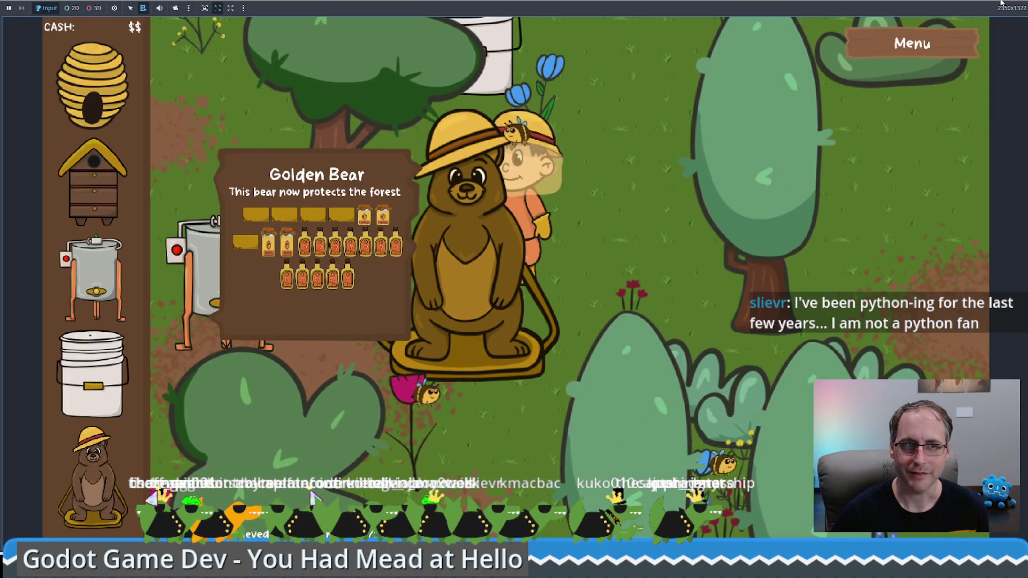
Walk the beekeeper down and to the right toward the sale crate
mouse_move(1008, 6)
left_click(647, 324)
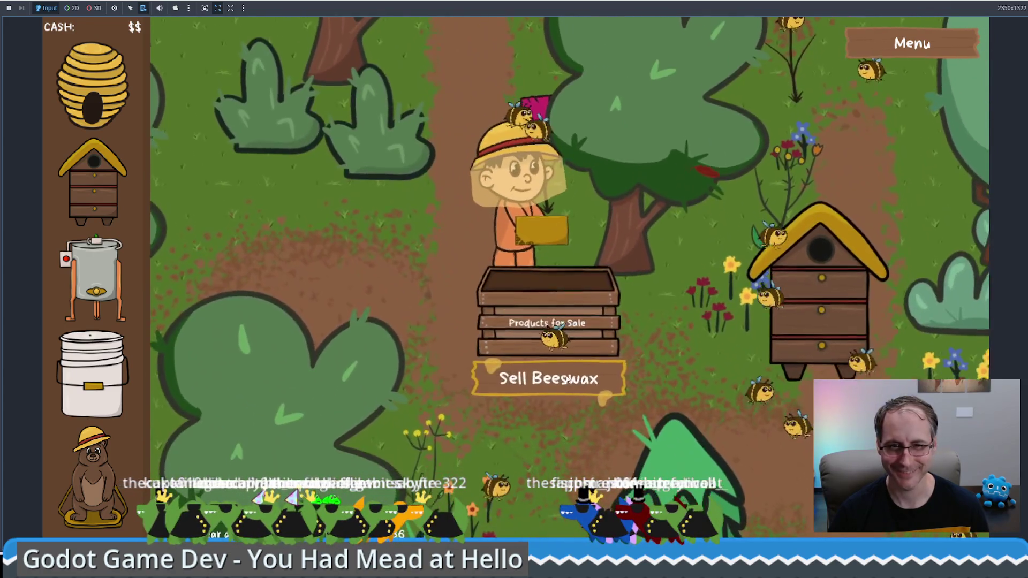
Sell the carried beeswax for $75, then place a Human Made Bee Hive near the Honey Extractor
left_click(551, 375)
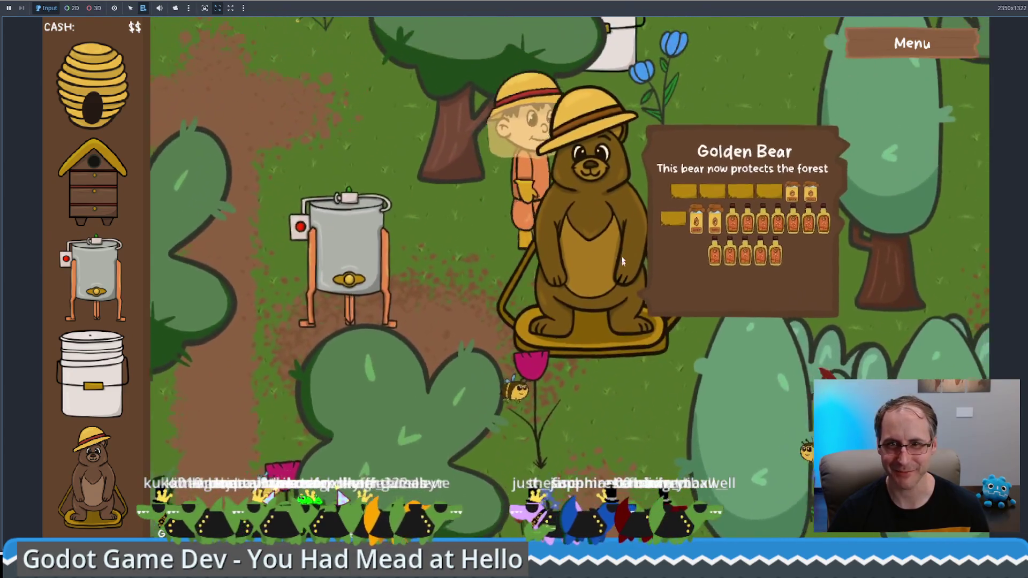
left_click(493, 312)
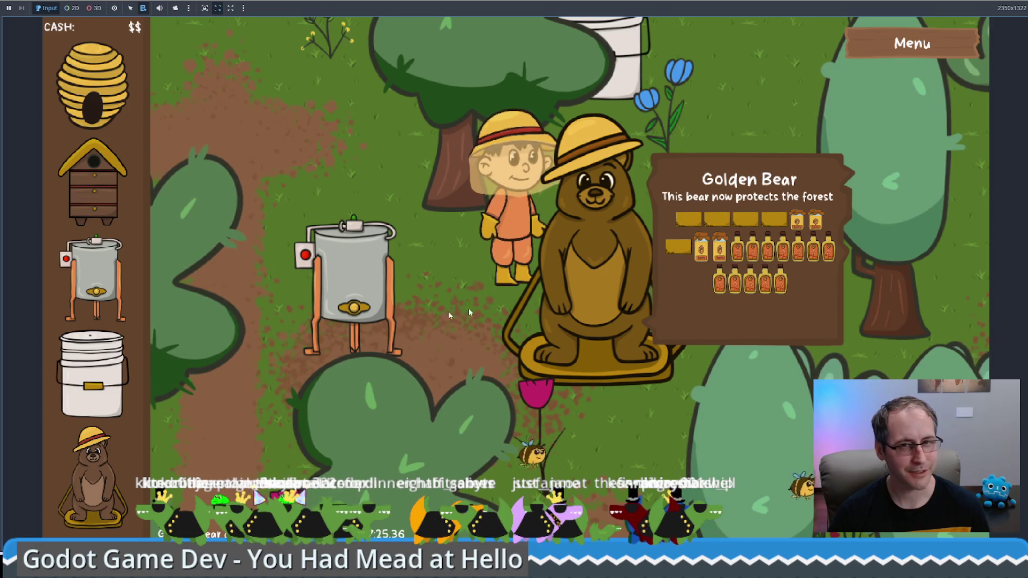
left_click(399, 314)
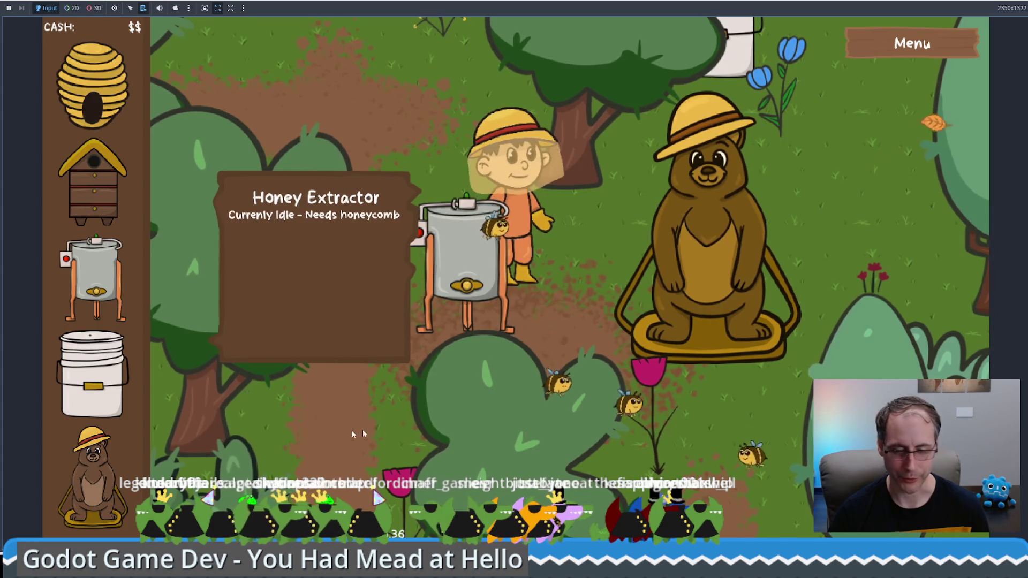
left_click(94, 182)
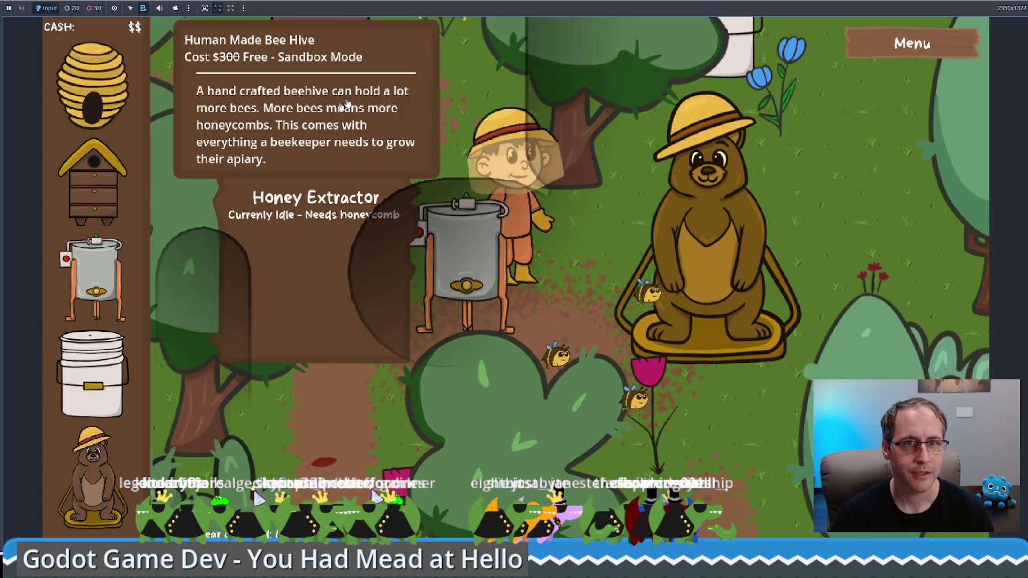
left_click(448, 128)
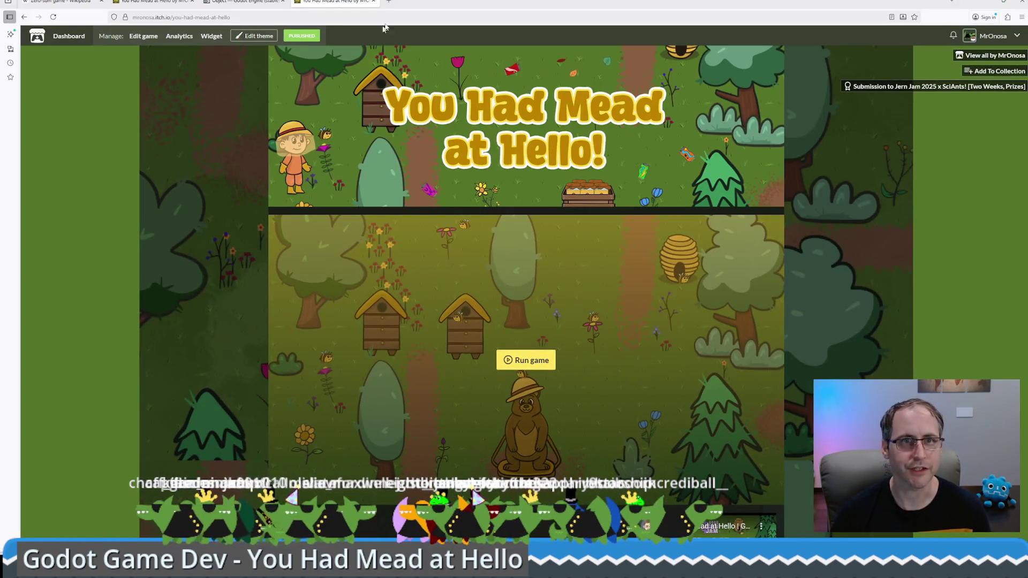
Load the #PitchYaGame Bluesky post in a new tab and view its screenshot enlarged
left_click(389, 4)
key("ctrl+v")
key("Return")
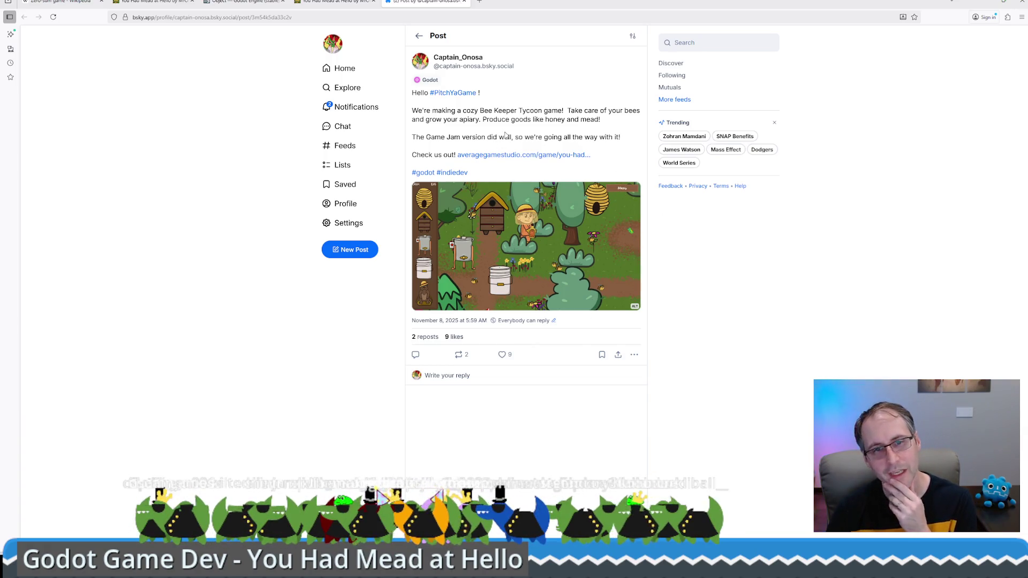
left_click(525, 228)
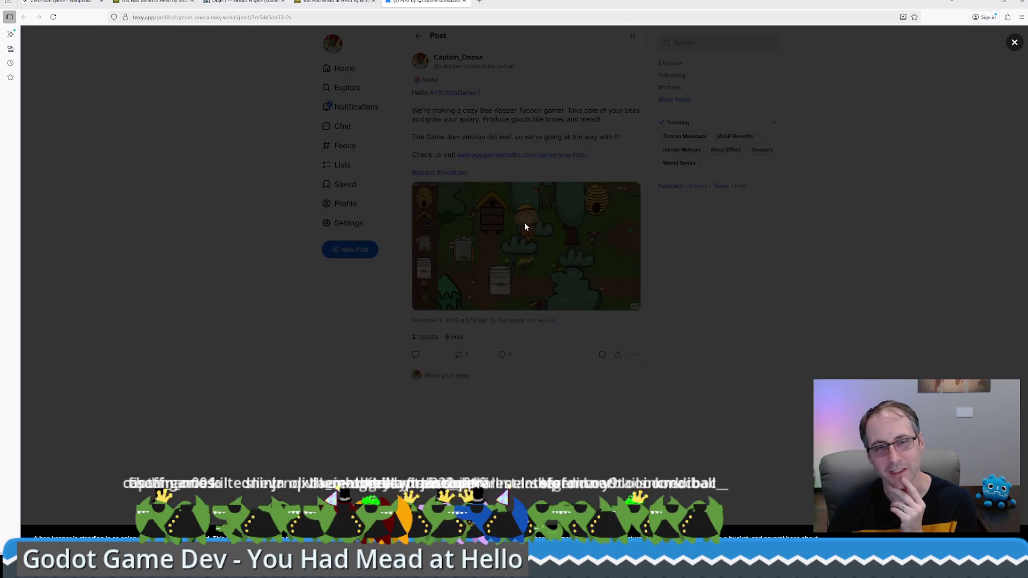
left_click(37, 348)
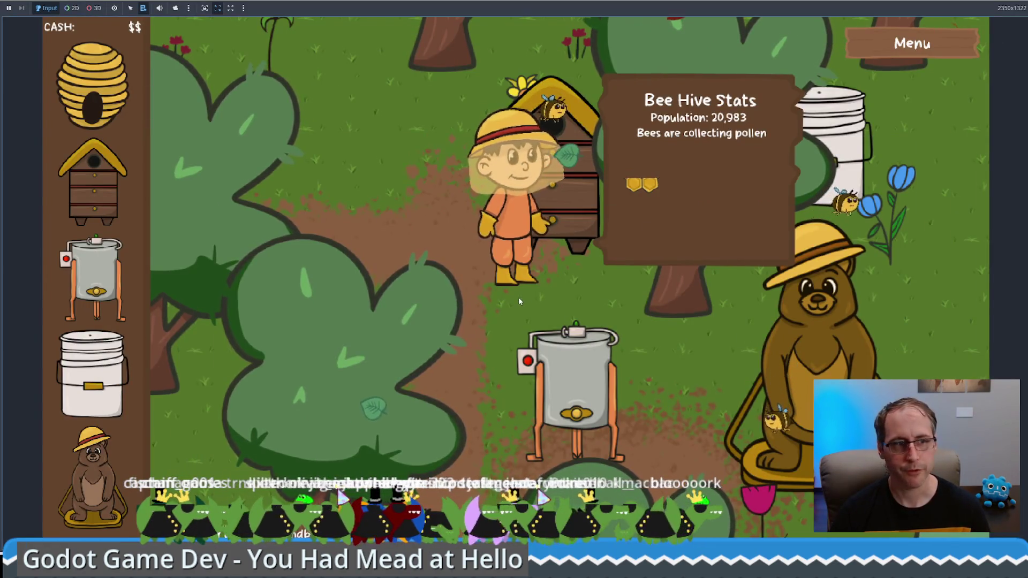
Walk the beekeeper beside the new hive and up-right, then stop the game with F8
left_click(459, 258)
left_click(608, 218)
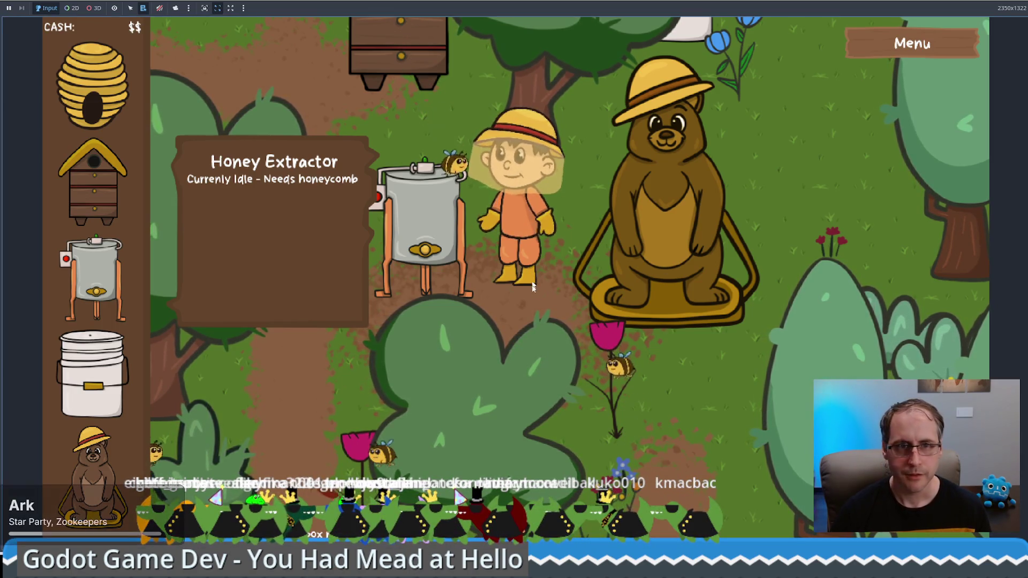
key("F8")
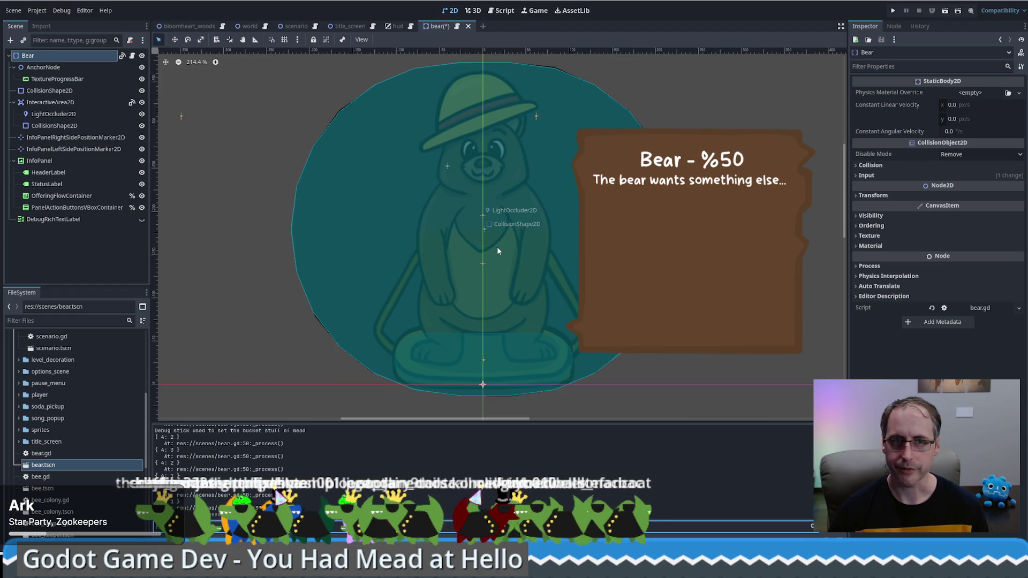
Save the bear scene and open scenario.gd from the scenario scene
key("ctrl+s")
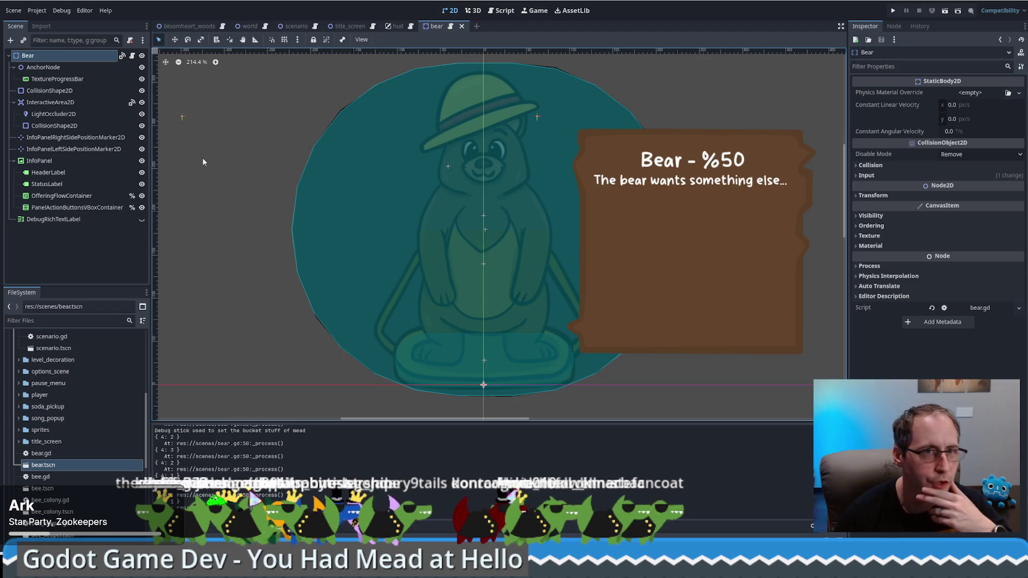
left_click(303, 27)
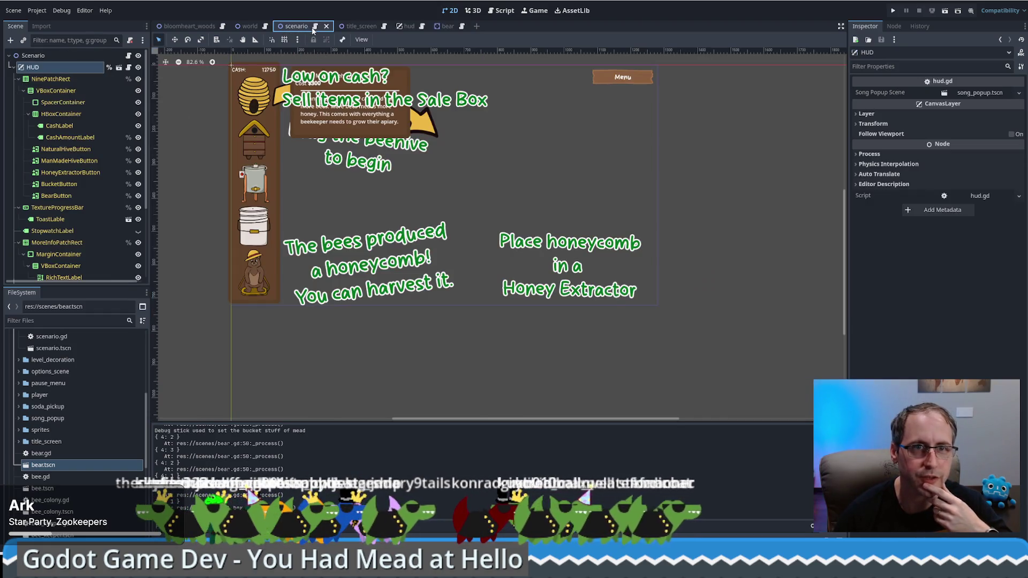
left_click(314, 27)
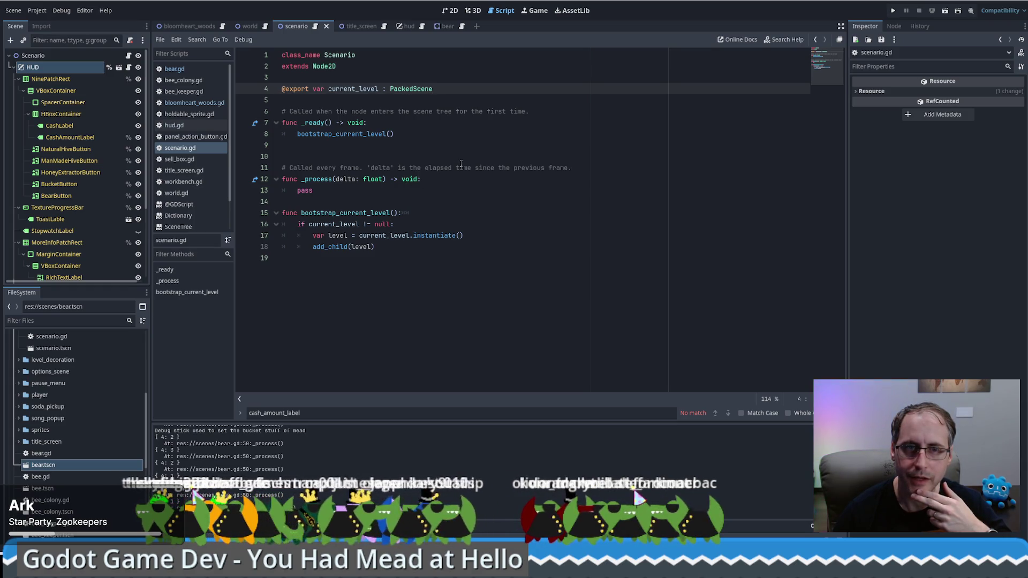
Review the HUD variables and _ready signal hookups in bloomheart_woods.gd, then view BloomheartWoods in 2D
left_click(209, 27)
left_click(222, 26)
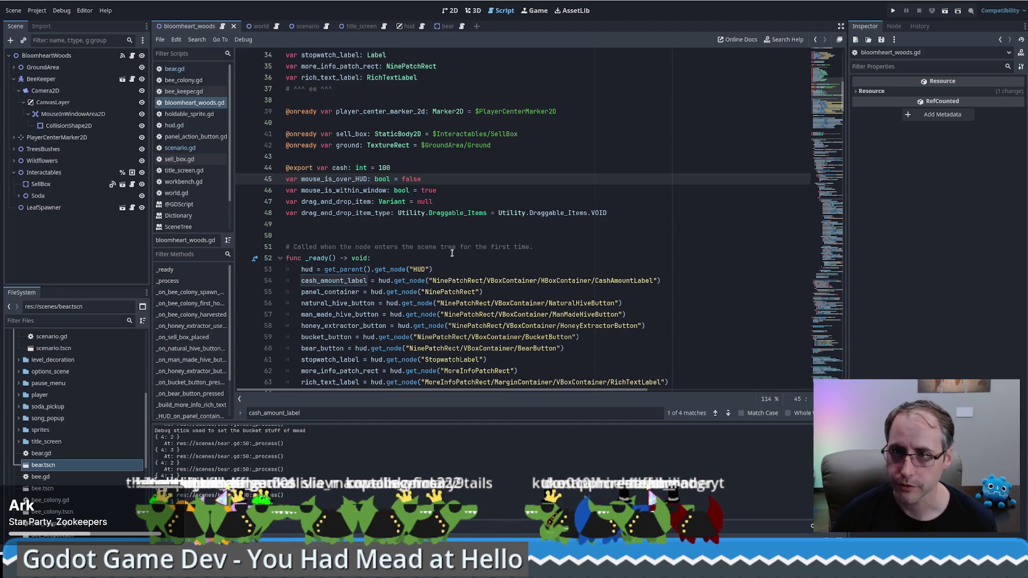
left_click(498, 241)
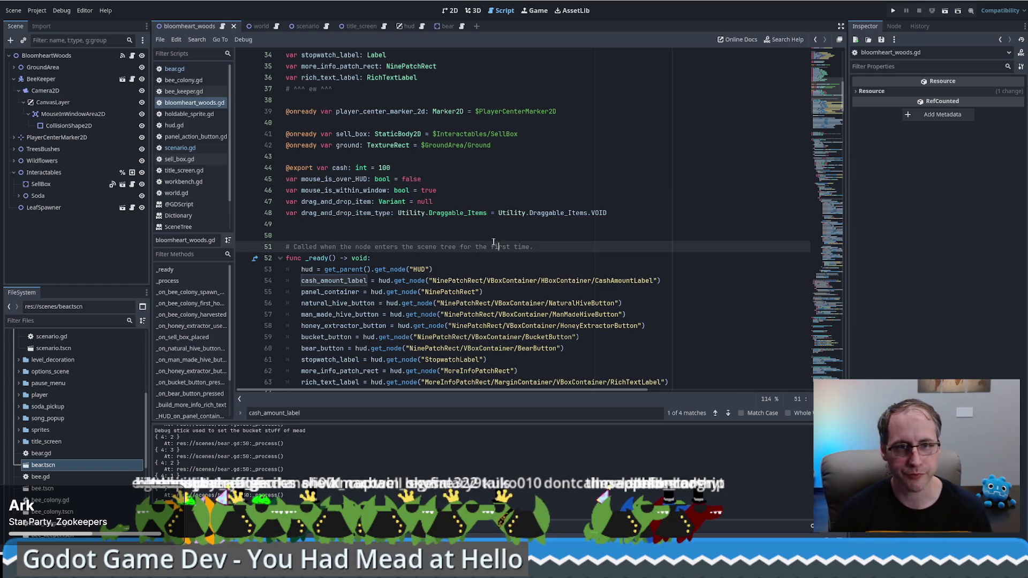
scroll(494, 231, "up", 5)
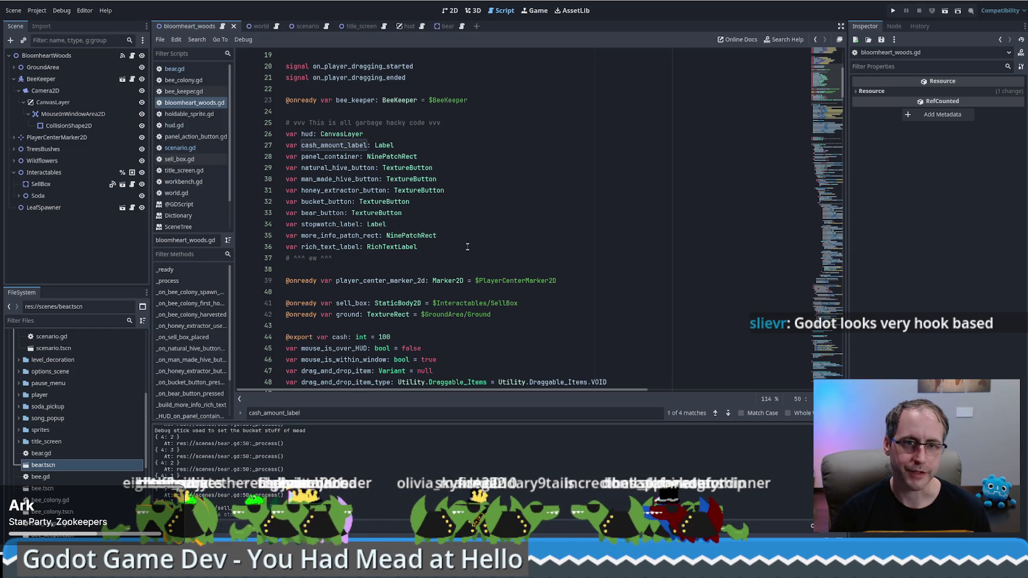
left_click(467, 247)
scroll(475, 215, "down", 6)
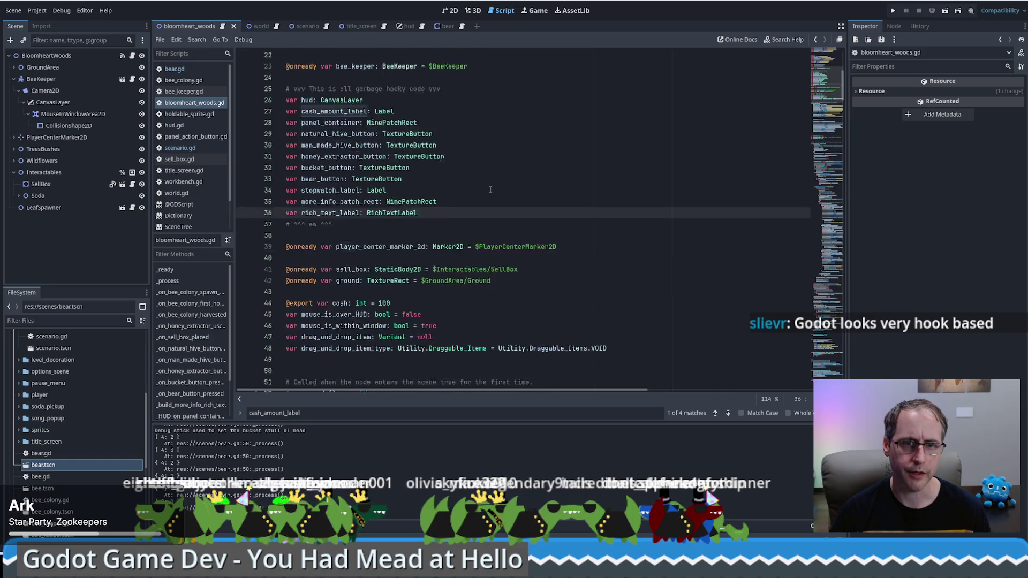
scroll(485, 200, "down", 6)
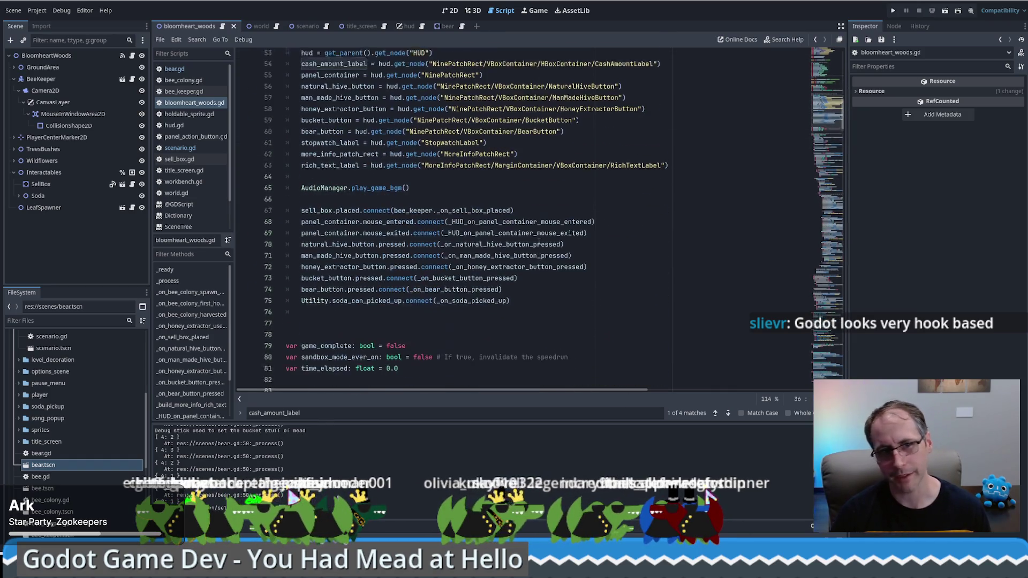
mouse_move(825, 115)
left_mouse_down()
mouse_move(826, 126)
mouse_move(830, 84)
mouse_move(819, 129)
mouse_move(806, 113)
left_mouse_up()
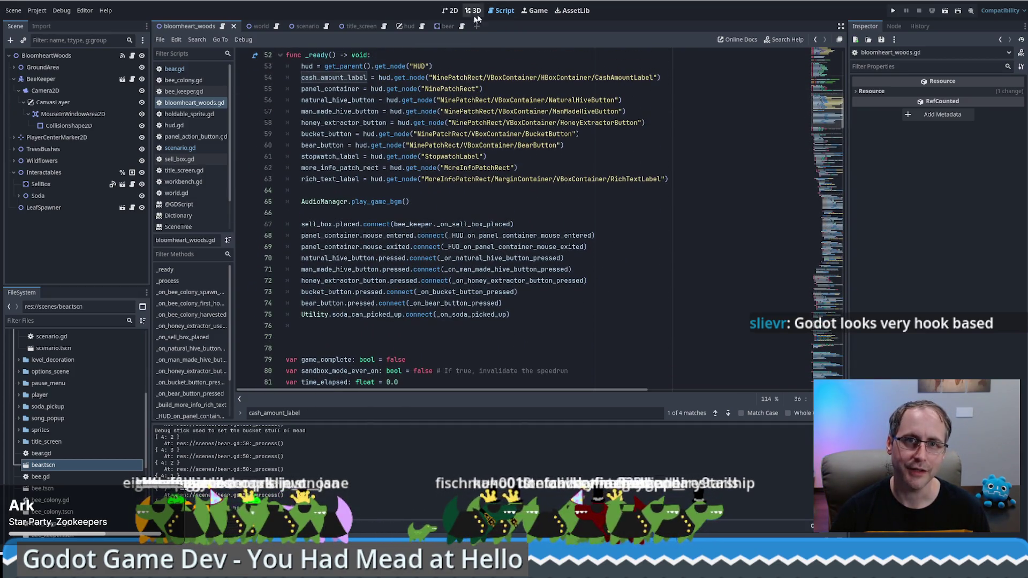
left_click(450, 10)
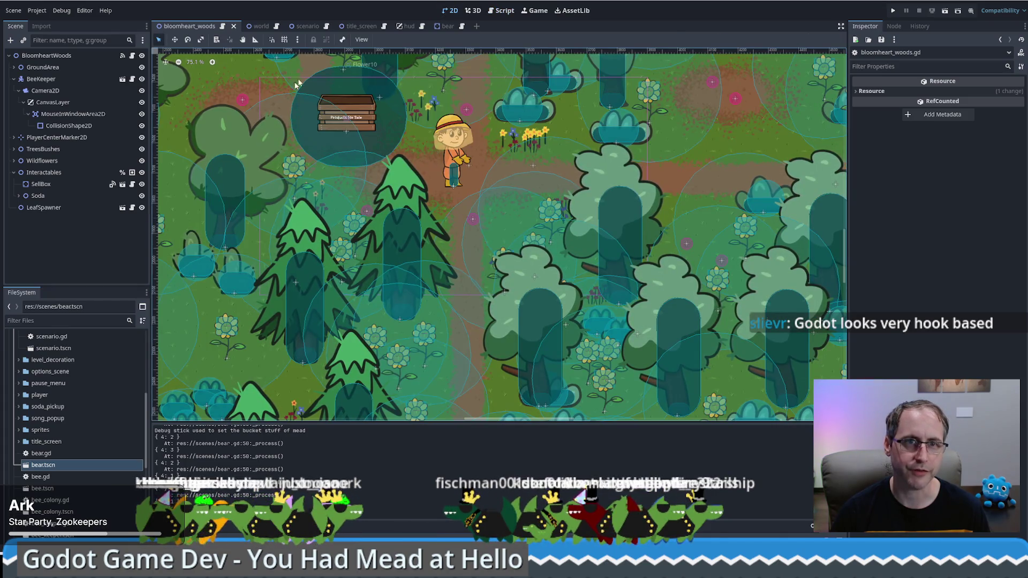
Open the bear scene's bear.gd script
left_click(405, 26)
left_click(446, 26)
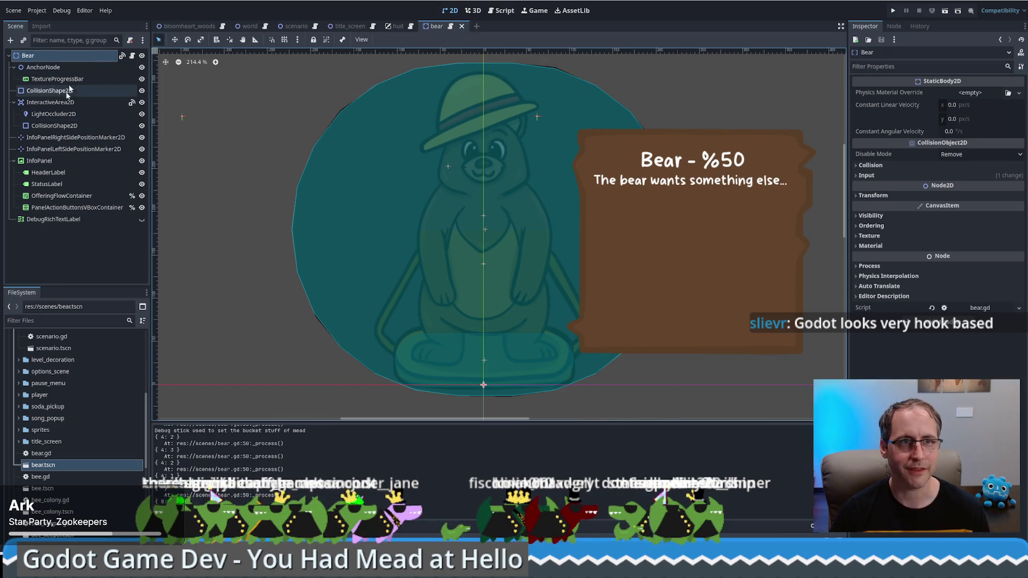
left_click(122, 55)
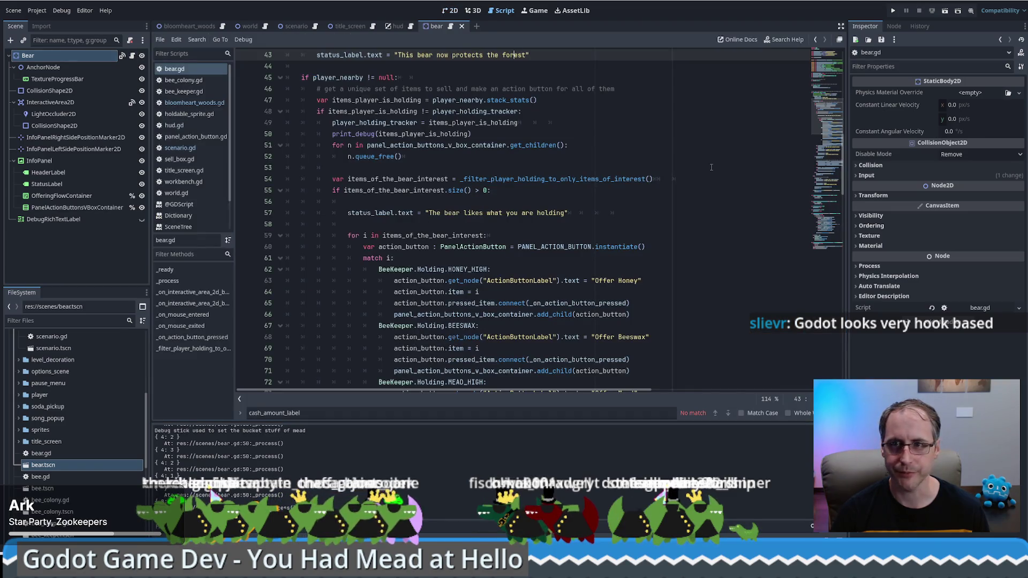
scroll(711, 168, "up", 5)
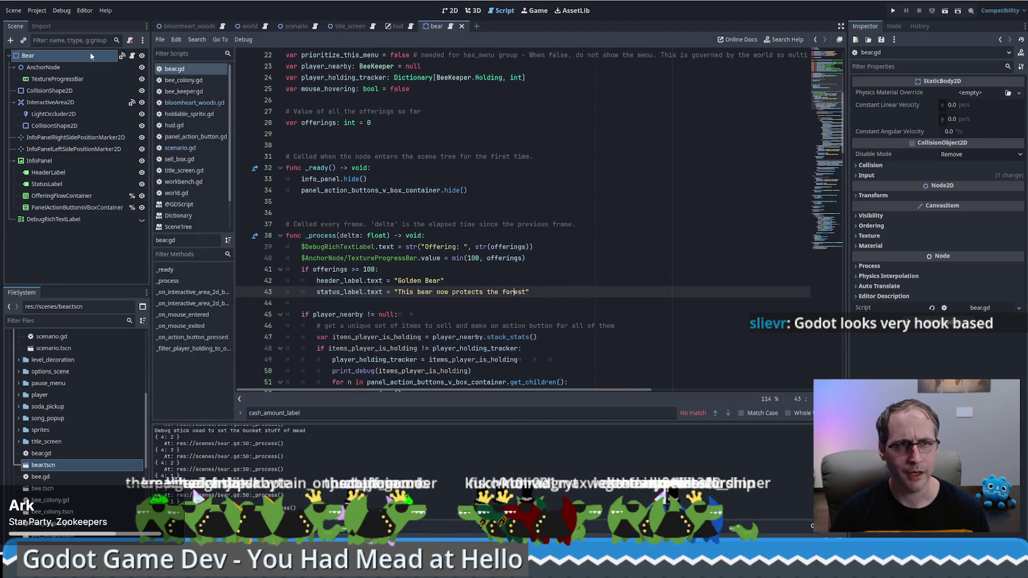
Jump from the Bear's mouse_entered signal to its handler, select the mouse_hovering = true line, and return to 2D
left_click(893, 26)
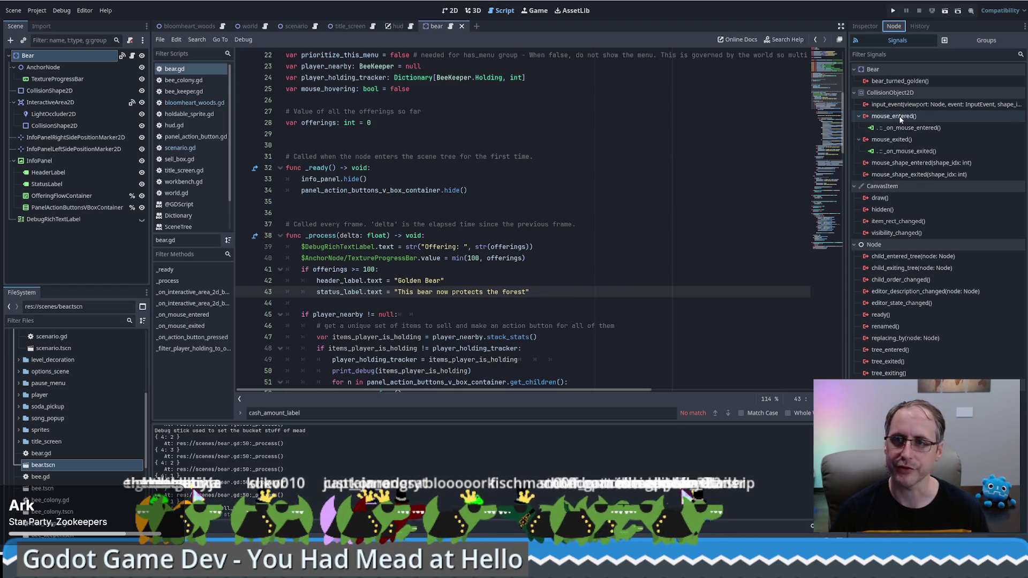
double_click(908, 129)
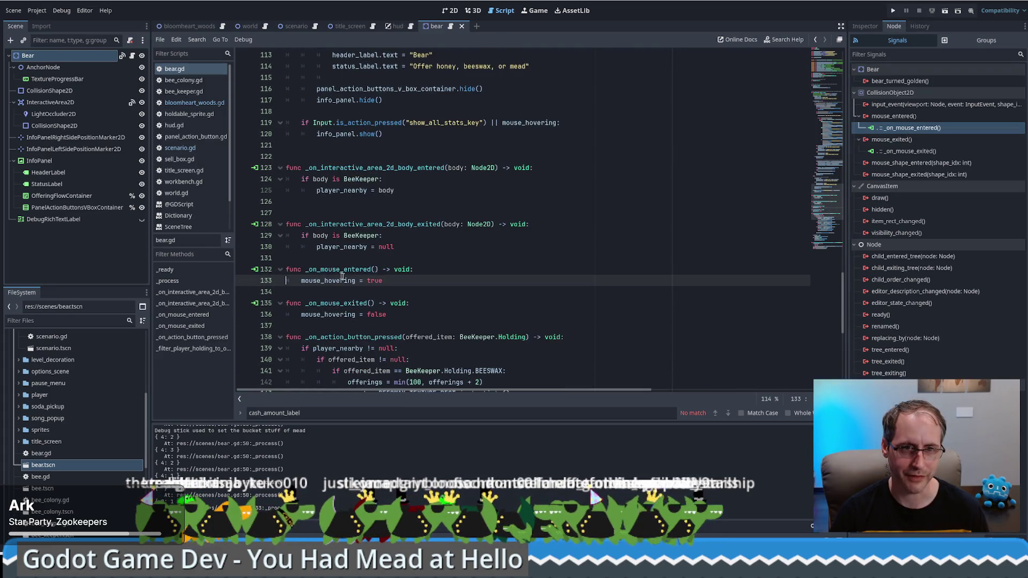
triple_click(342, 280)
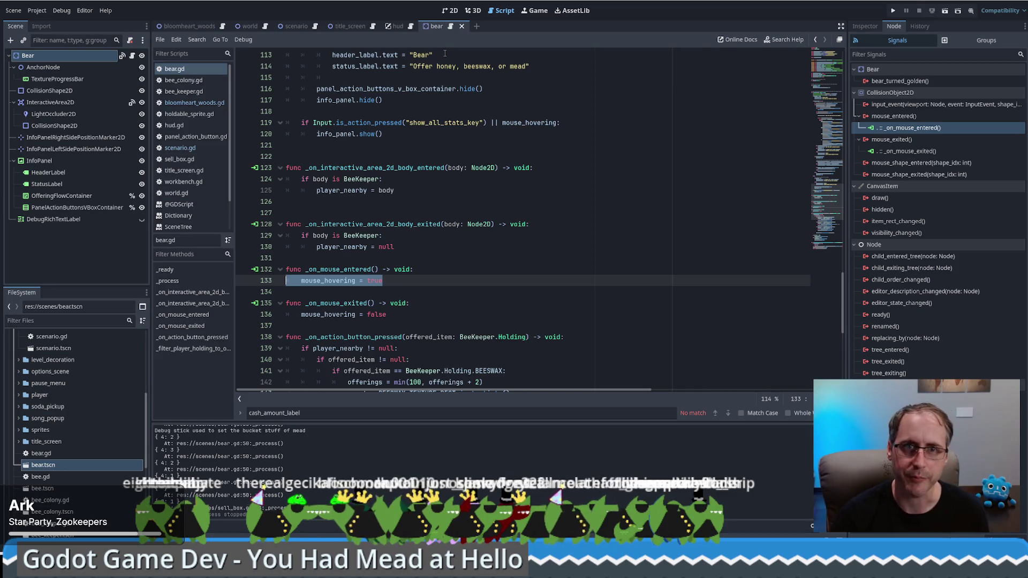
left_click(453, 10)
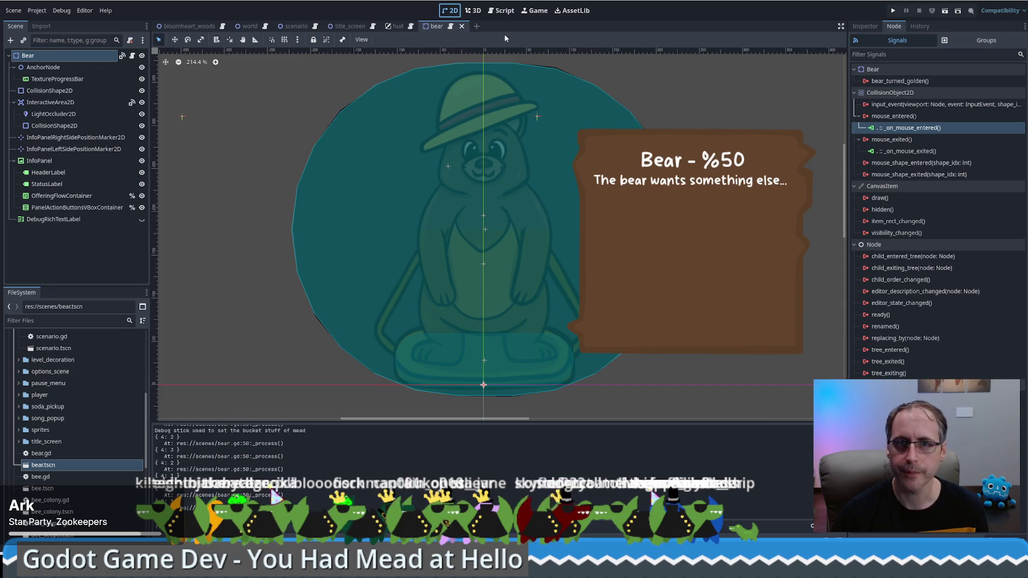
Run the game, place two Food Grade Buckets, collect their mead and sell it
left_click(892, 11)
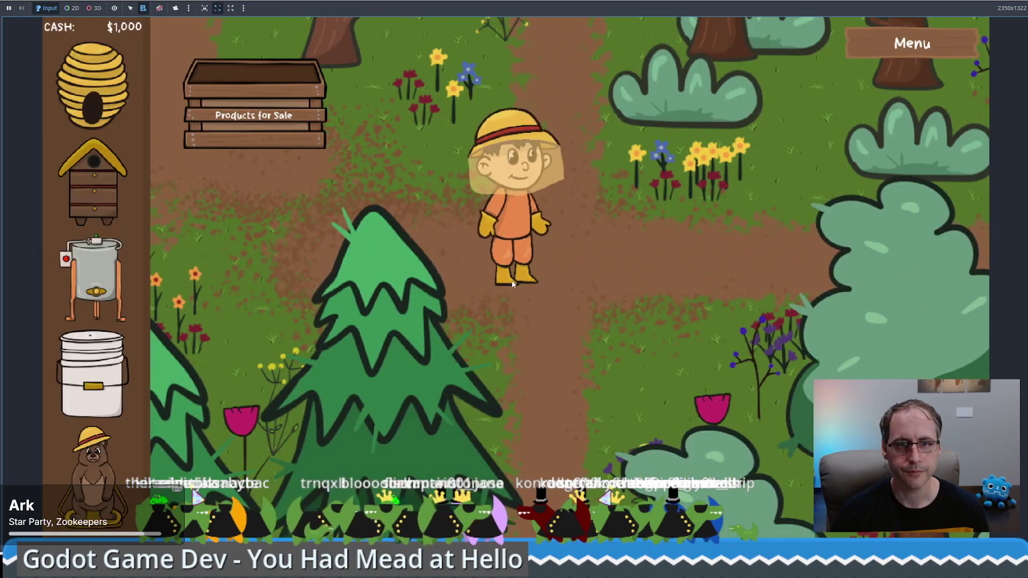
mouse_move(92, 375)
left_mouse_down()
mouse_move(621, 375)
mouse_move(657, 336)
left_mouse_up()
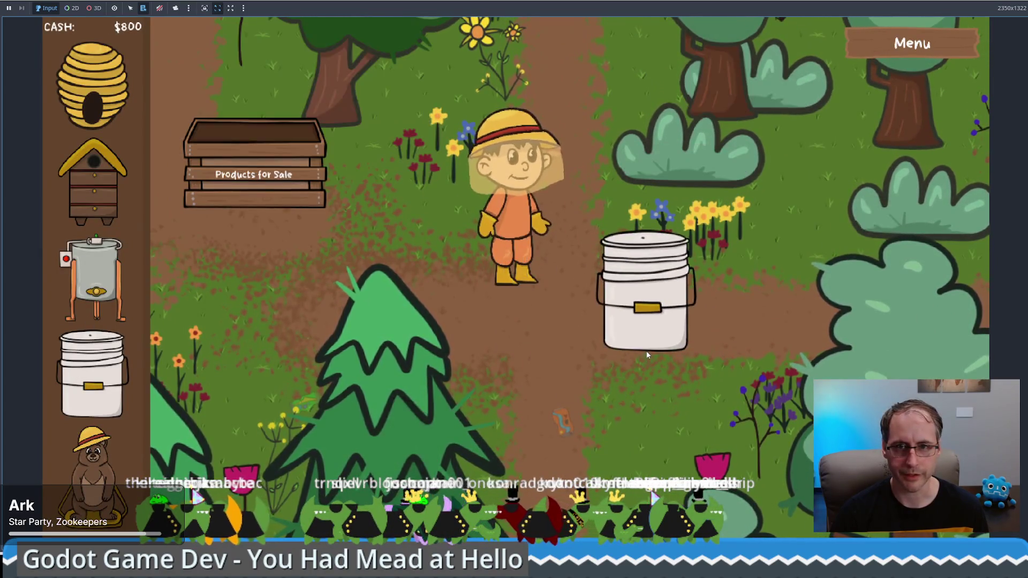
left_click(703, 336)
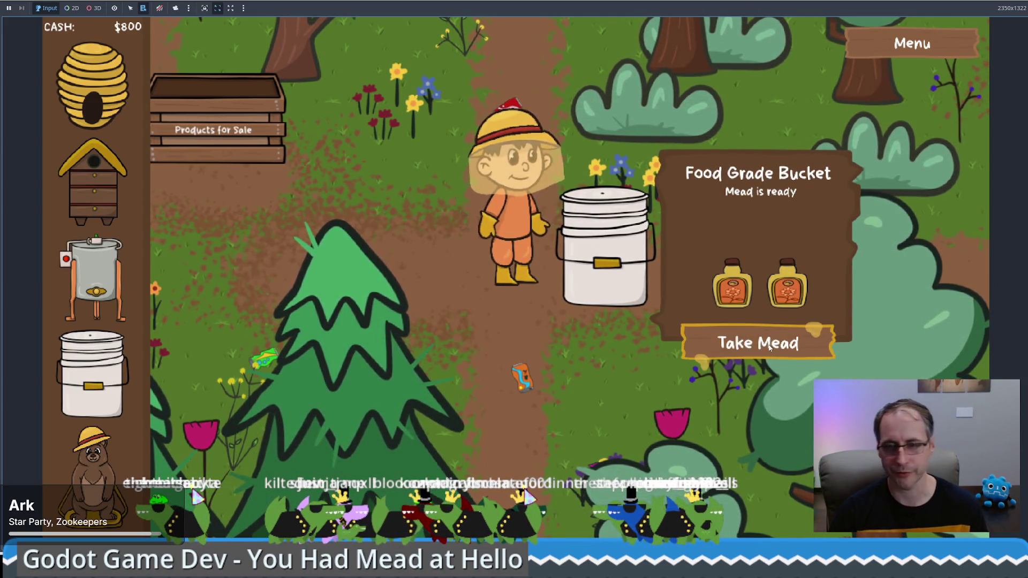
left_click(769, 348)
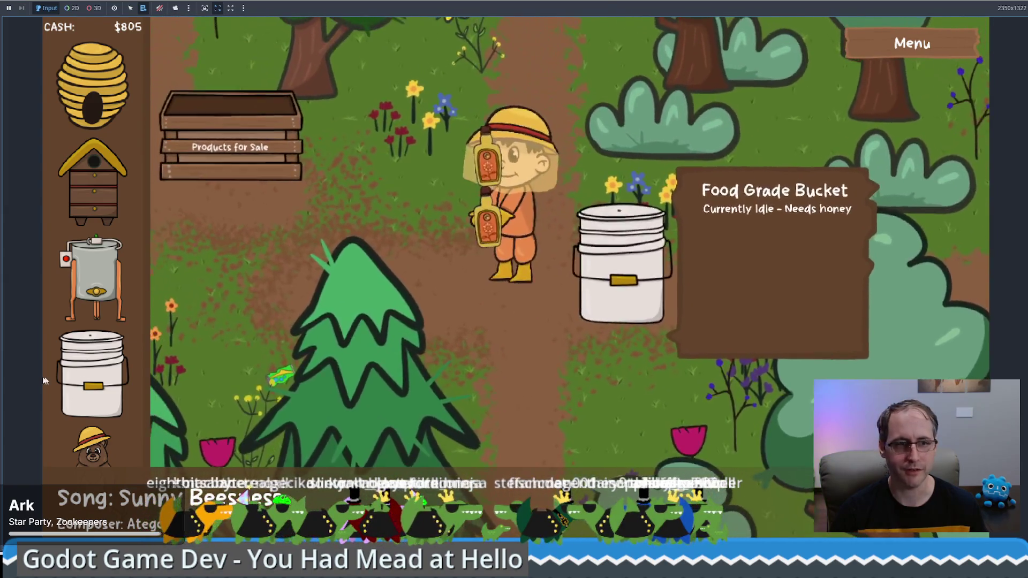
left_click_drag(91, 375, 530, 80)
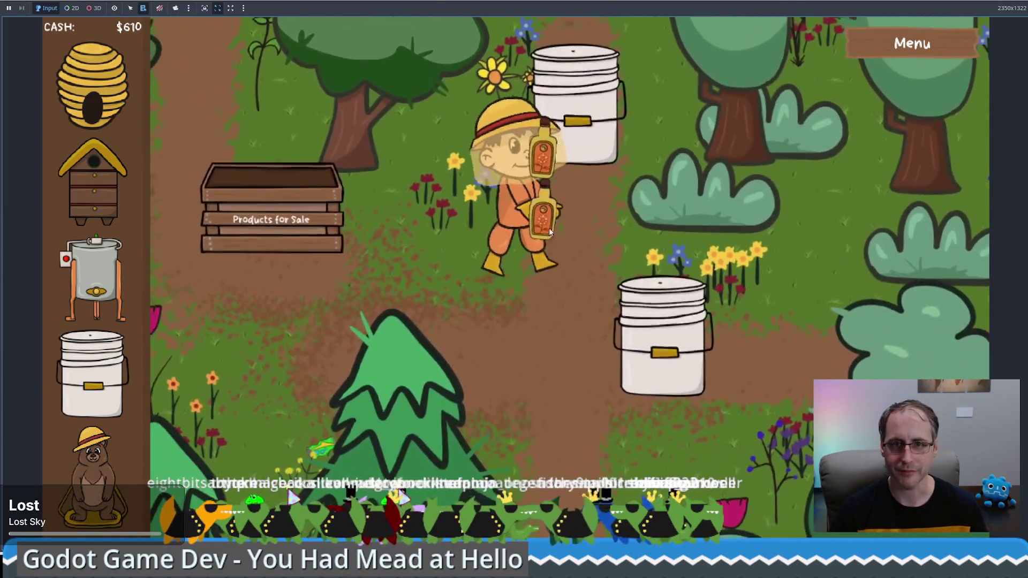
mouse_move(589, 198)
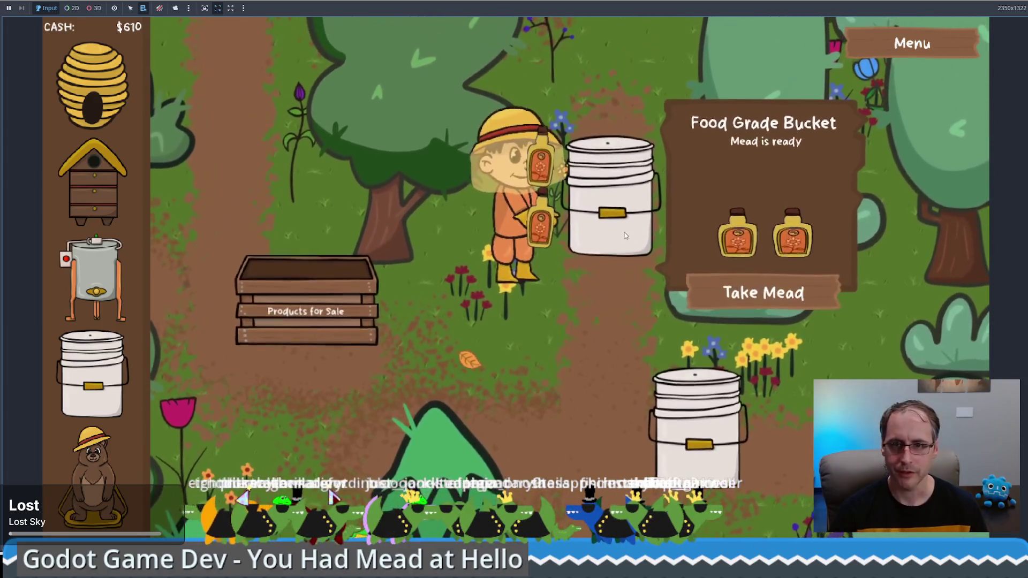
left_click(753, 281)
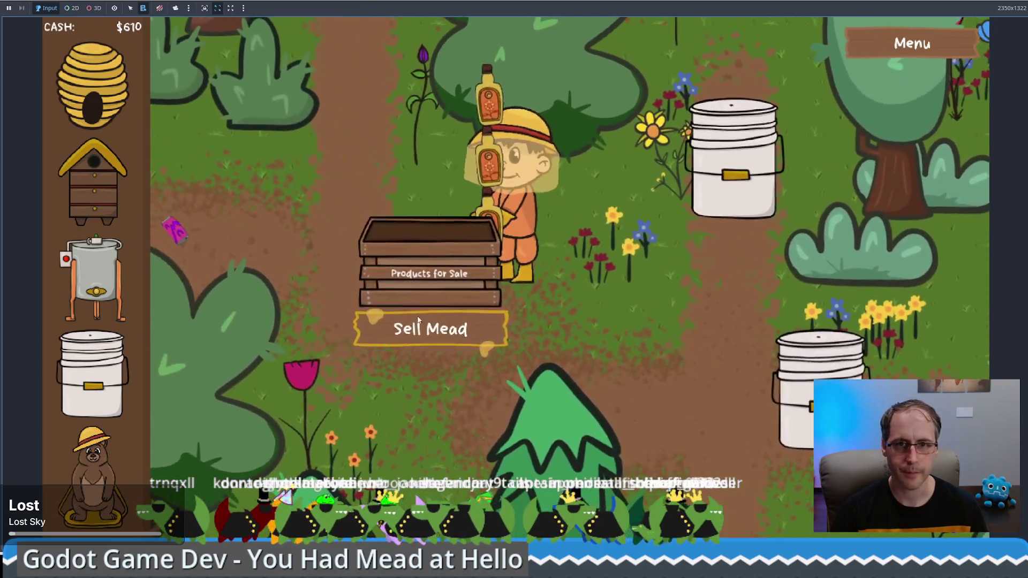
left_click(419, 323)
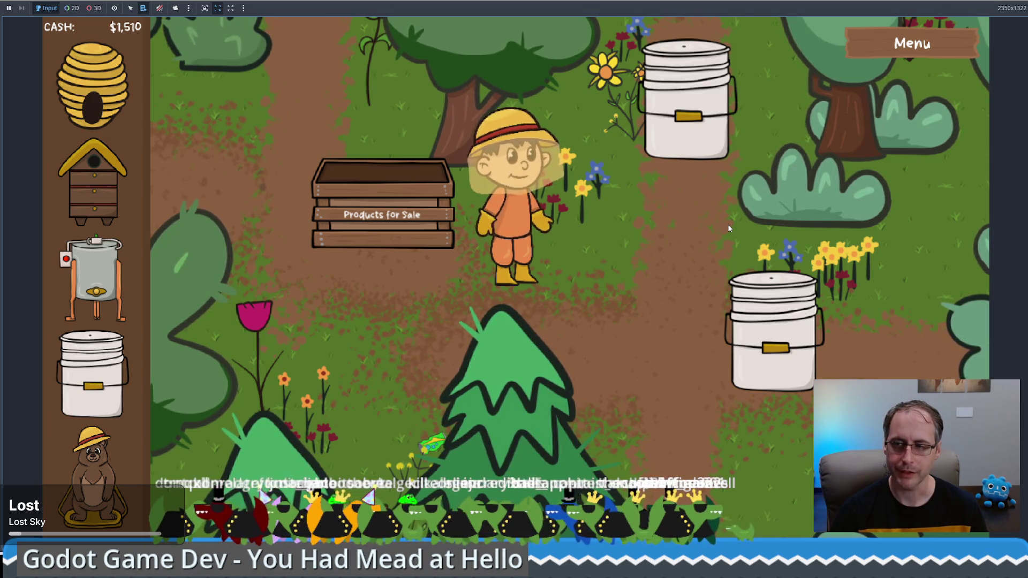
Collect mead from the top bucket and sell it at the Products for Sale crate
left_click(686, 107)
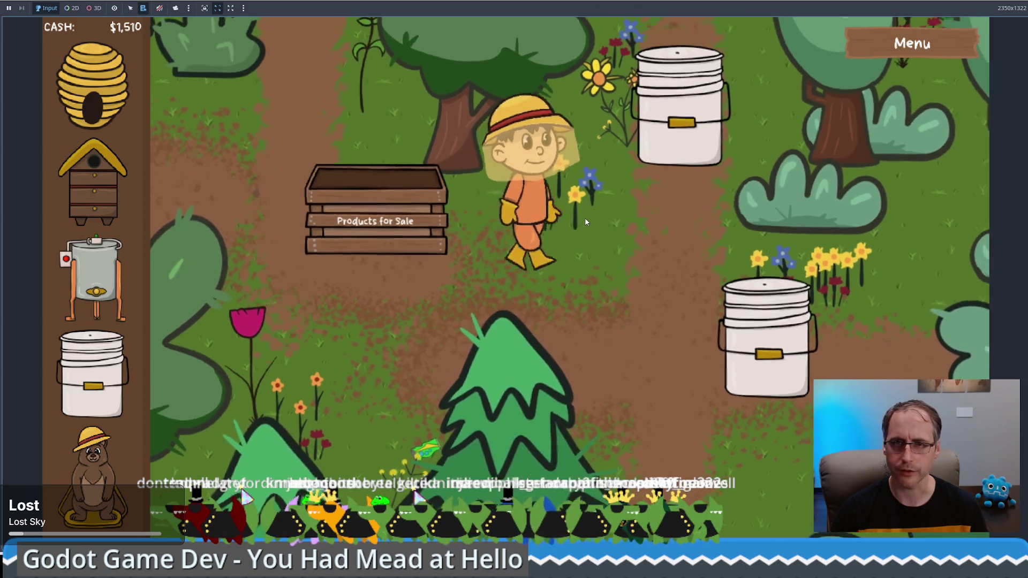
left_click(718, 319)
left_click(256, 308)
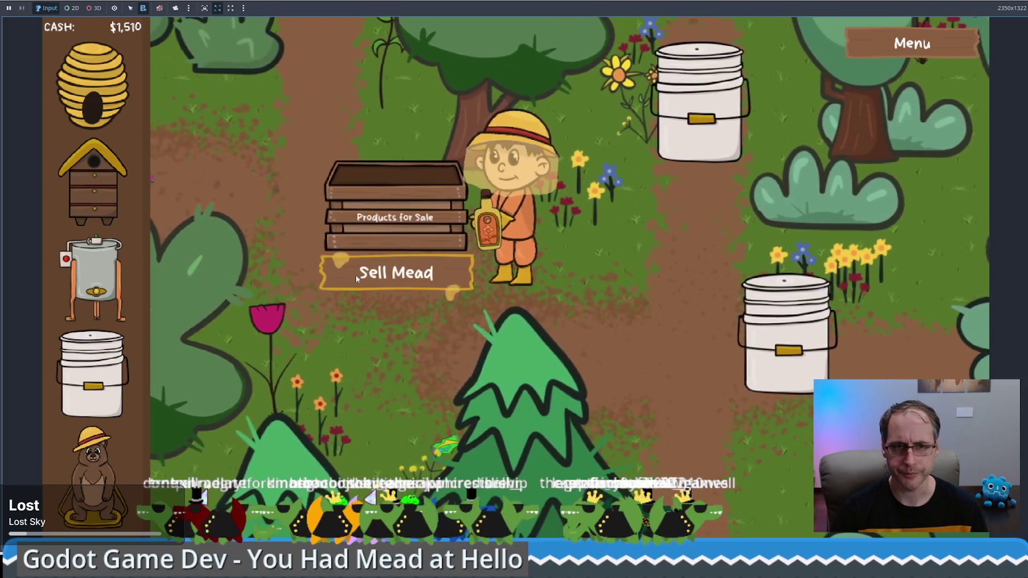
left_click(355, 275)
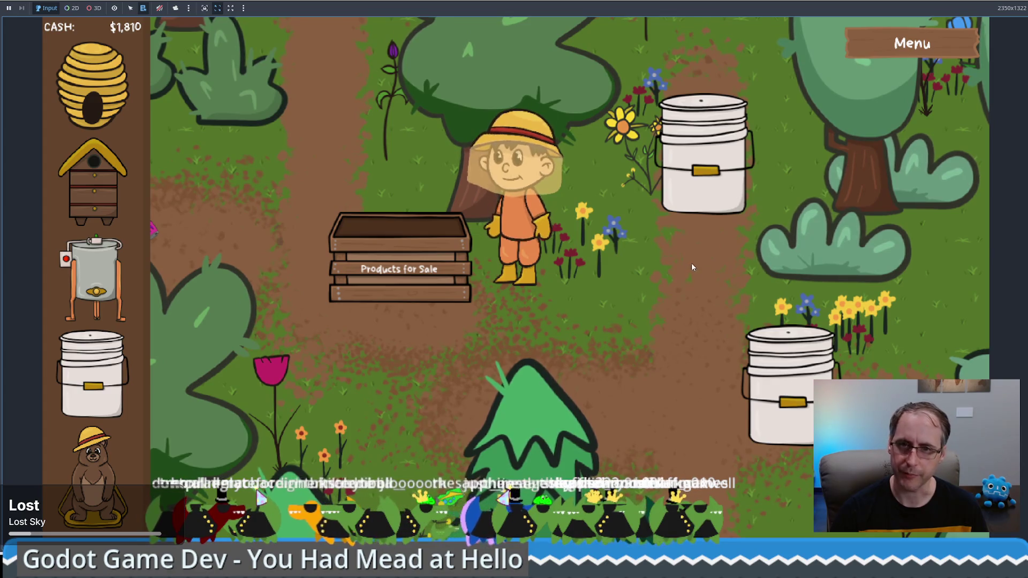
key("Up")
key("Left")
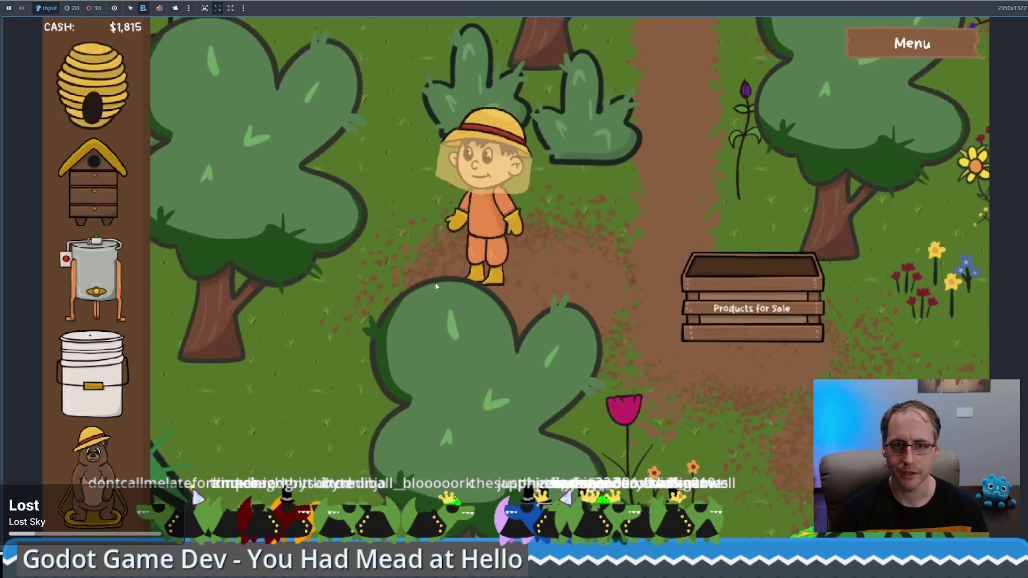
Buy a third Food Grade Bucket, take its mead and sell it for $300, reaching $1,915
left_click_drag(91, 375, 369, 268)
left_click(369, 267)
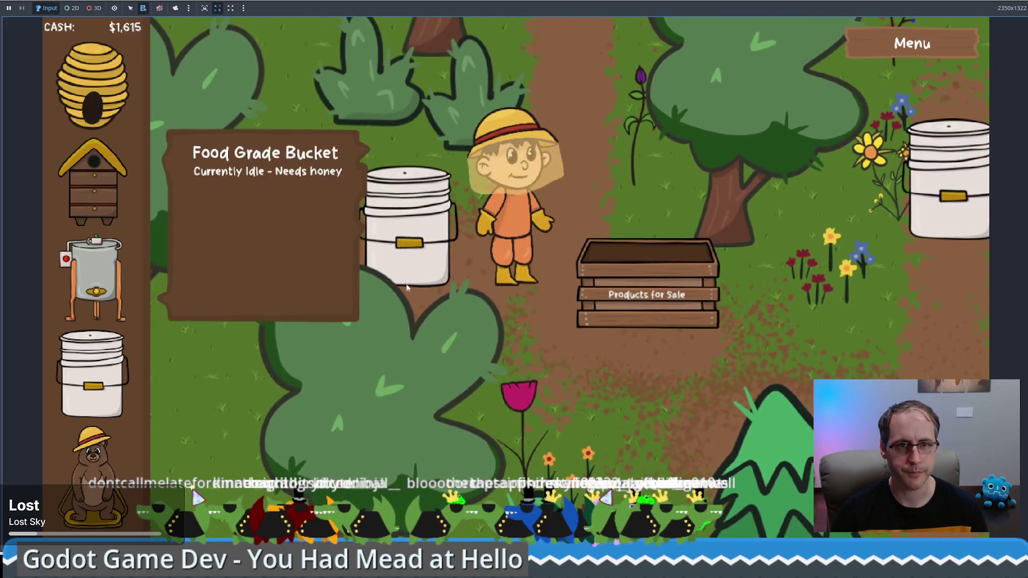
left_click(266, 321)
left_click(284, 300)
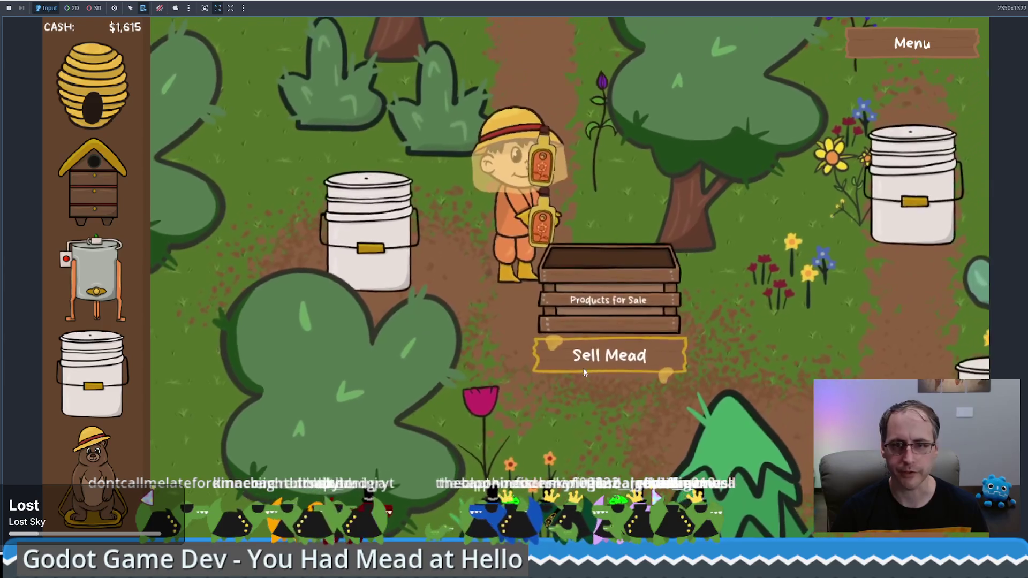
left_click(609, 353)
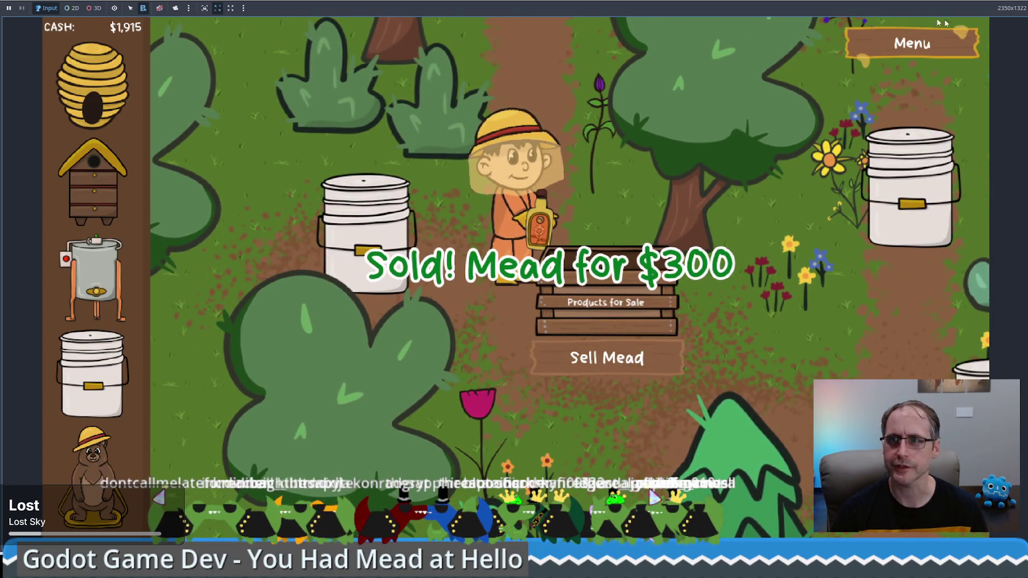
Stop the game and open the scenario scene's scenario.gd script
key("F8")
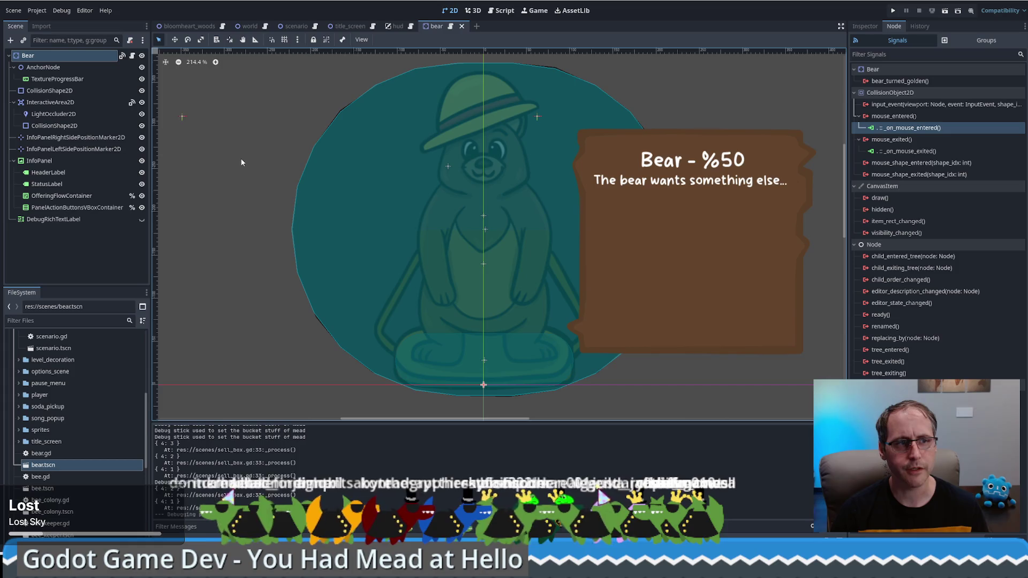
left_click(402, 27)
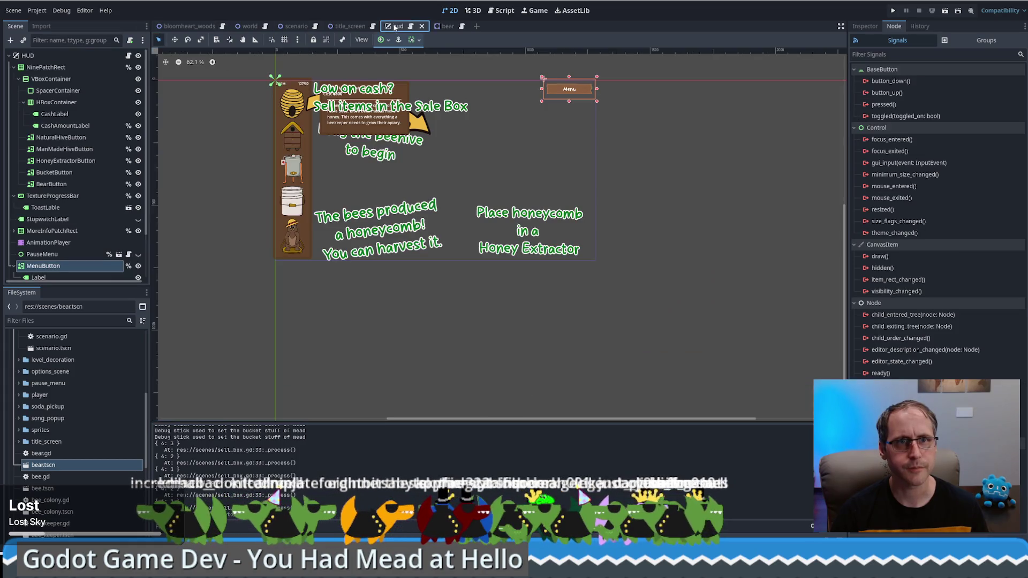
left_click(294, 27)
left_click(315, 27)
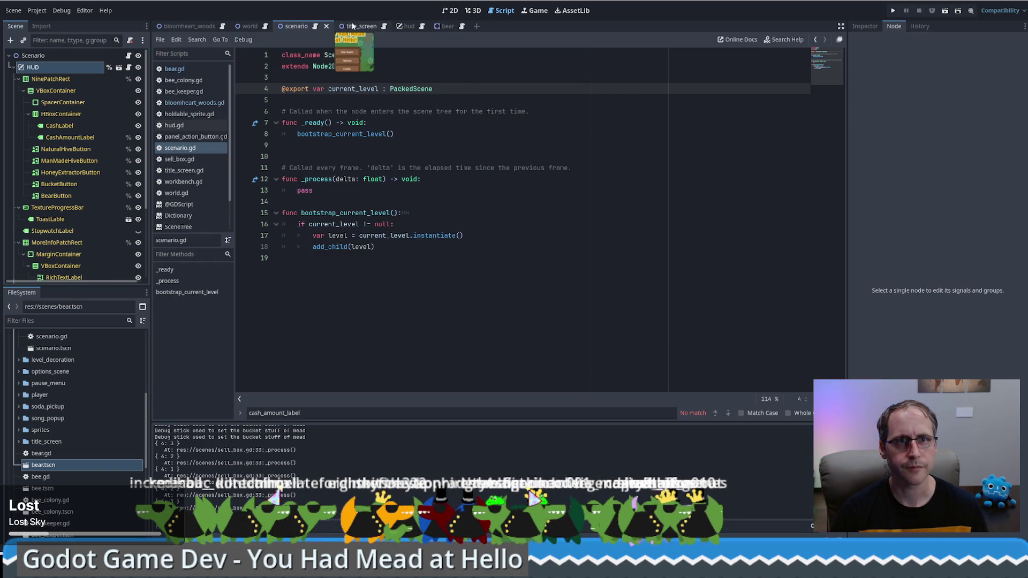
left_click(222, 26)
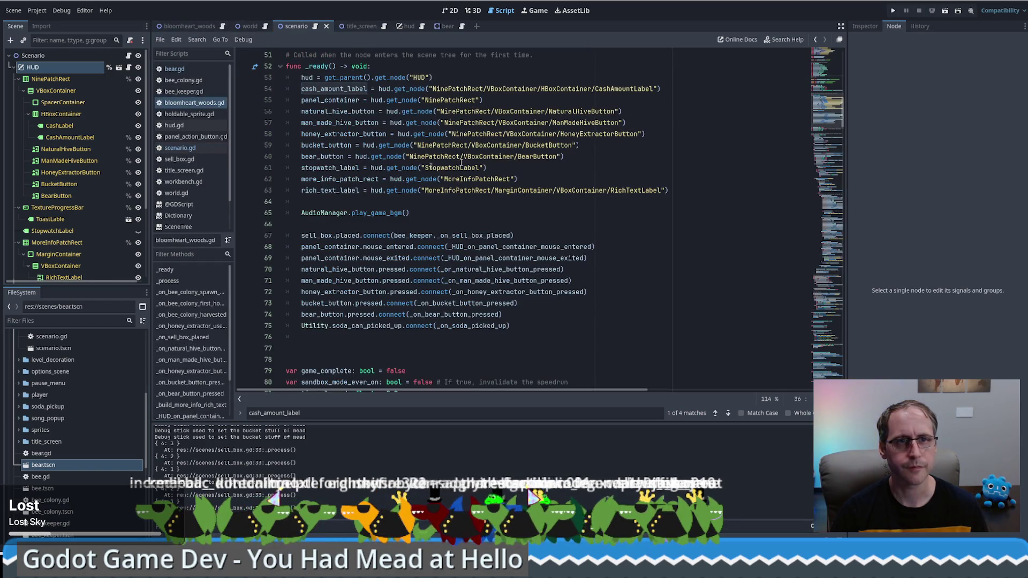
scroll(300, 161, "up", 15)
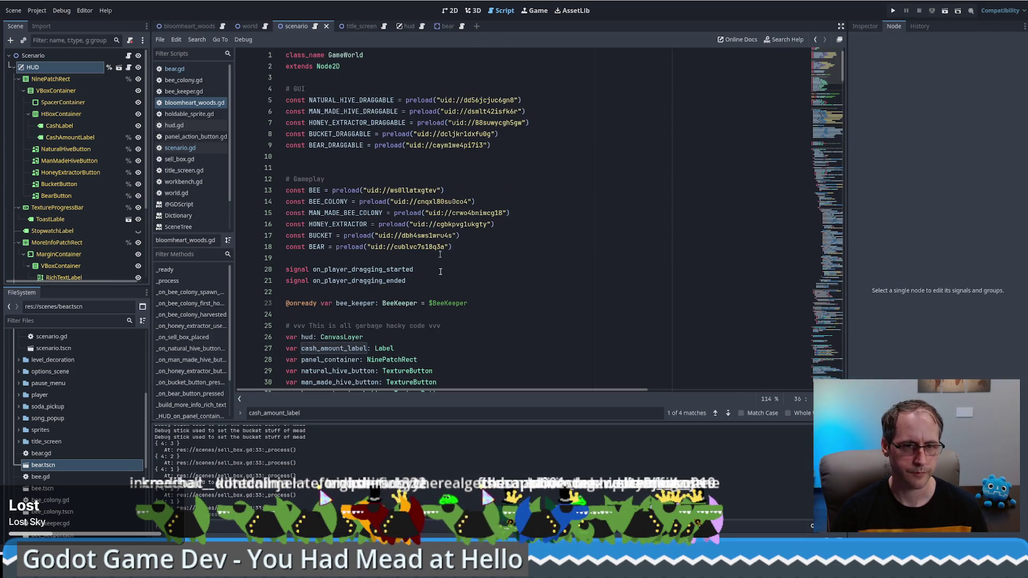
scroll(440, 272, "down", 4)
scroll(443, 247, "down", 6)
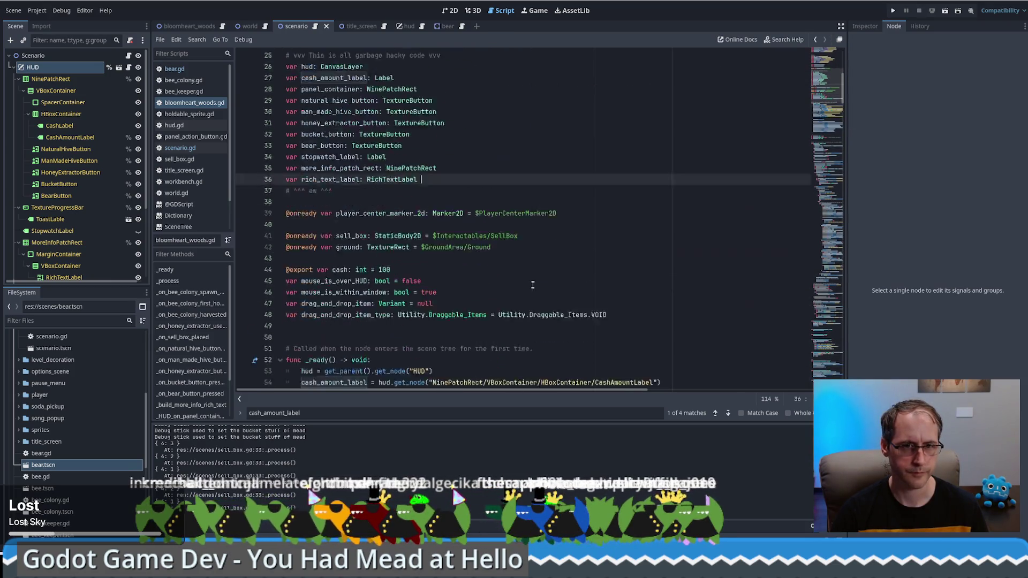
left_click_drag(413, 196, 419, 201)
key("ctrl+c")
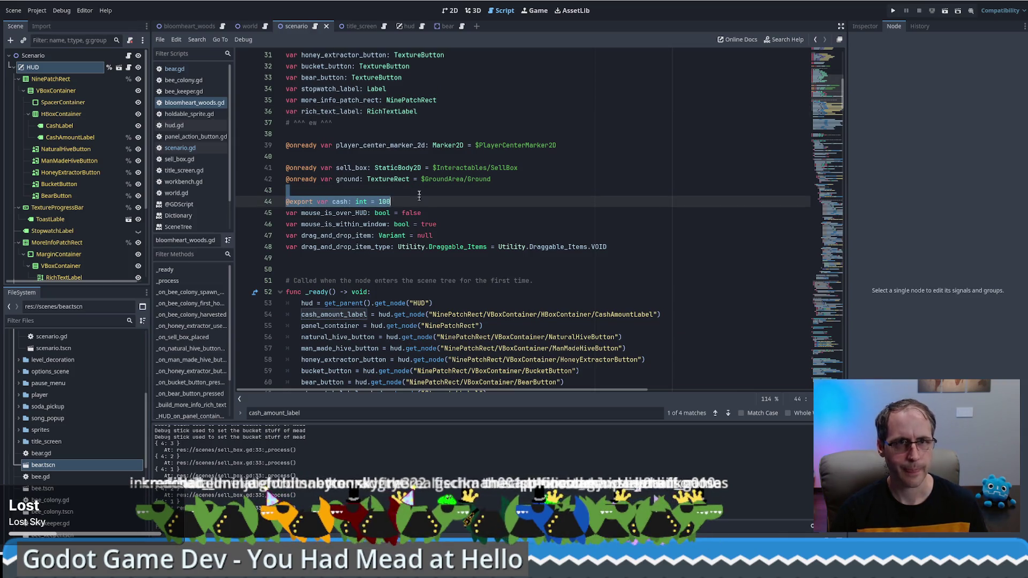
left_click(375, 190)
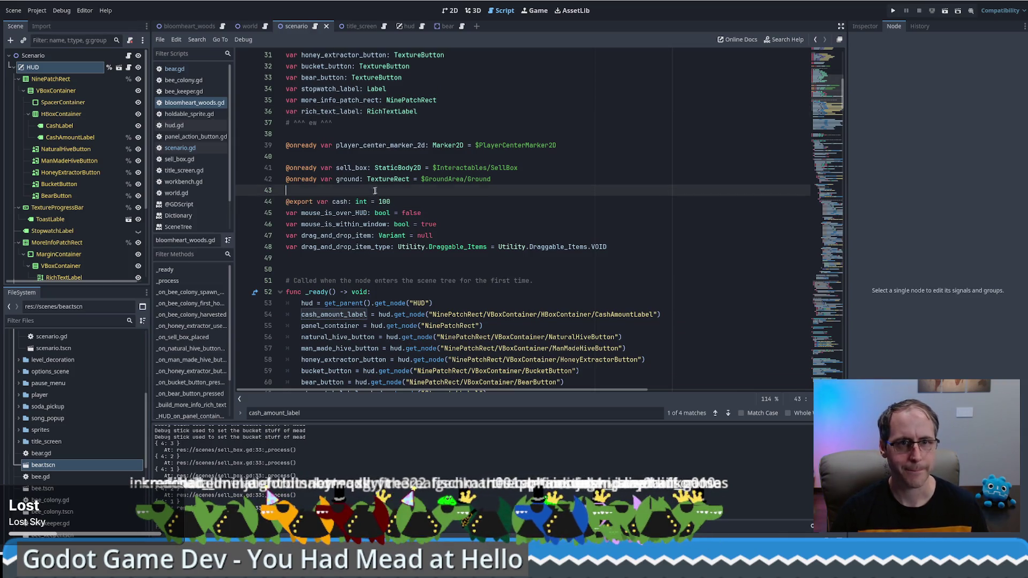
left_click(316, 26)
key("ctrl+v")
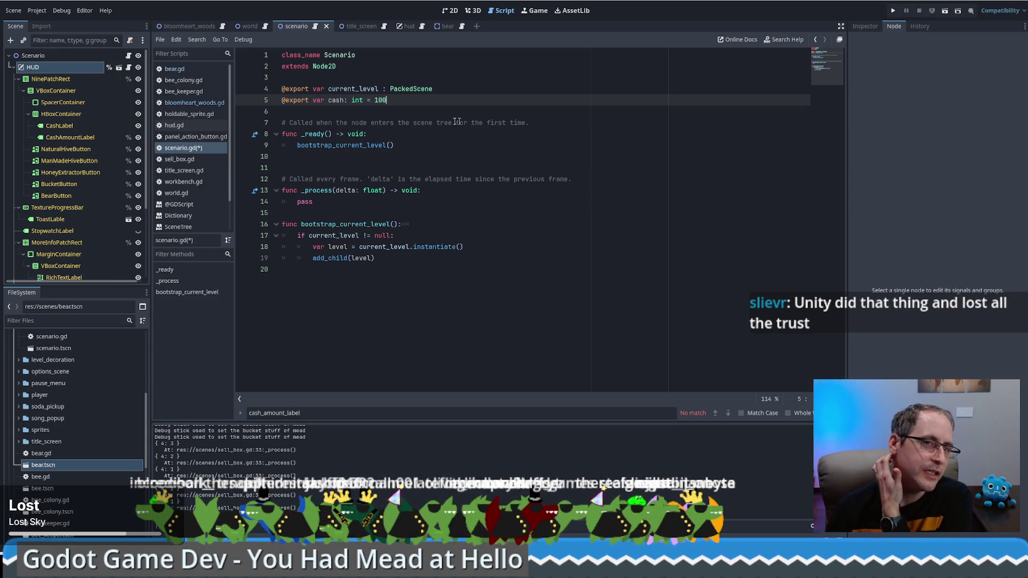
Adjust the blank lines below the cash declaration and after the ready function, restoring the deleted one
left_click(386, 112)
left_click(422, 156)
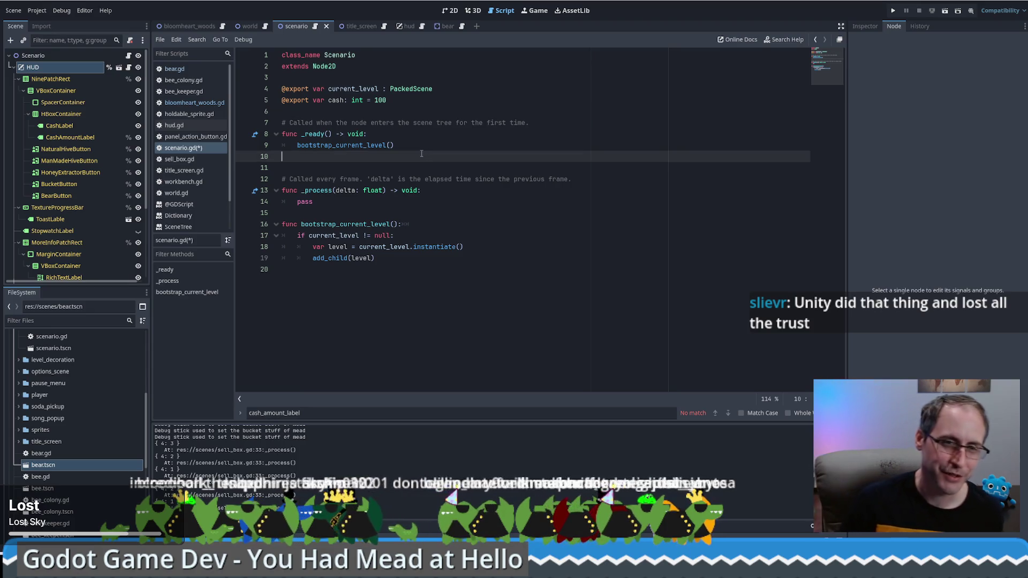
key("Delete")
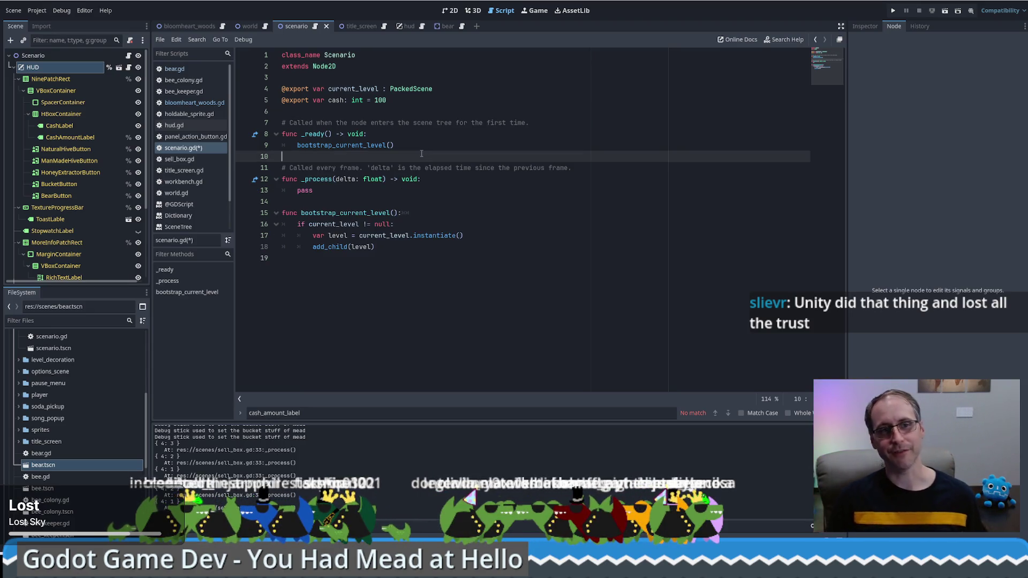
key("ctrl+z")
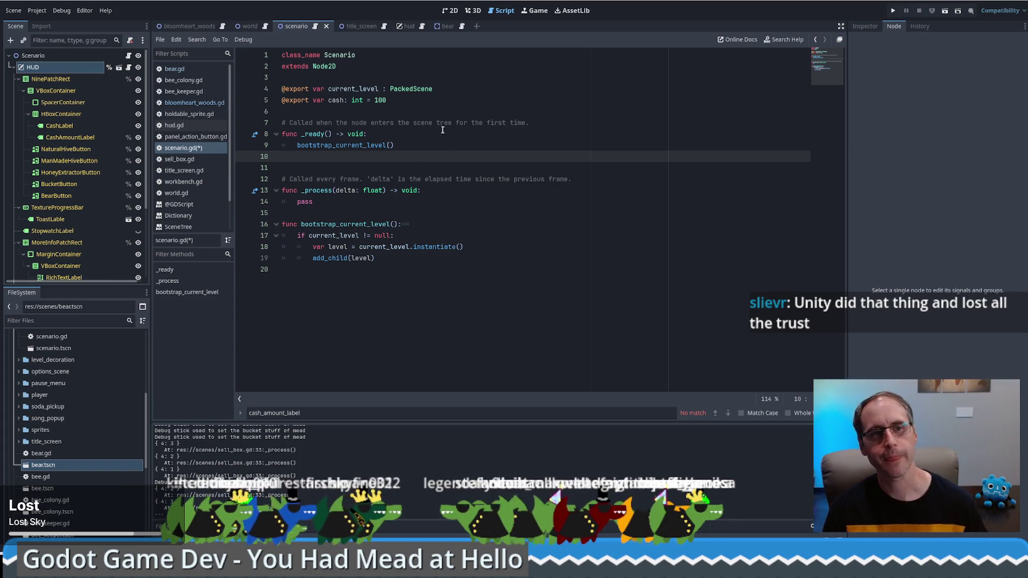
left_click(412, 123)
left_click_drag(399, 100, 405, 109)
Review the finished cash declaration line and select the cash variable name
left_click(410, 97)
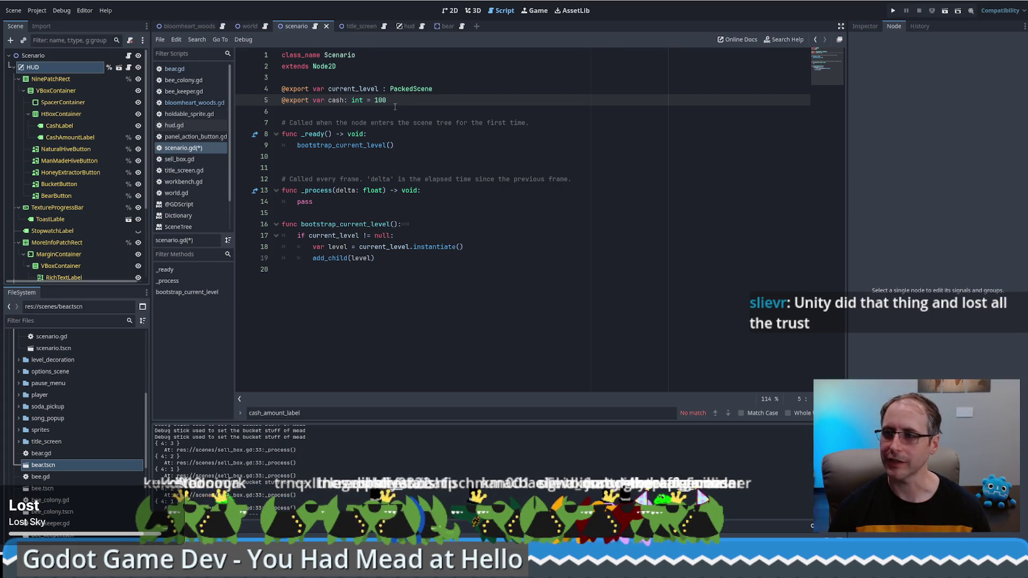
left_click(395, 106)
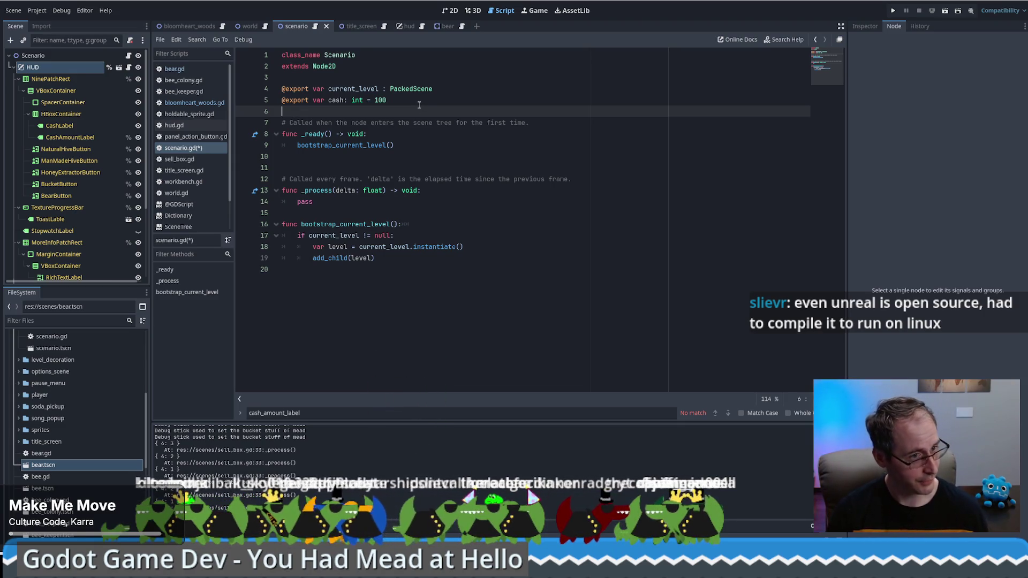
left_click(388, 100)
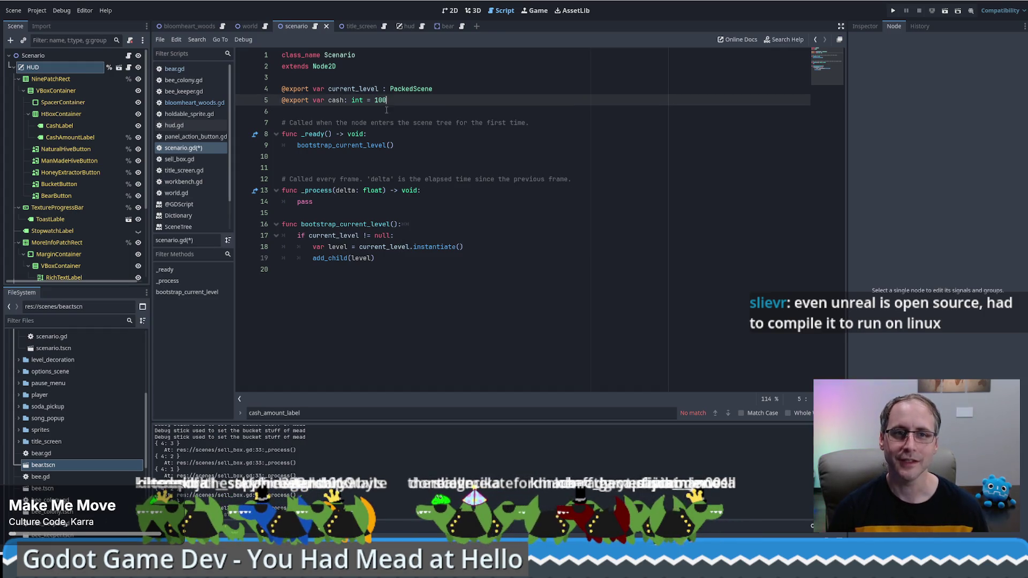
left_click(389, 107)
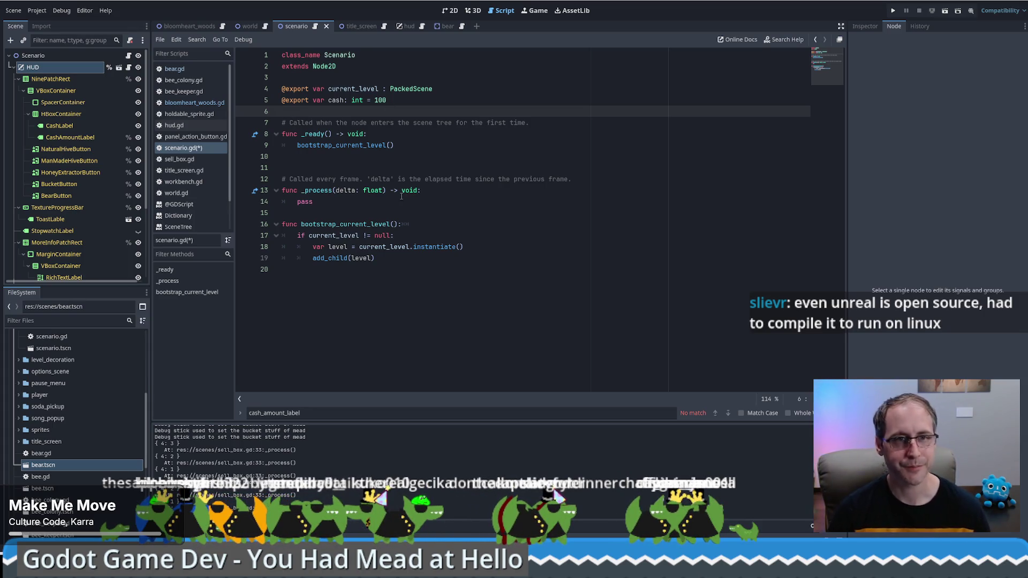
left_click(406, 98)
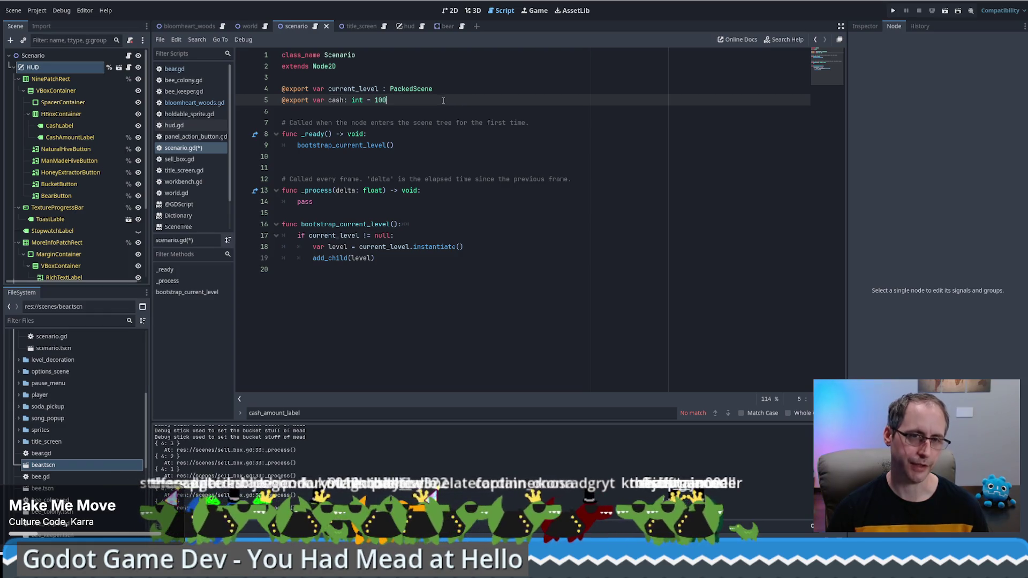
double_click(340, 55)
double_click(336, 101)
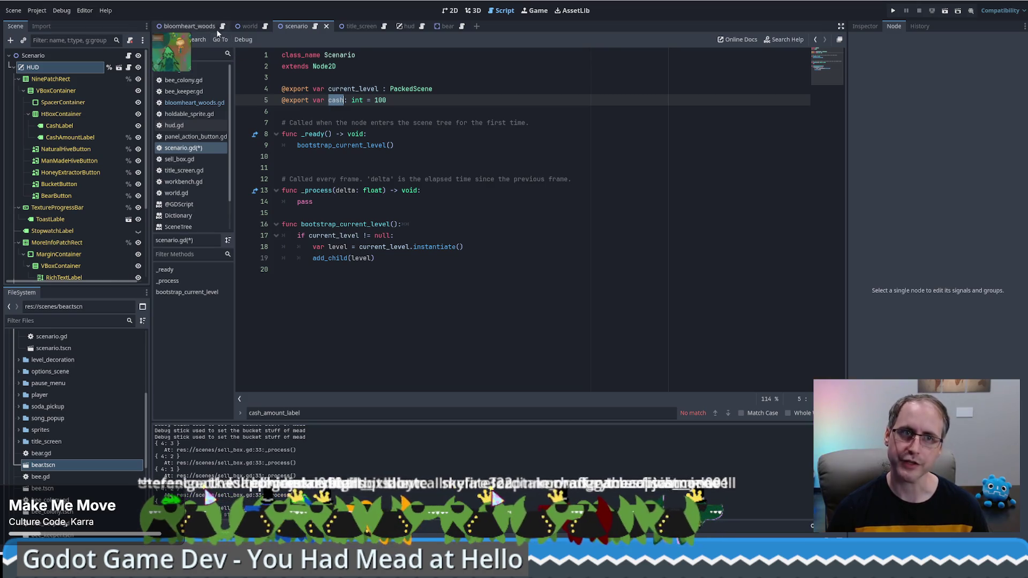
In bloomheart_woods.gd, rename the line-44 cash export to inital_cash and change its default to 1000
left_click(201, 25)
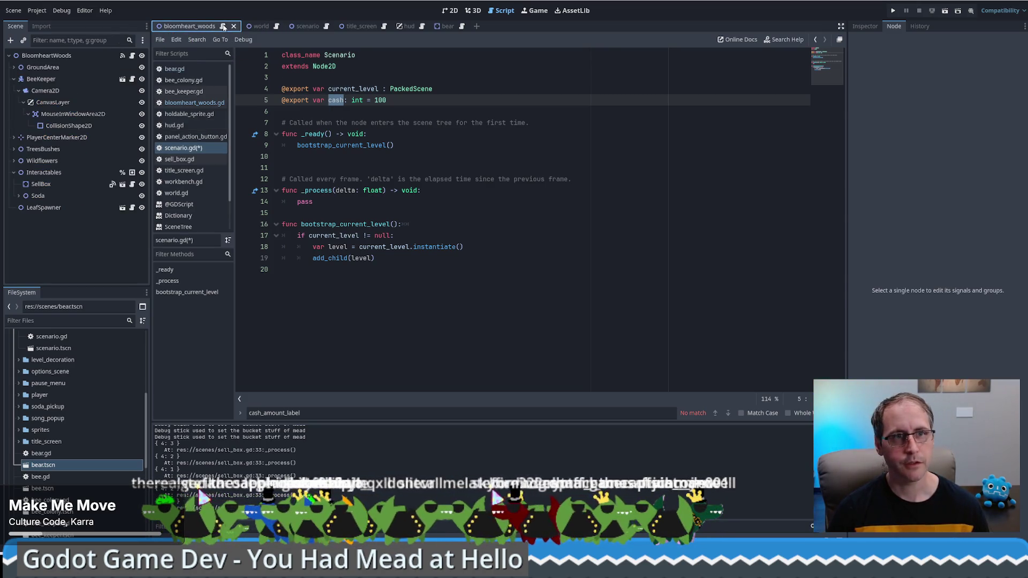
key("Down")
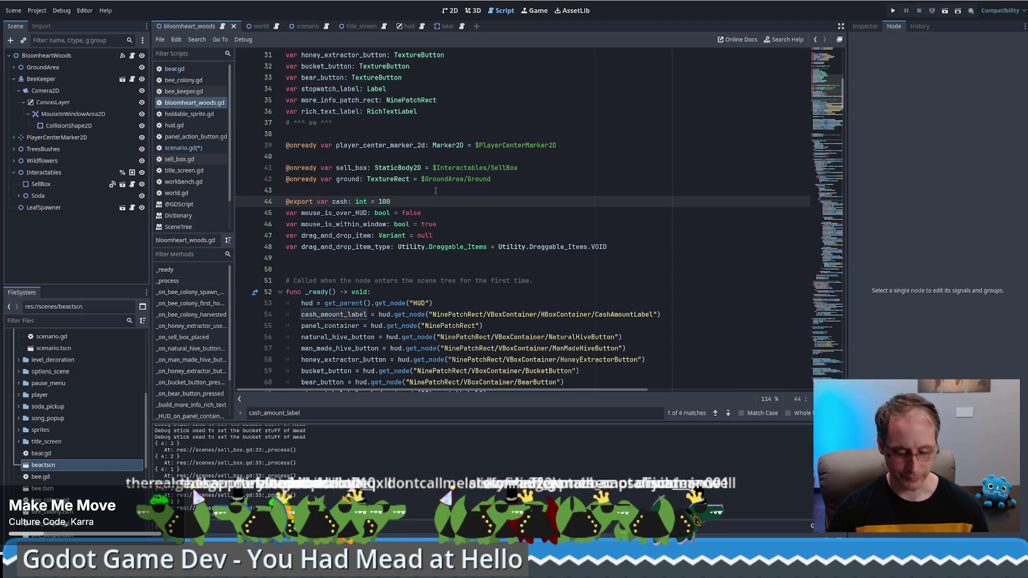
type("inital_")
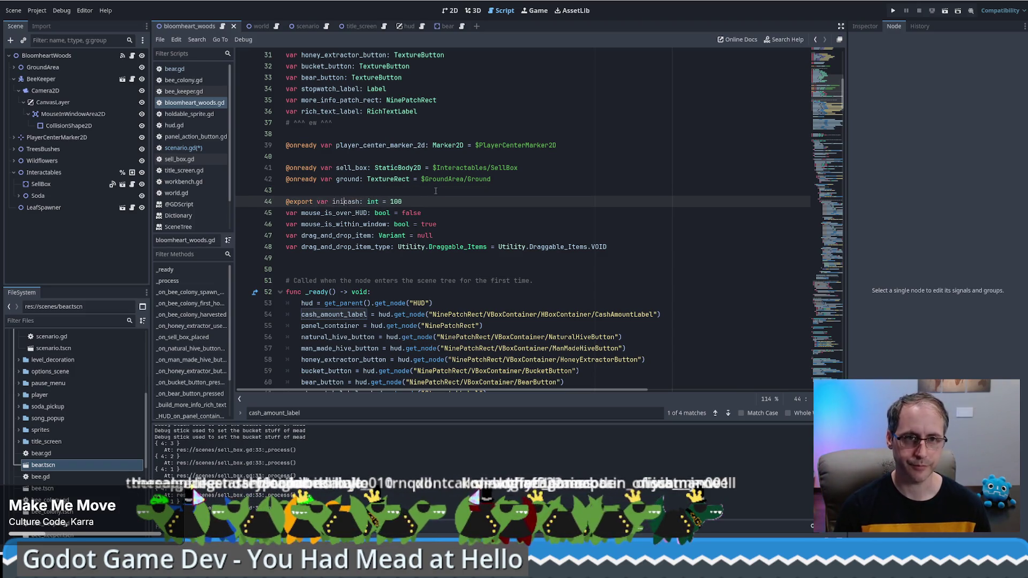
key("End")
type("0")
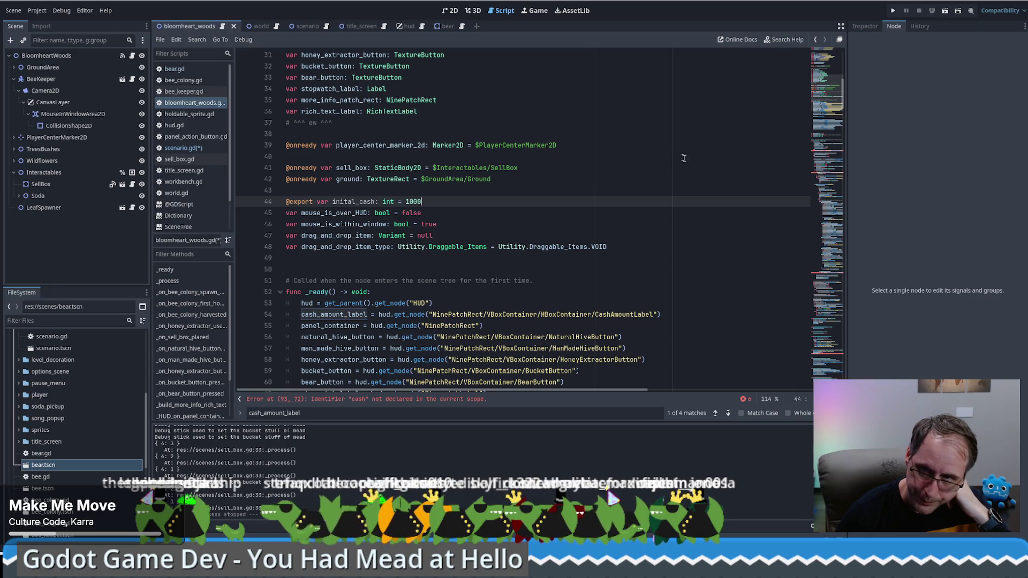
left_click(824, 59)
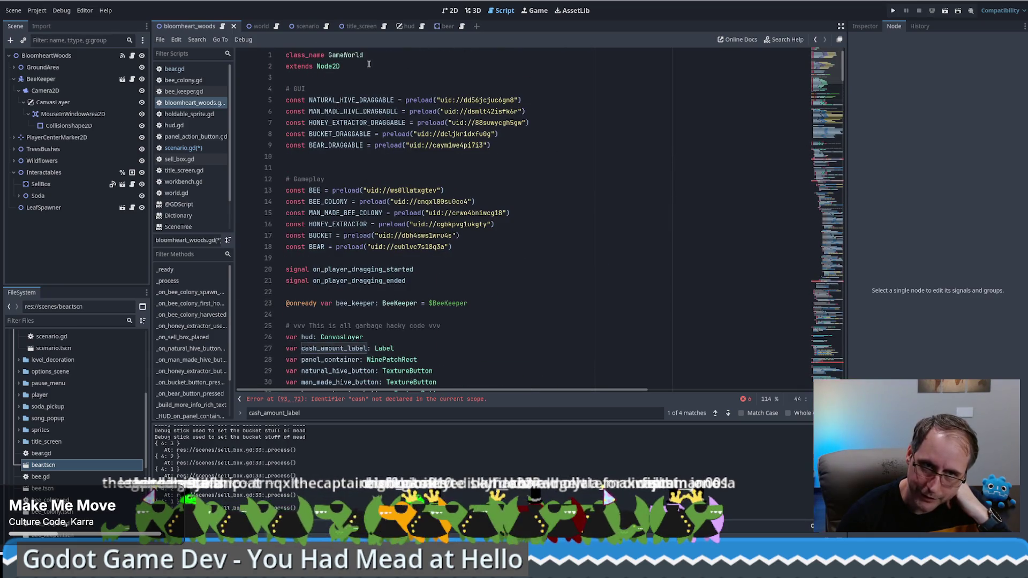
double_click(345, 55)
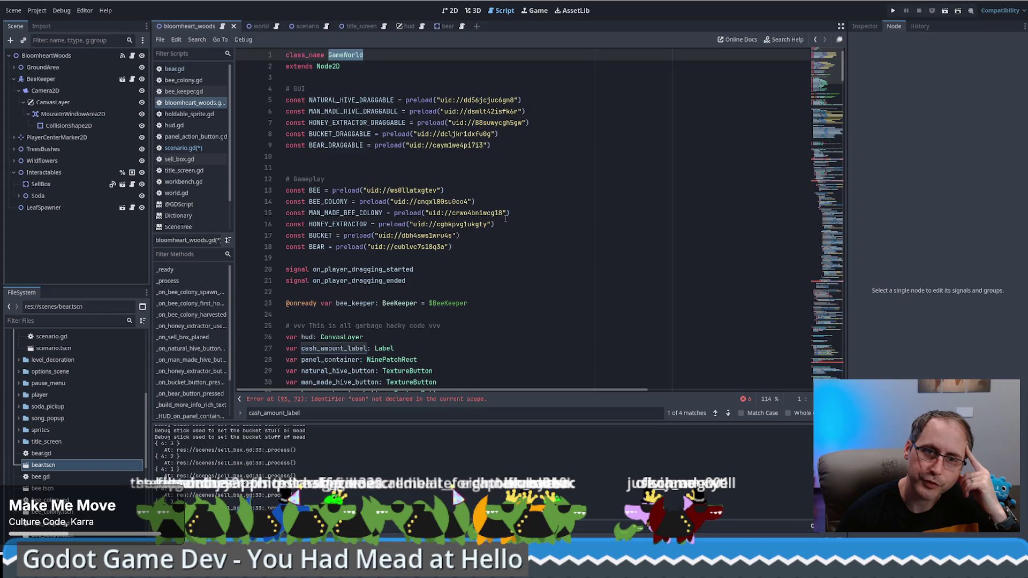
scroll(505, 218, "down", 4)
scroll(486, 240, "up", 4)
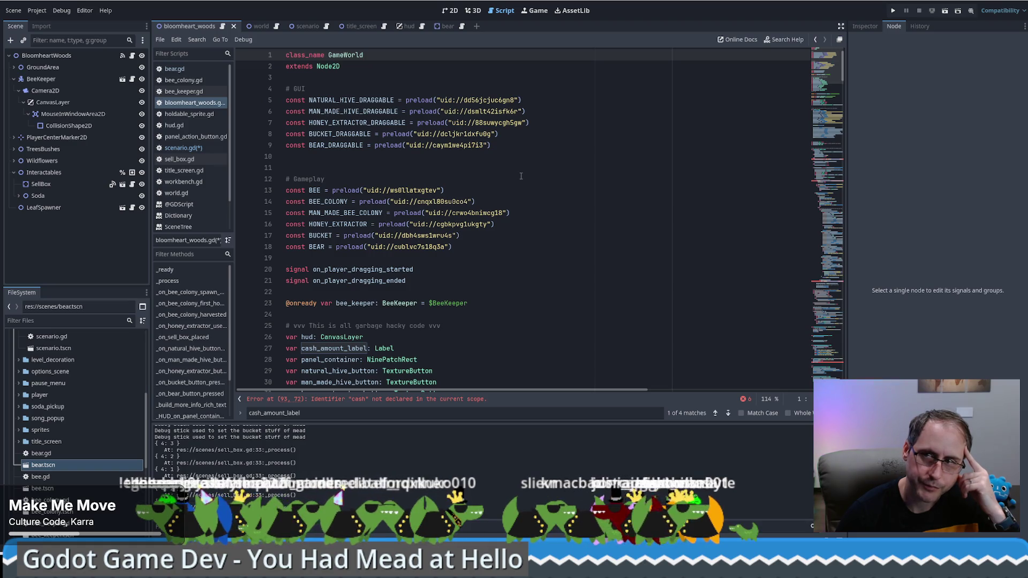
scroll(534, 175, "down", 9)
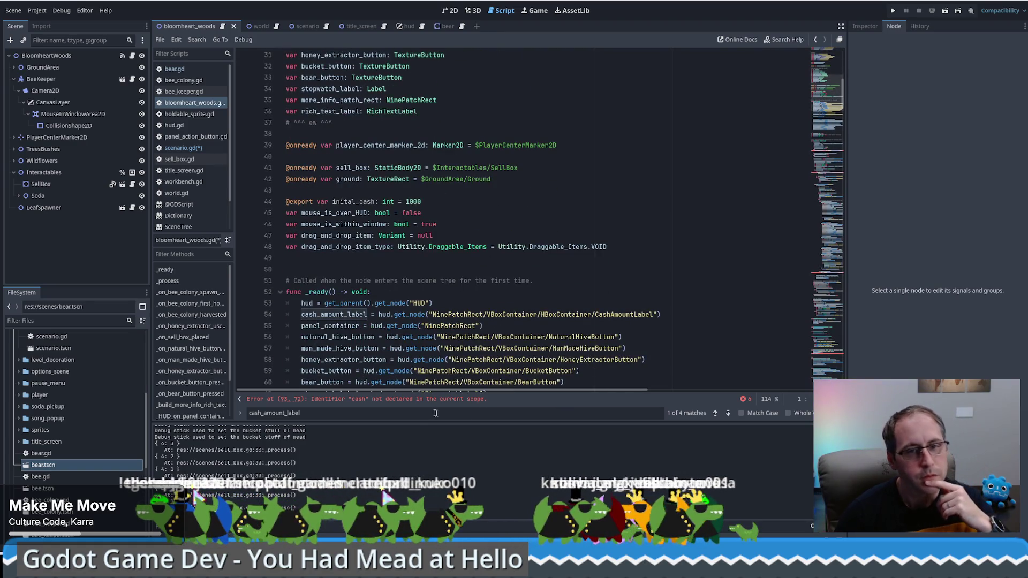
scroll(482, 214, "down", 17)
left_click(409, 209)
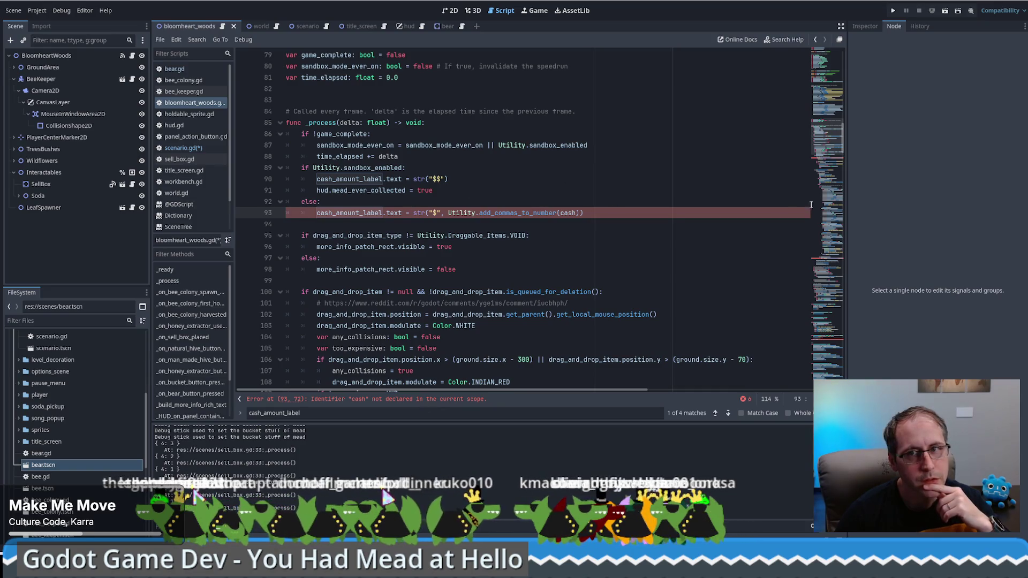
mouse_move(820, 142)
left_mouse_down()
mouse_move(824, 85)
mouse_move(815, 136)
left_mouse_up()
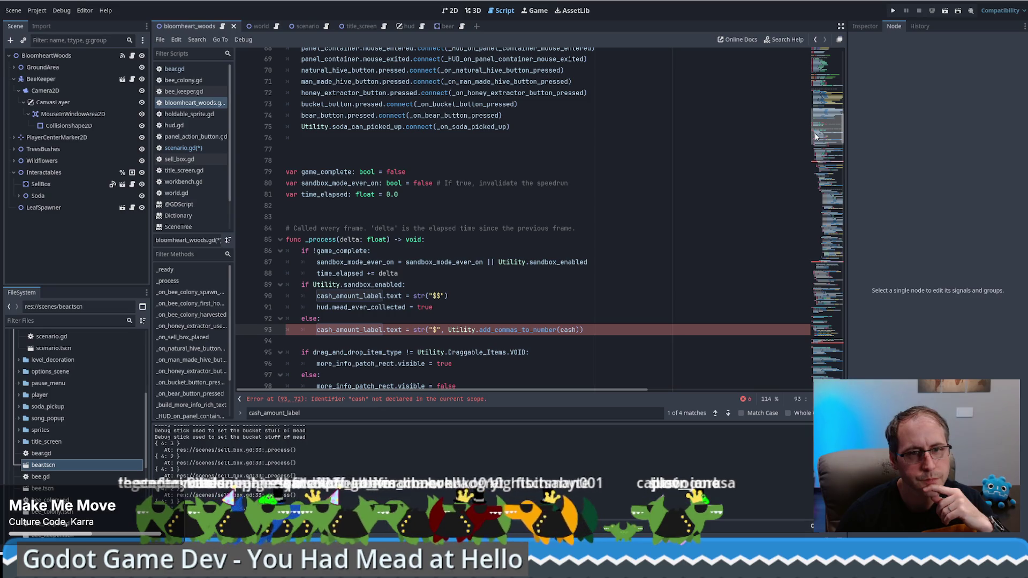
scroll(580, 205, "up", 10)
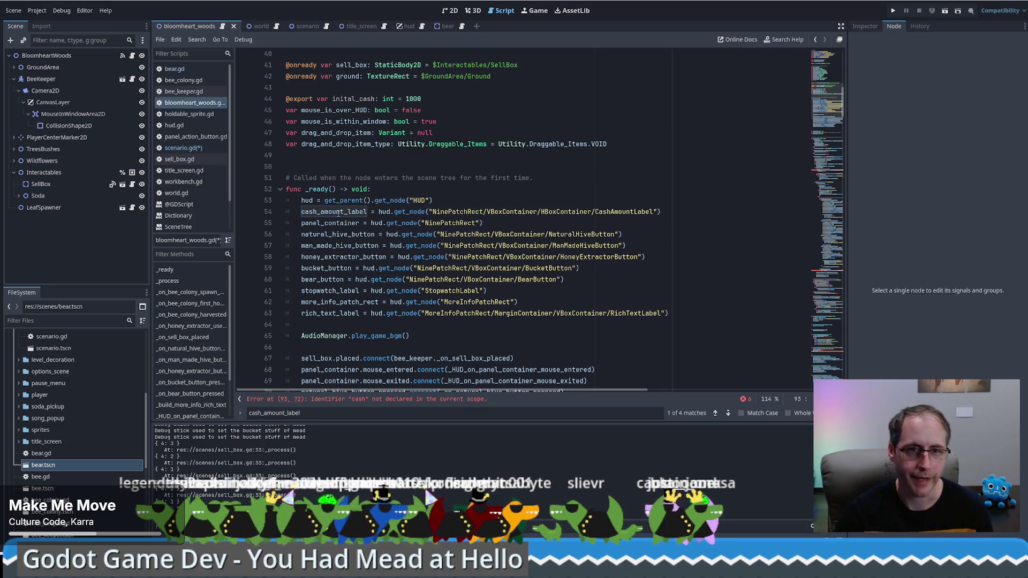
left_click(522, 209)
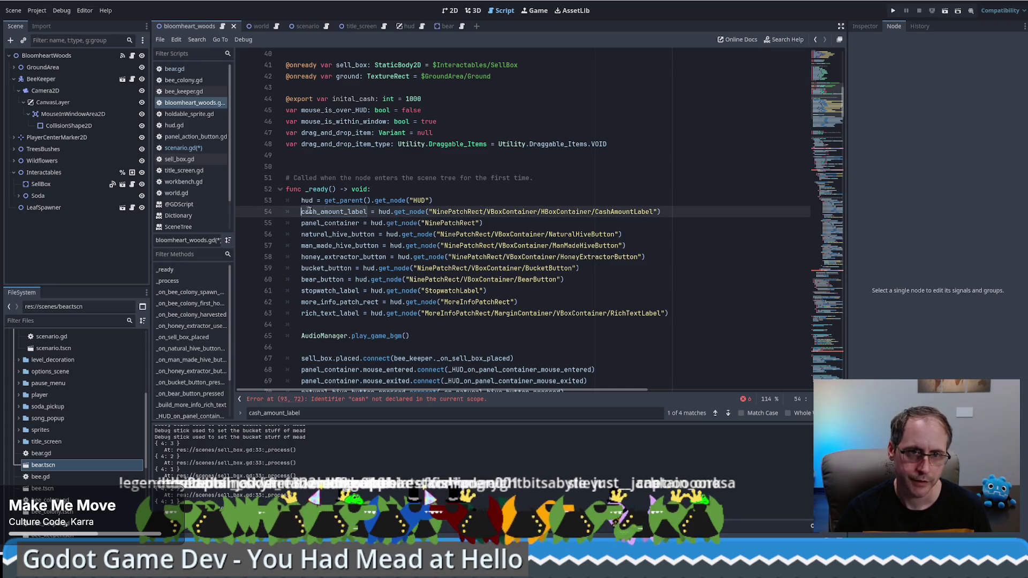
scroll(497, 192, "up", 1)
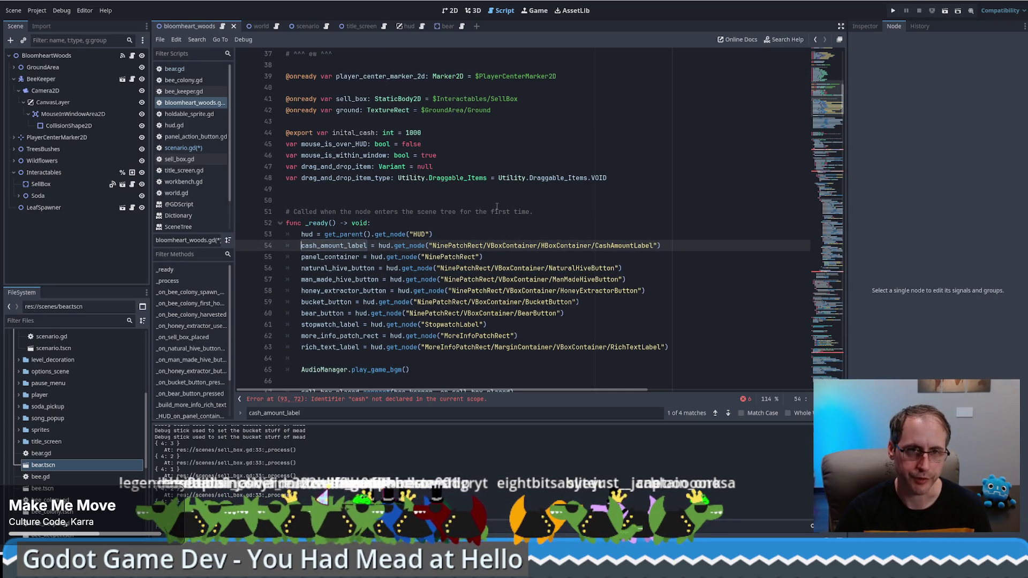
scroll(497, 206, "up", 3)
scroll(452, 267, "down", 5)
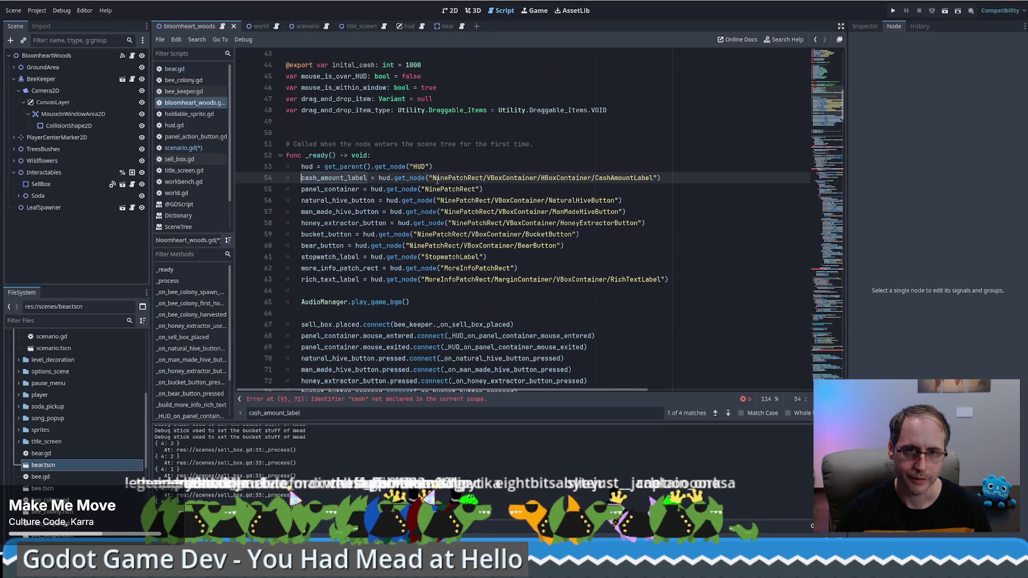
scroll(463, 179, "up", 14)
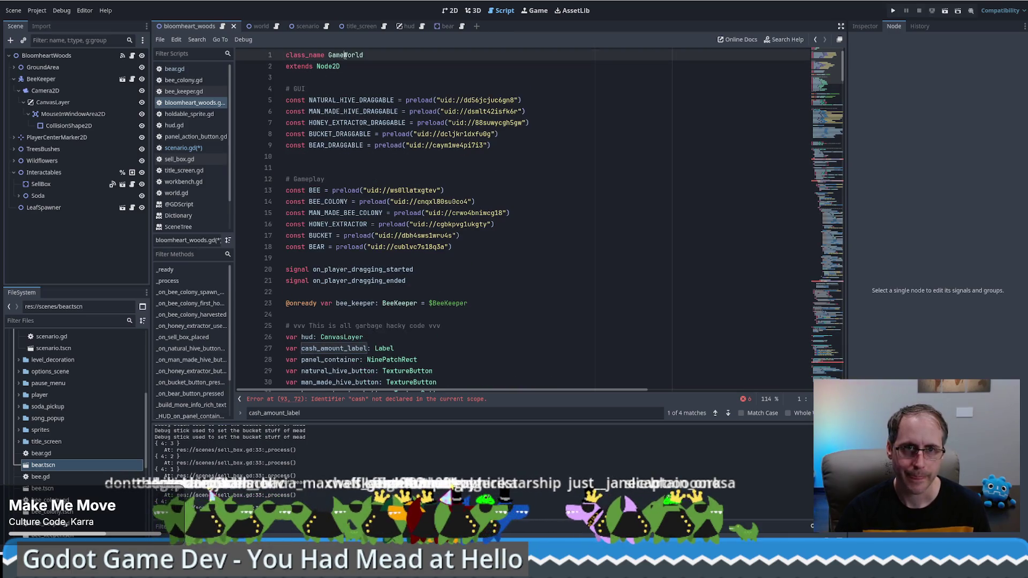
double_click(345, 55)
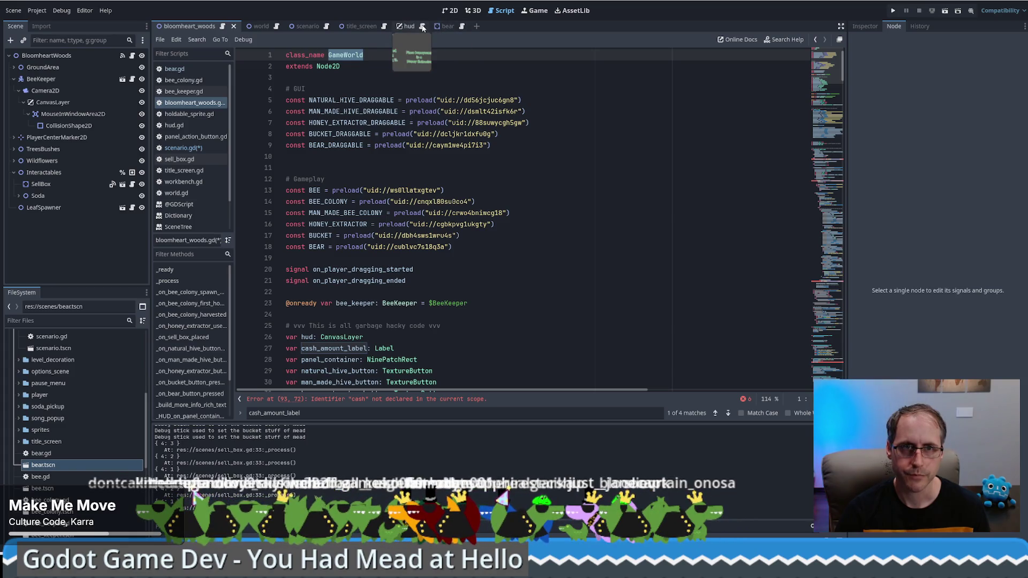
In scenario.gd, add a line after add_child(level) and type the level variable as ': GameWorld'
left_click(327, 27)
left_click(432, 231)
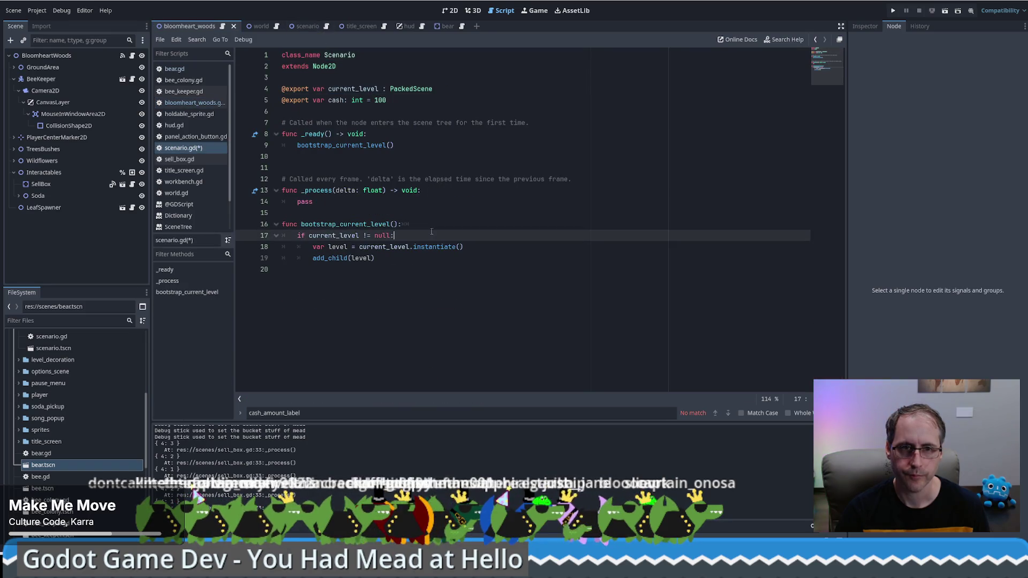
left_click(512, 250)
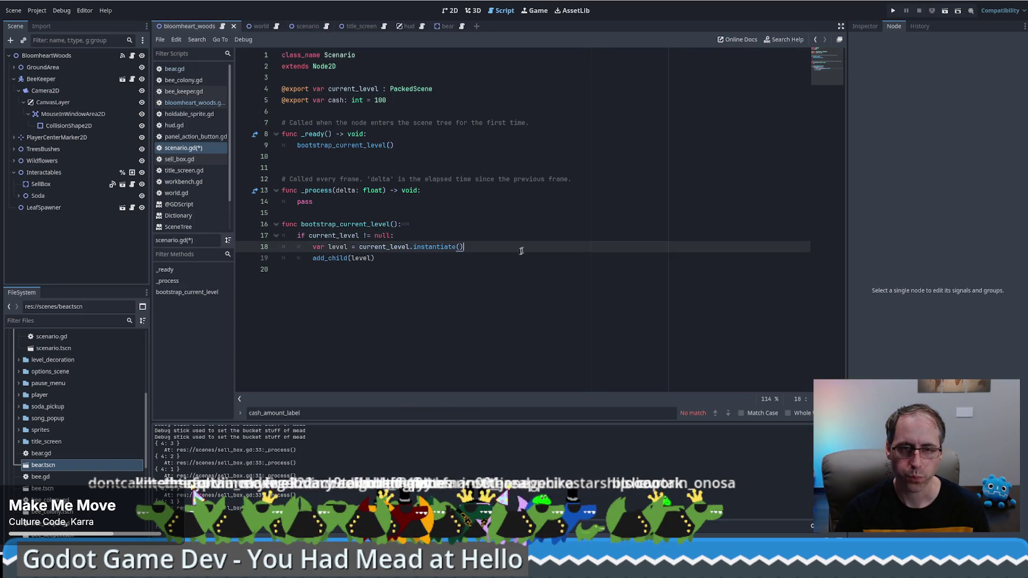
left_click(499, 258)
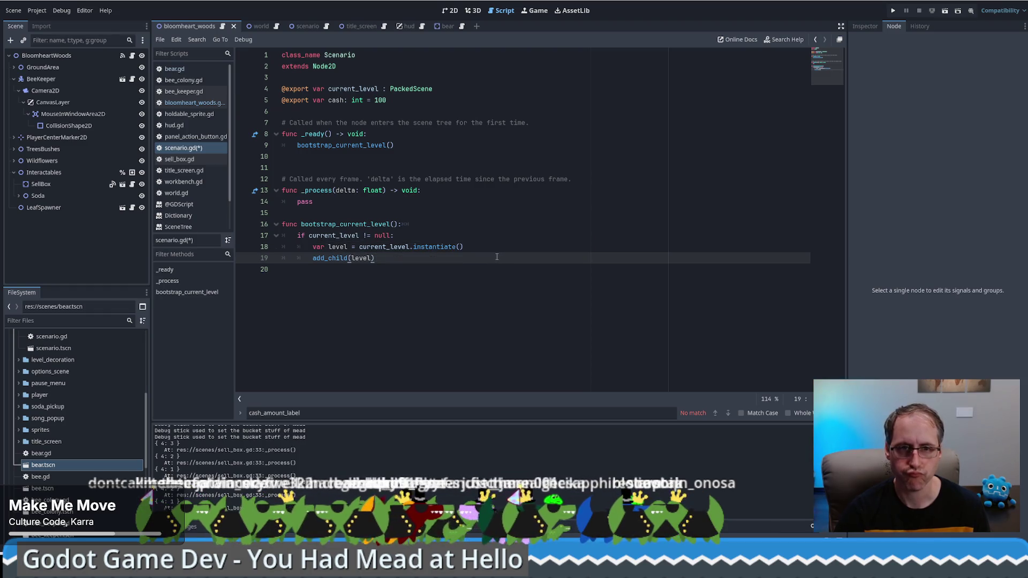
key("Return")
type("cash =")
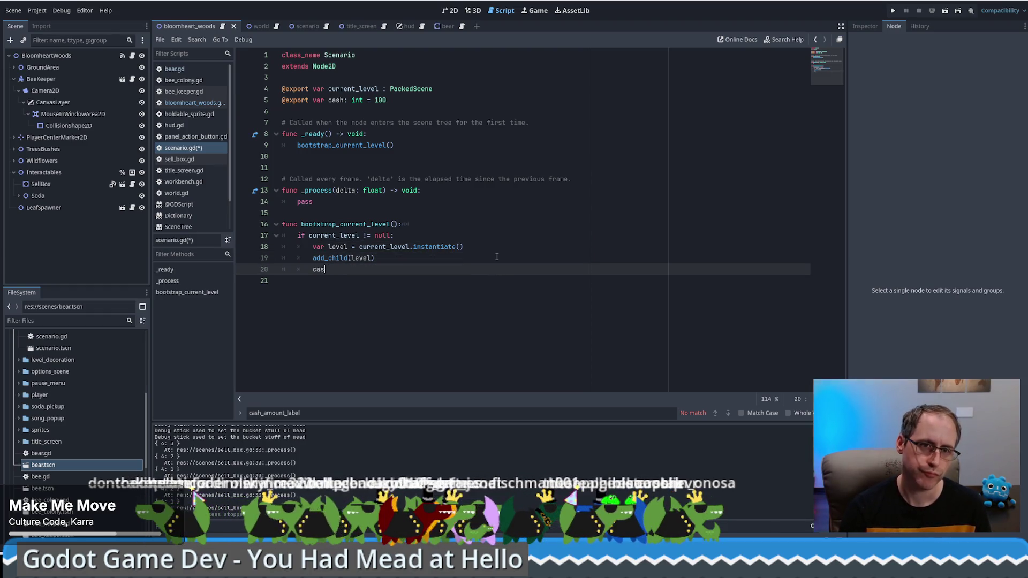
left_click(498, 246)
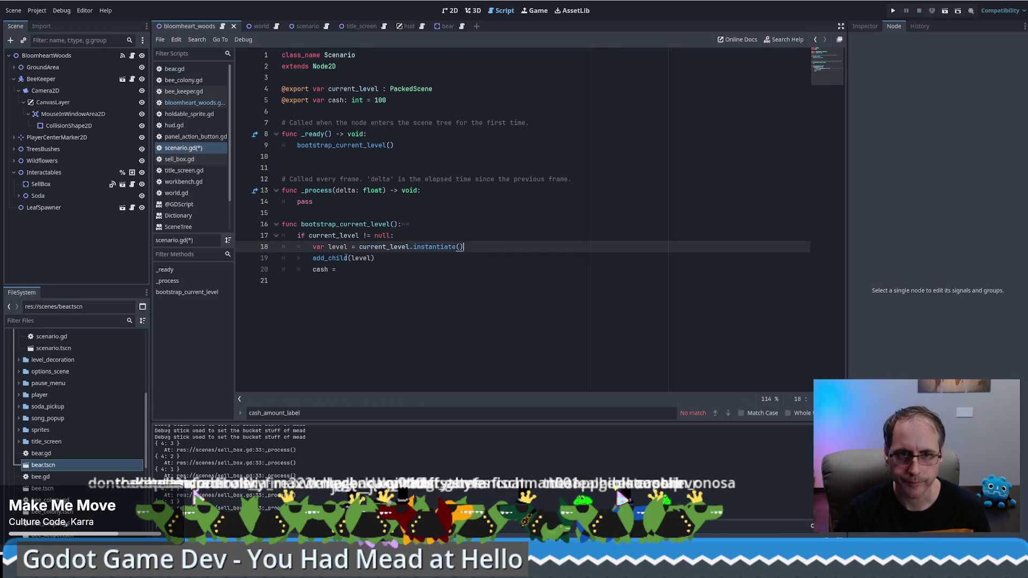
left_click(349, 246)
type(": GameWorld")
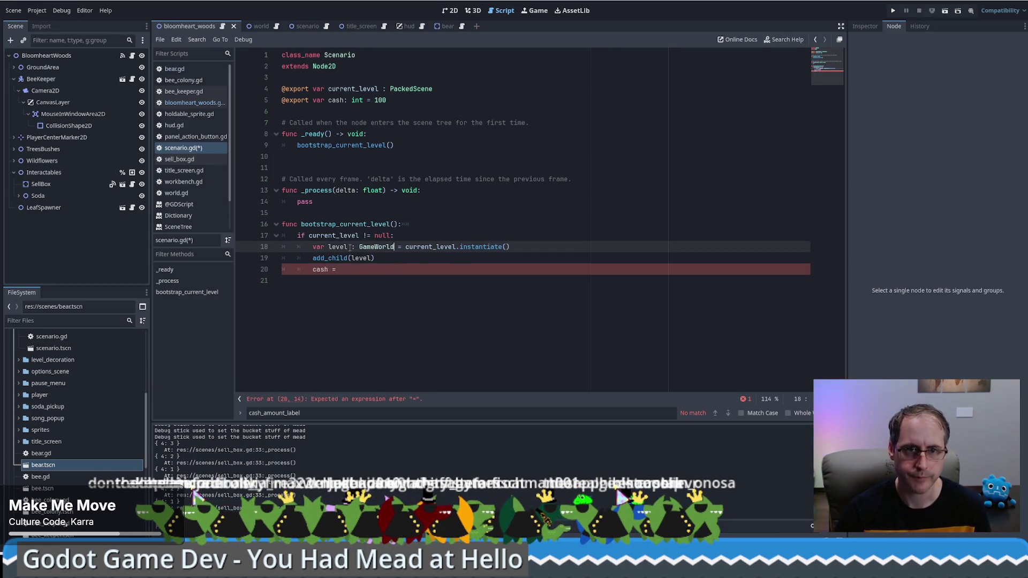
Assign the level's inital_cash to cash in scenario.gd, checking its GameWorld declaration and saving
left_click(369, 269)
type("level")
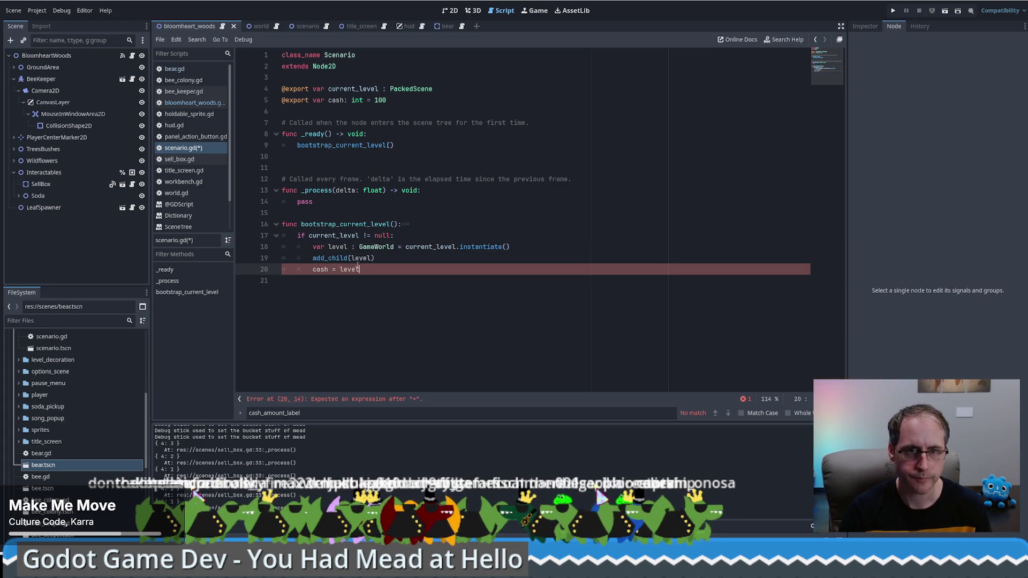
type(".in")
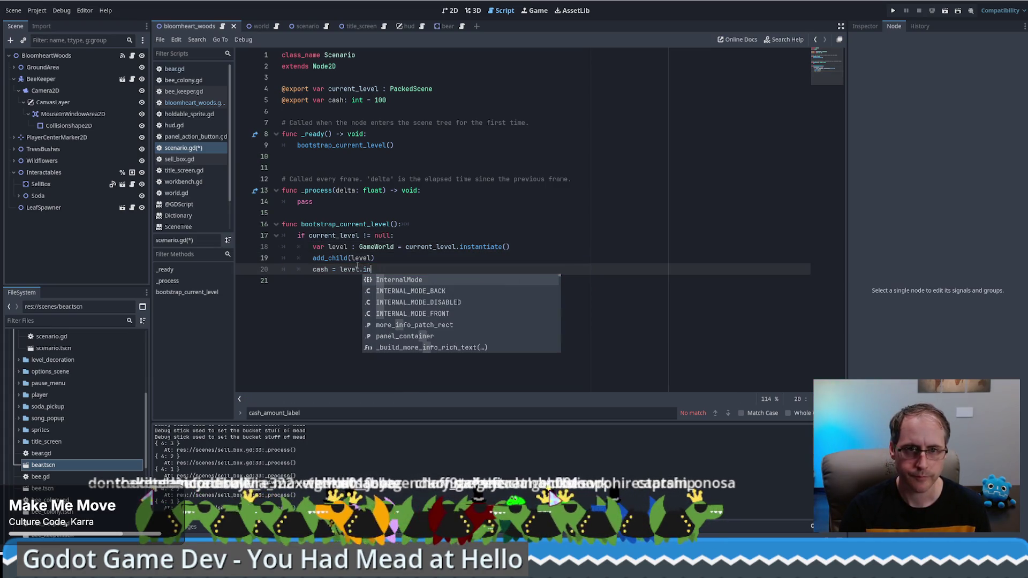
key("BackSpace")
key("BackSpace")
key("BackSpace")
type("ca")
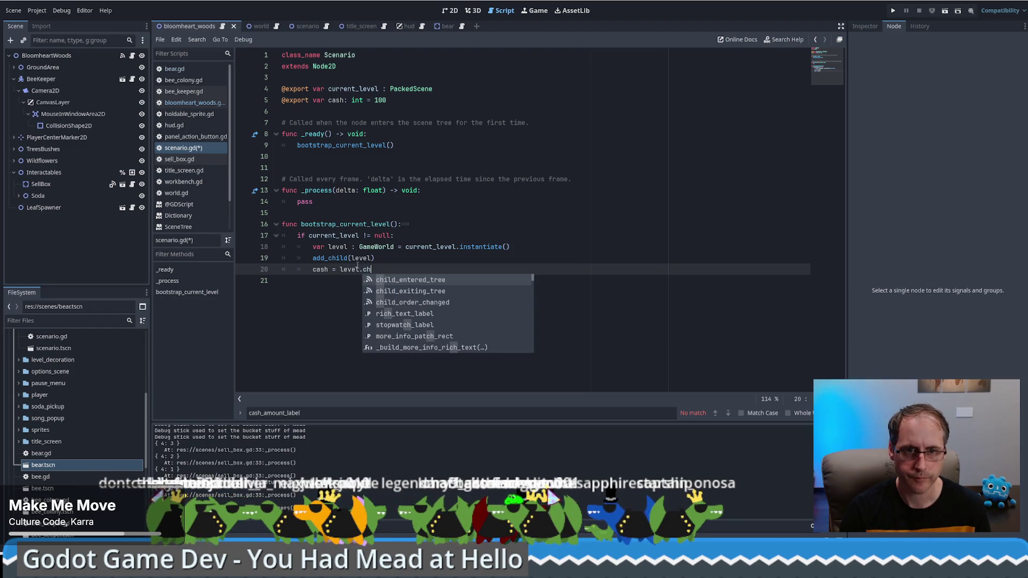
type("cash")
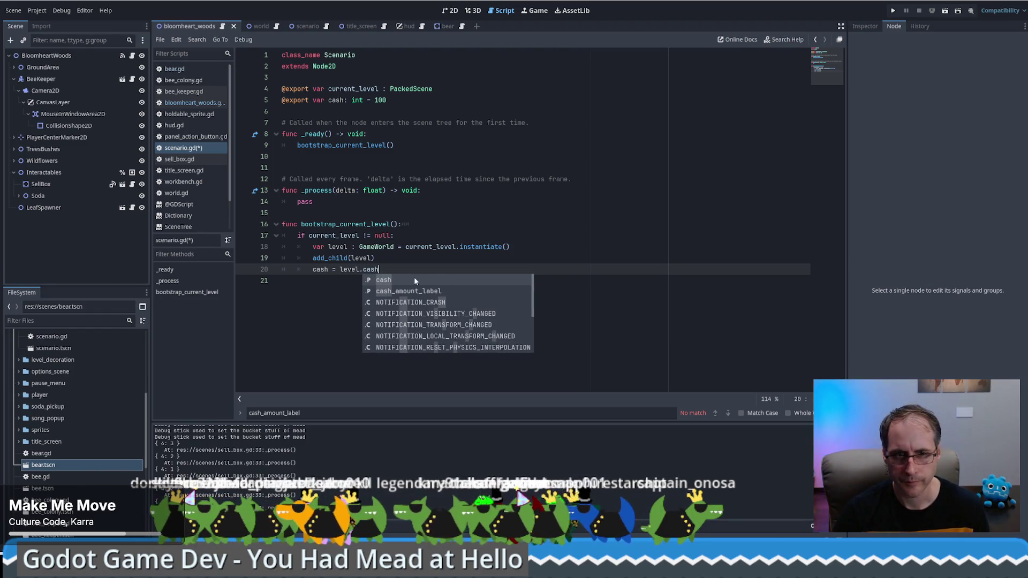
left_click(413, 279)
left_click(374, 270, "ctrl")
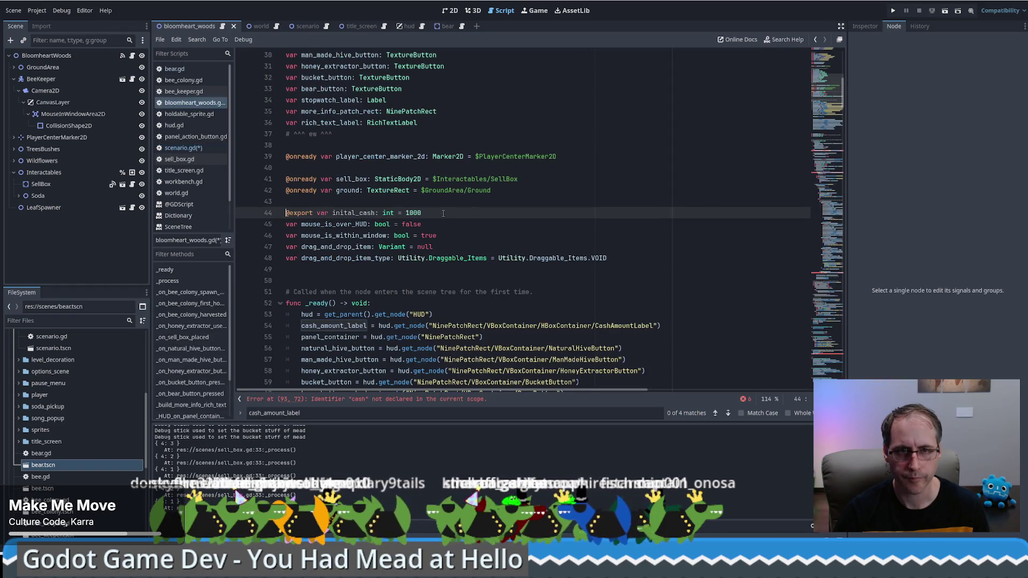
key("ctrl+s")
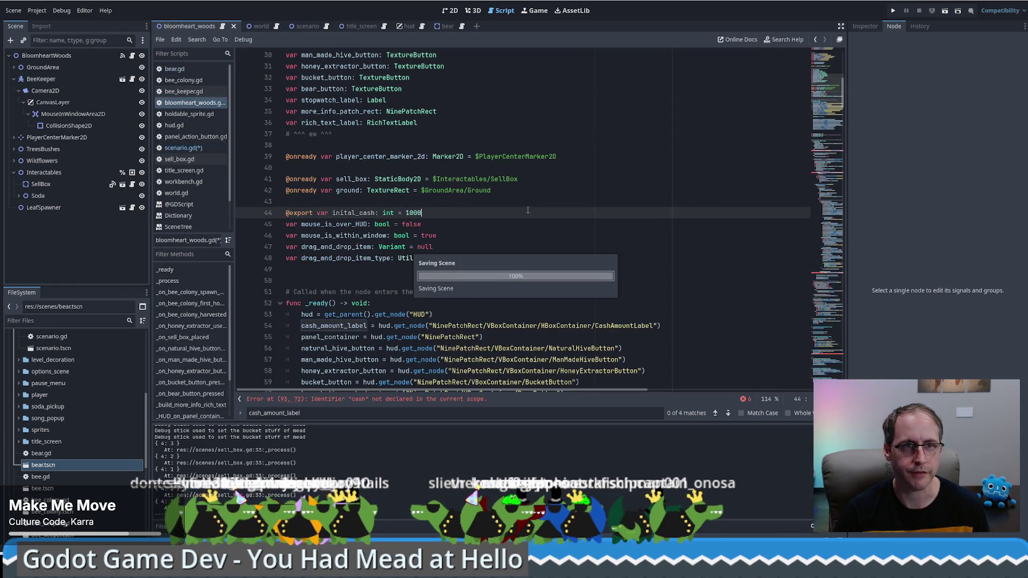
key("alt+Left")
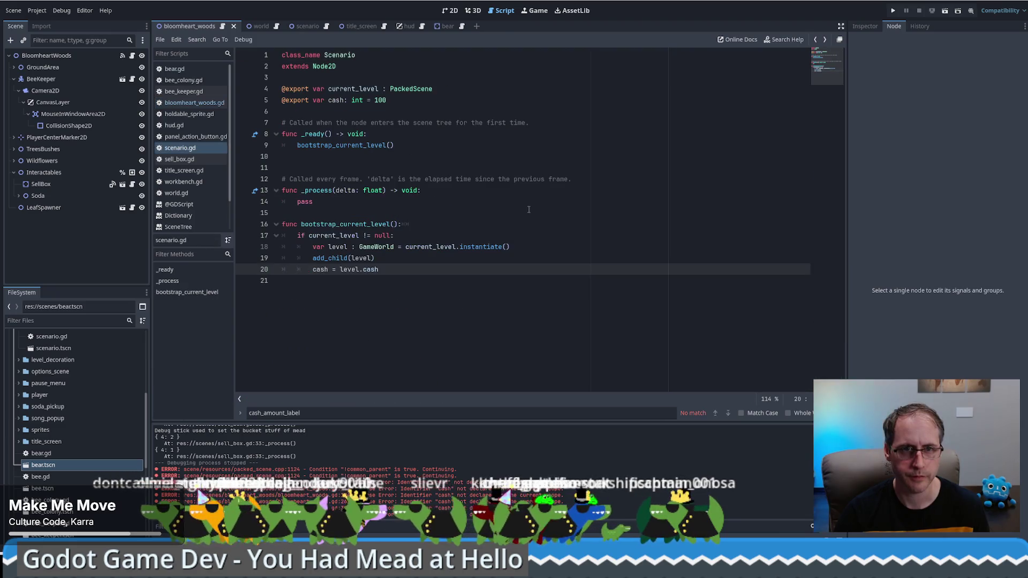
double_click(374, 269)
type("inital_cash")
left_click(384, 270, "ctrl")
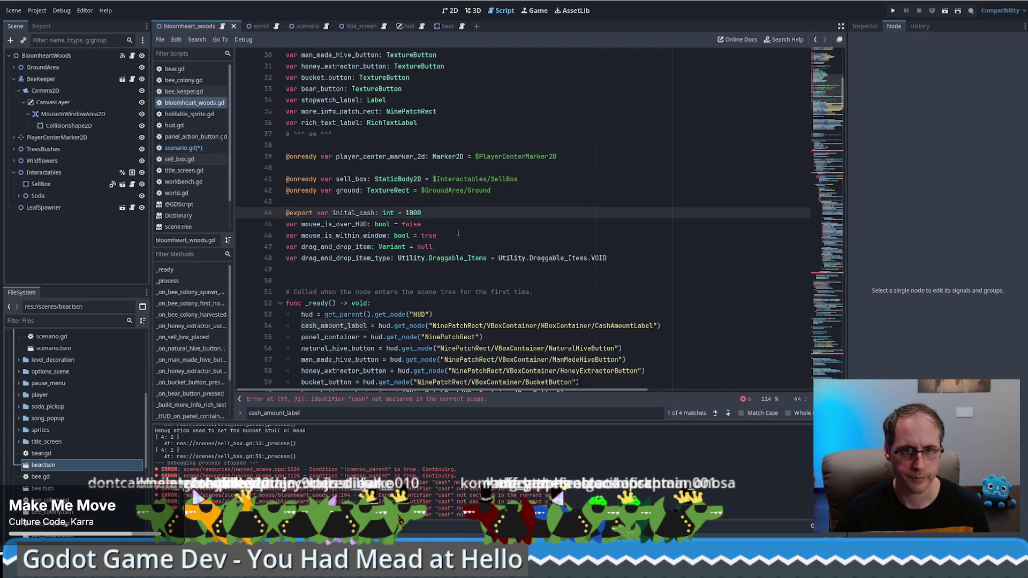
key("alt+Left")
Move the cash assignment line above add_child(level)
left_click(399, 262)
left_click(456, 268)
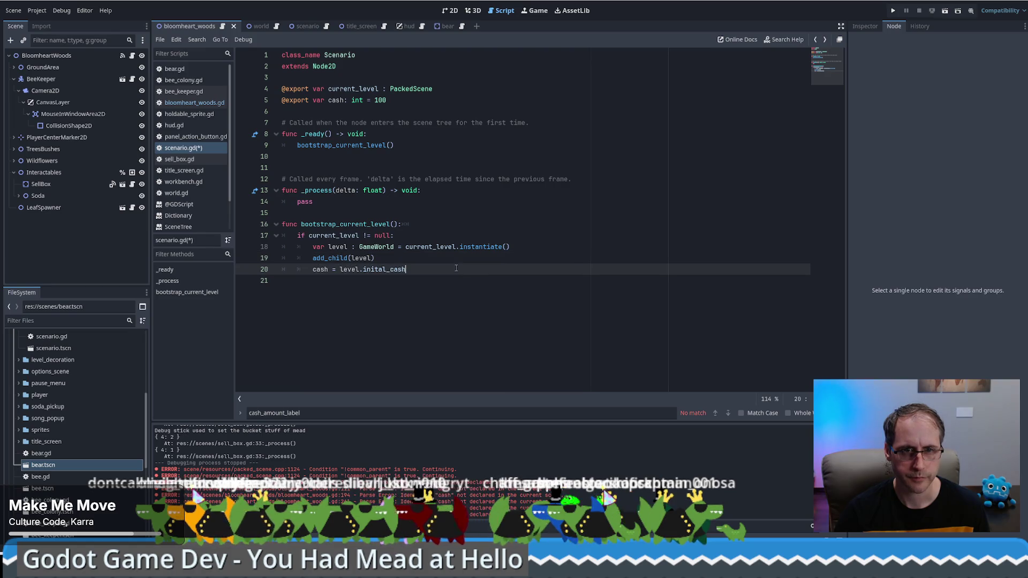
left_click_drag(394, 263, 422, 266)
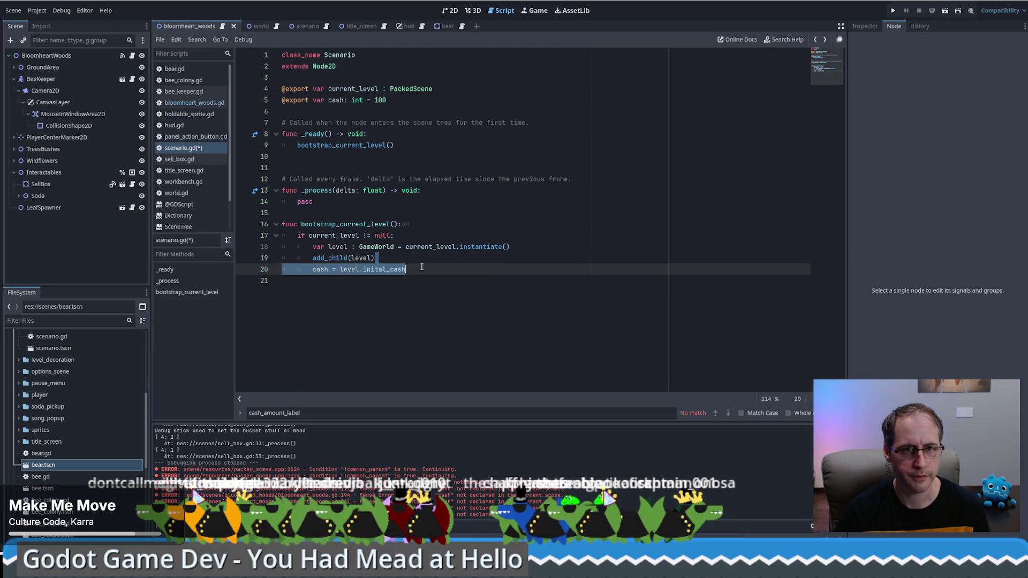
key("alt+Up")
key("Up")
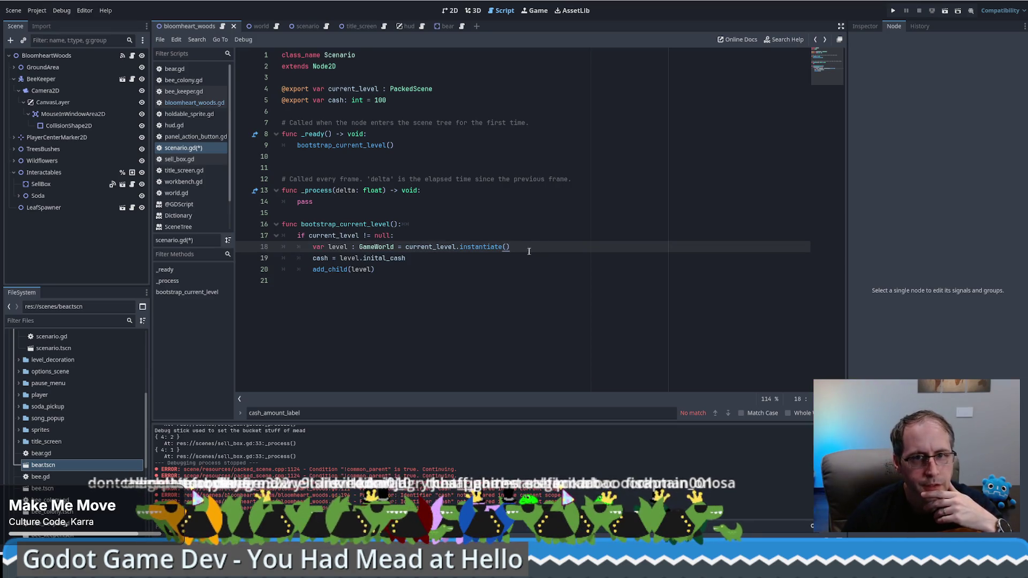
mouse_move(512, 247)
left_mouse_down()
mouse_move(314, 253)
mouse_move(443, 264)
left_mouse_up()
left_click(451, 256)
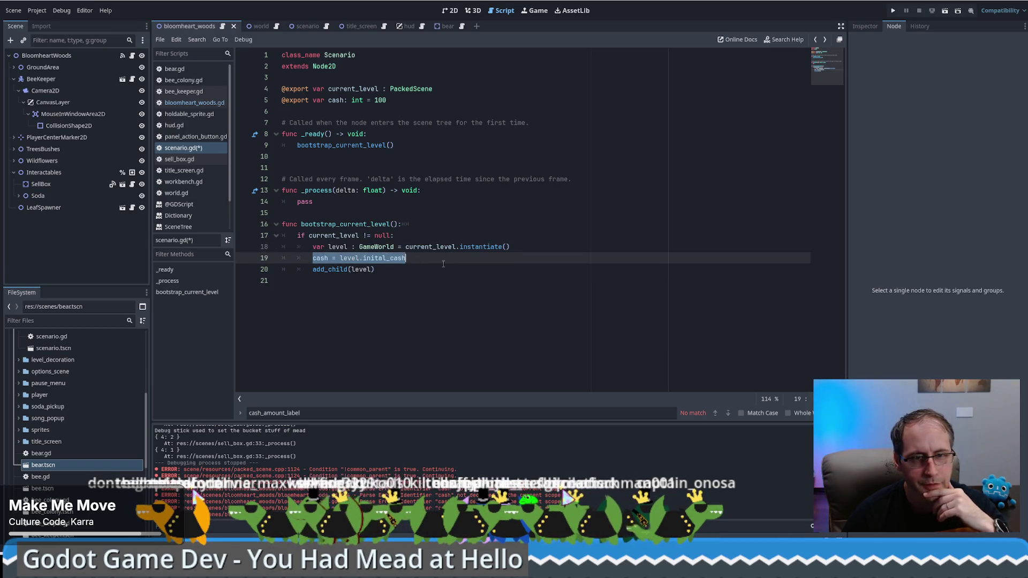
left_click(389, 258)
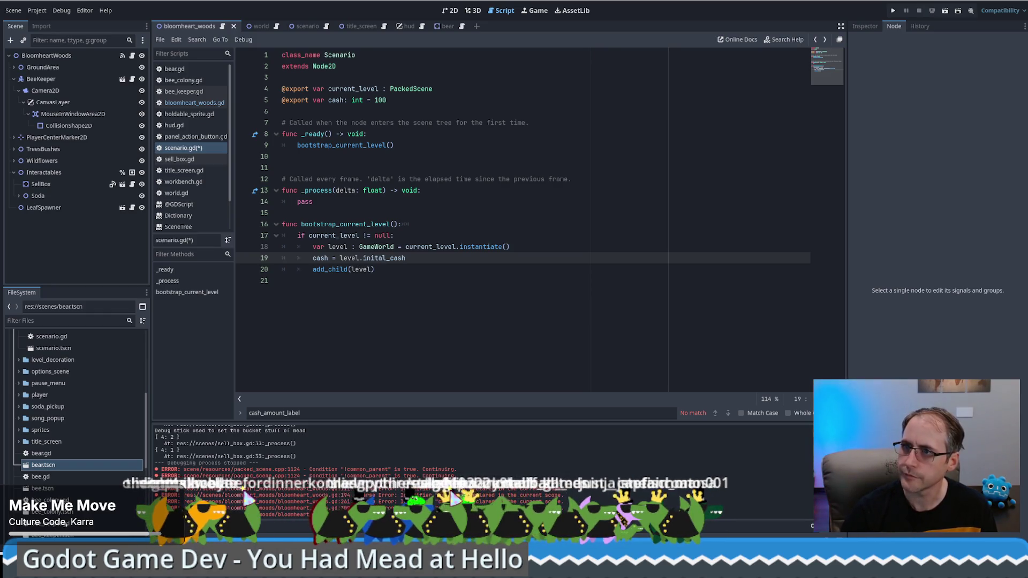
type("i")
Correct the export's spelling to initial_cash in bloomheart_woods.gd and save the scripts
double_click(365, 258)
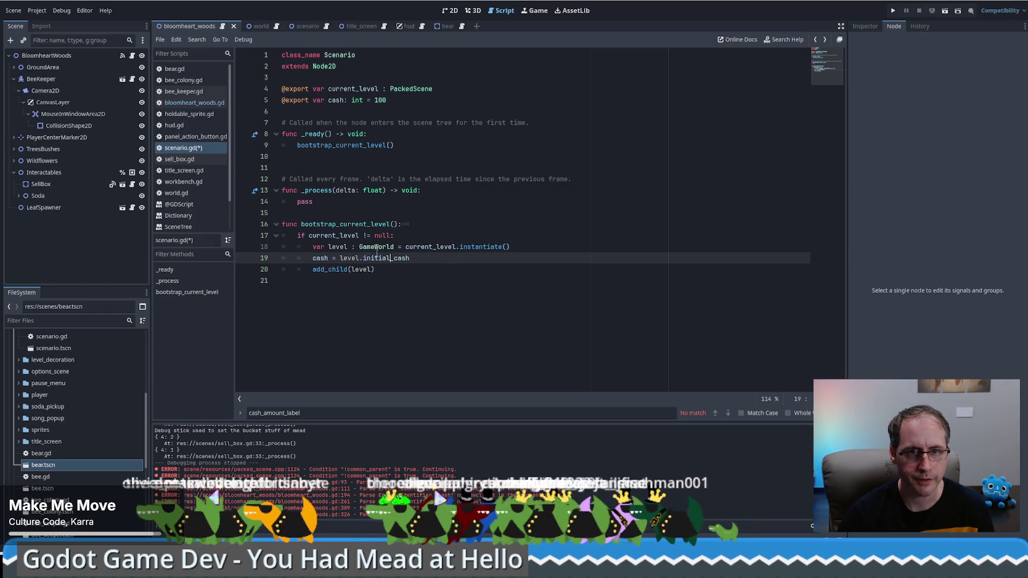
left_click(393, 259, "ctrl")
left_click(353, 213)
type("l_cash: int = 1000")
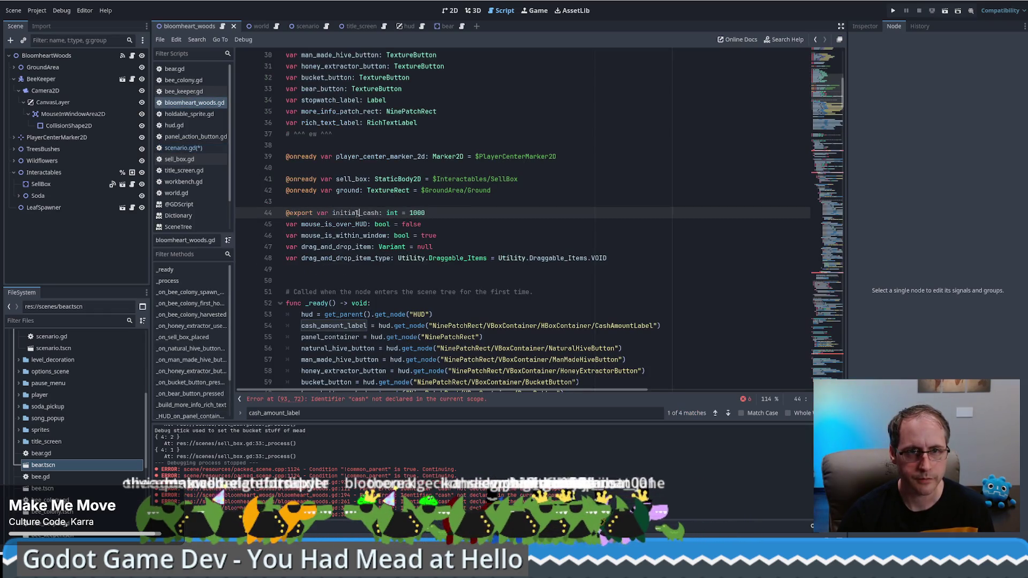
key("ctrl+s")
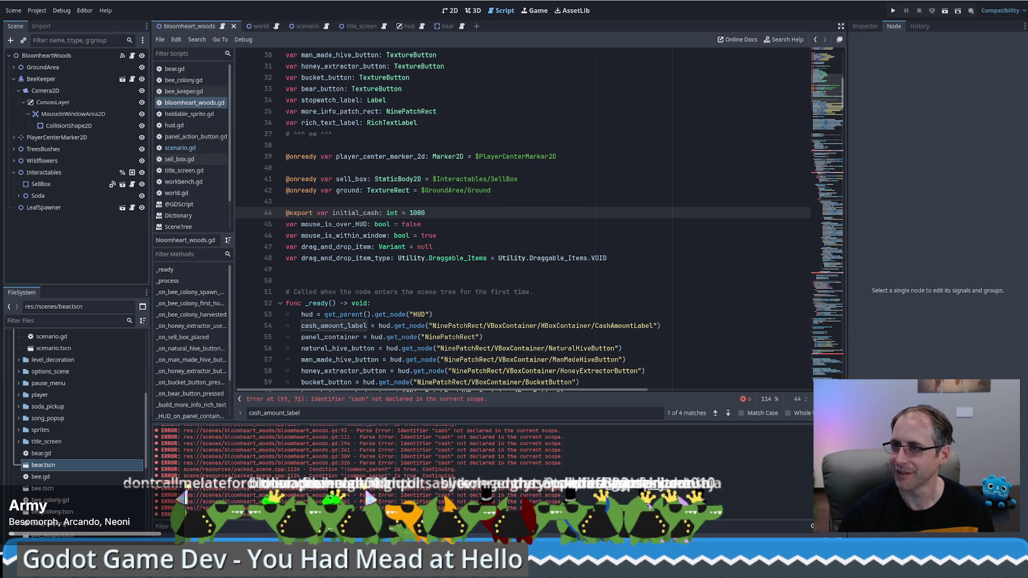
Scroll bloomheart_woods.gd down to line 194, where the dropped item's cost is subtracted from cash
left_click(540, 224)
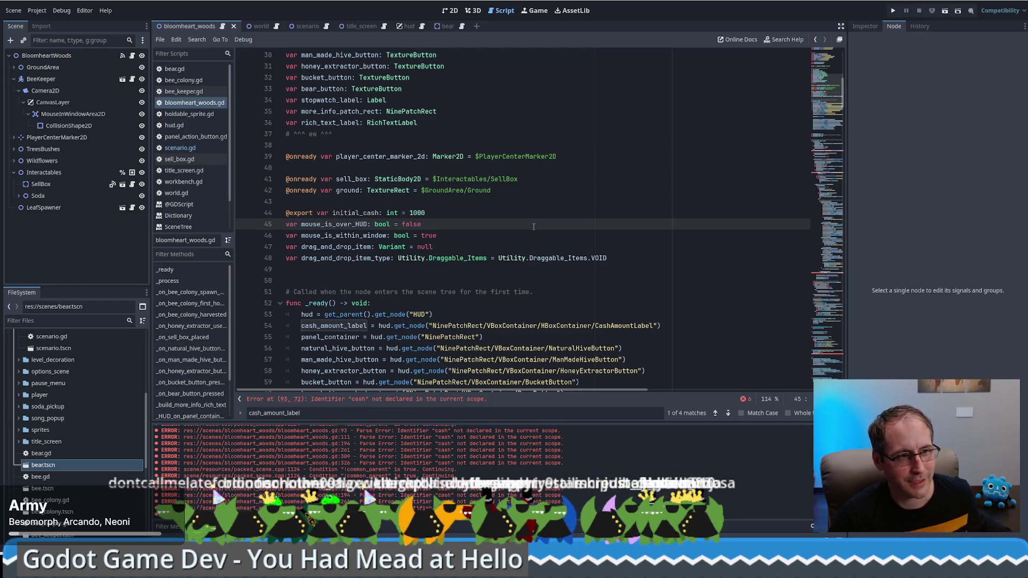
left_click(527, 284)
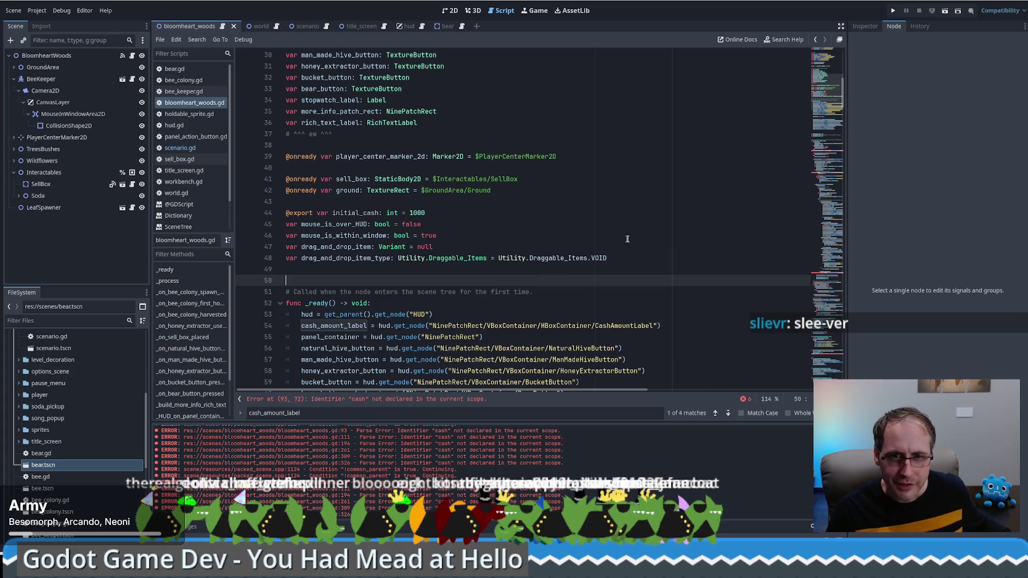
scroll(642, 245, "up", 2)
scroll(642, 246, "up", 5)
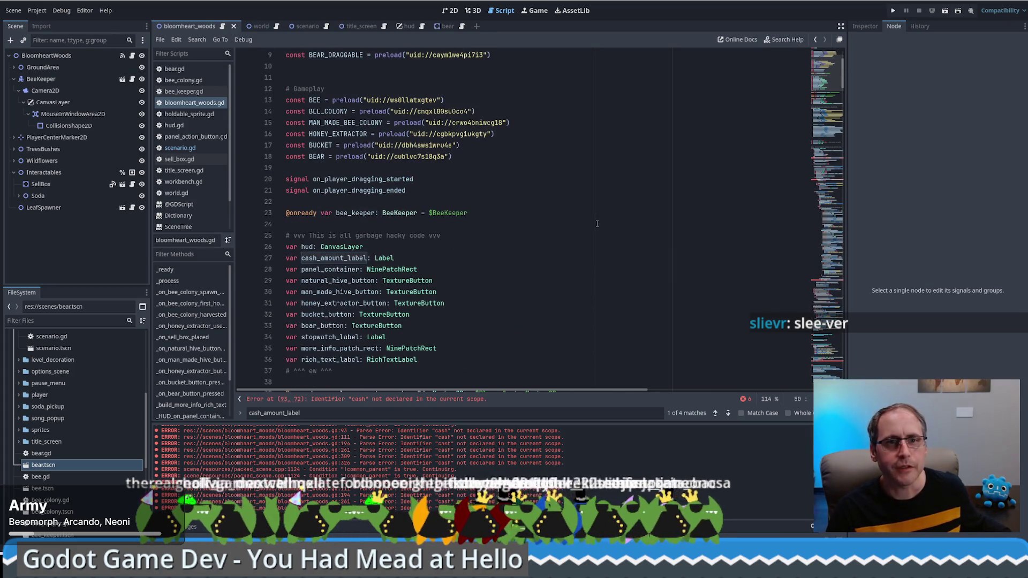
scroll(586, 223, "down", 2)
scroll(586, 223, "down", 8)
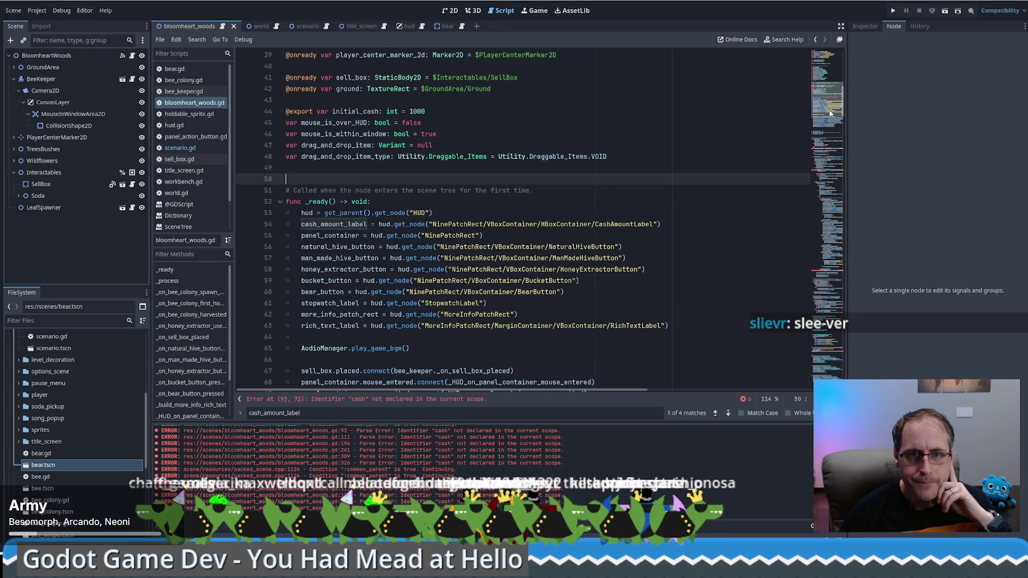
scroll(835, 113, "up", 2)
scroll(836, 114, "down", 2)
scroll(596, 166, "down", 1)
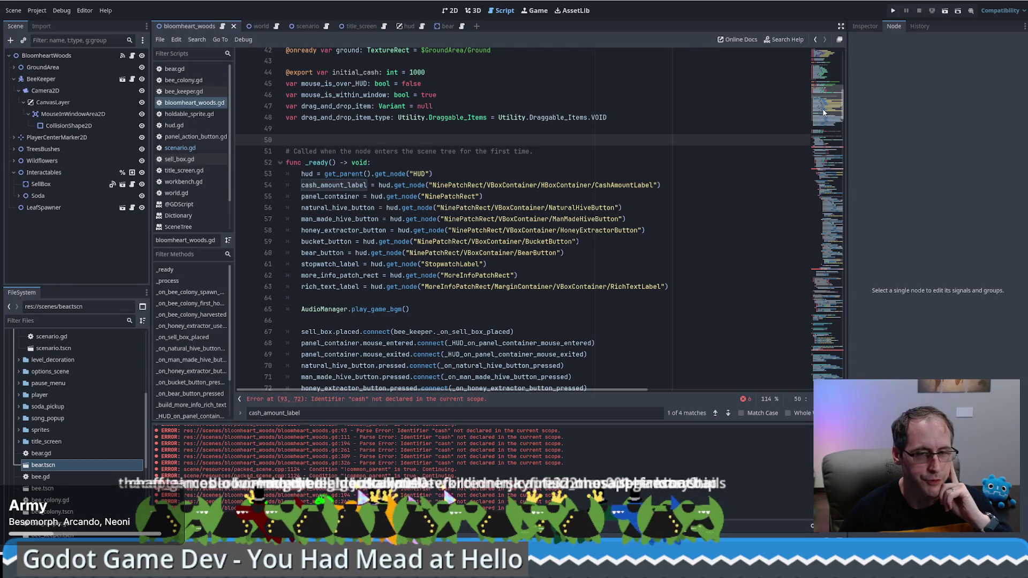
mouse_move(824, 112)
left_mouse_down()
mouse_move(830, 72)
mouse_move(832, 120)
mouse_move(840, 88)
mouse_move(820, 155)
mouse_move(815, 239)
left_mouse_up()
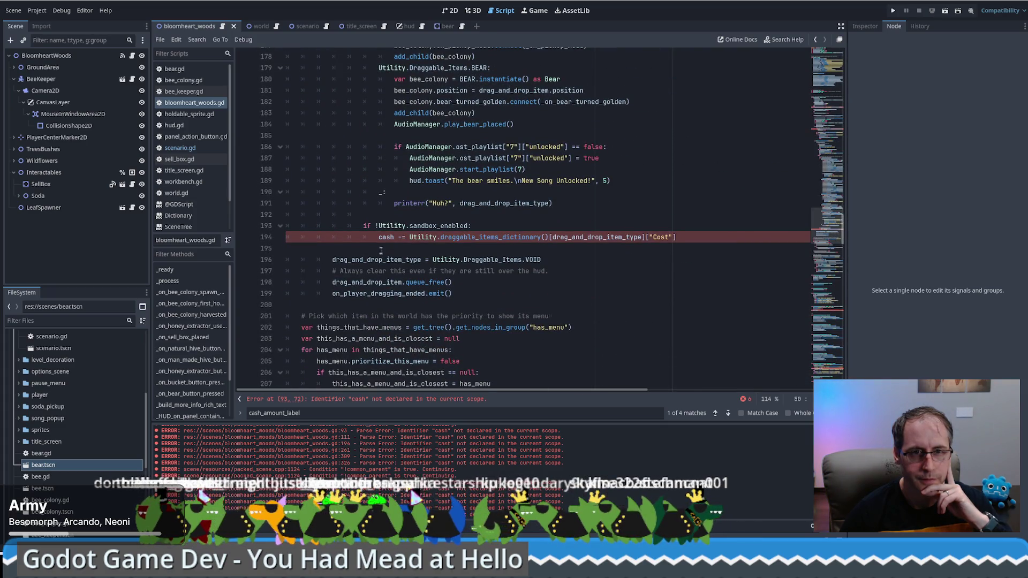
left_click(653, 237)
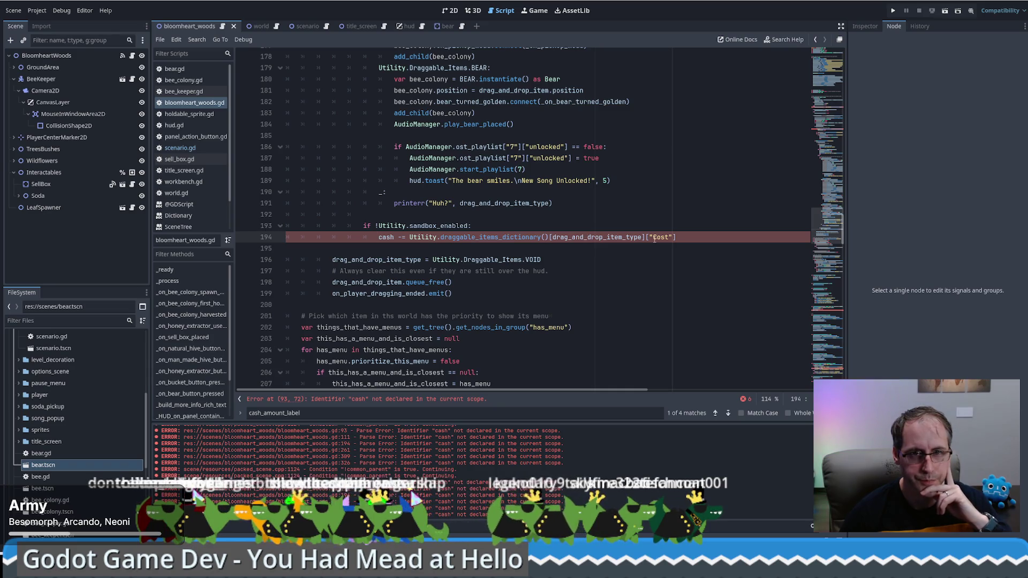
scroll(623, 240, "up", 2)
scroll(841, 170, "up", 15)
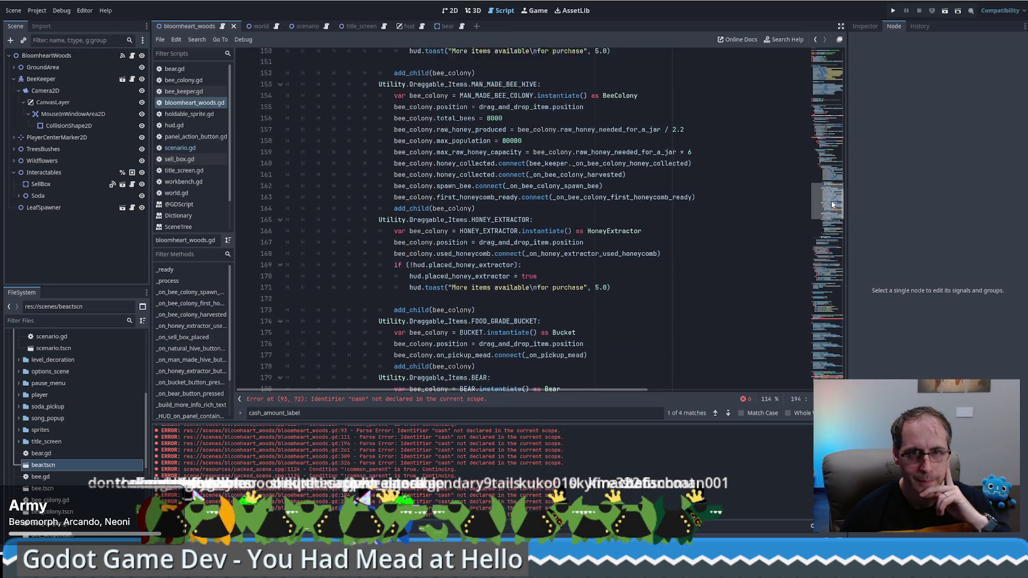
left_click_drag(840, 164, 836, 128)
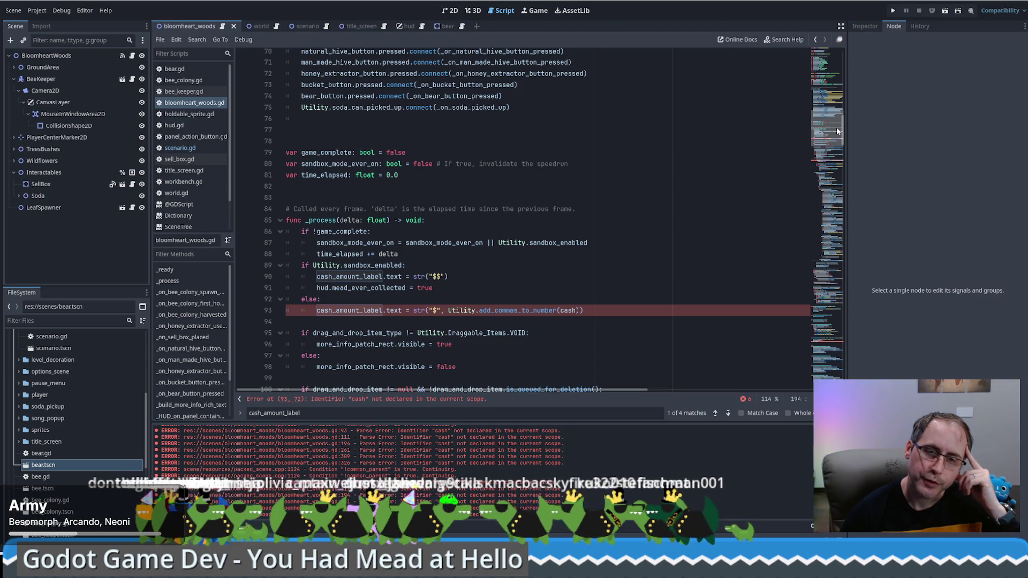
left_click_drag(836, 127, 836, 128)
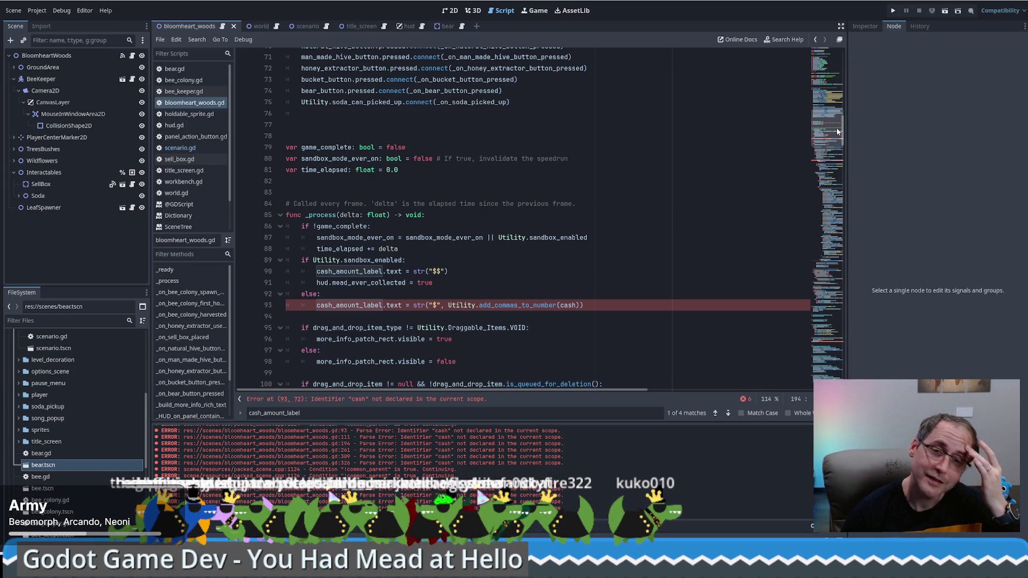
scroll(575, 271, "down", 9)
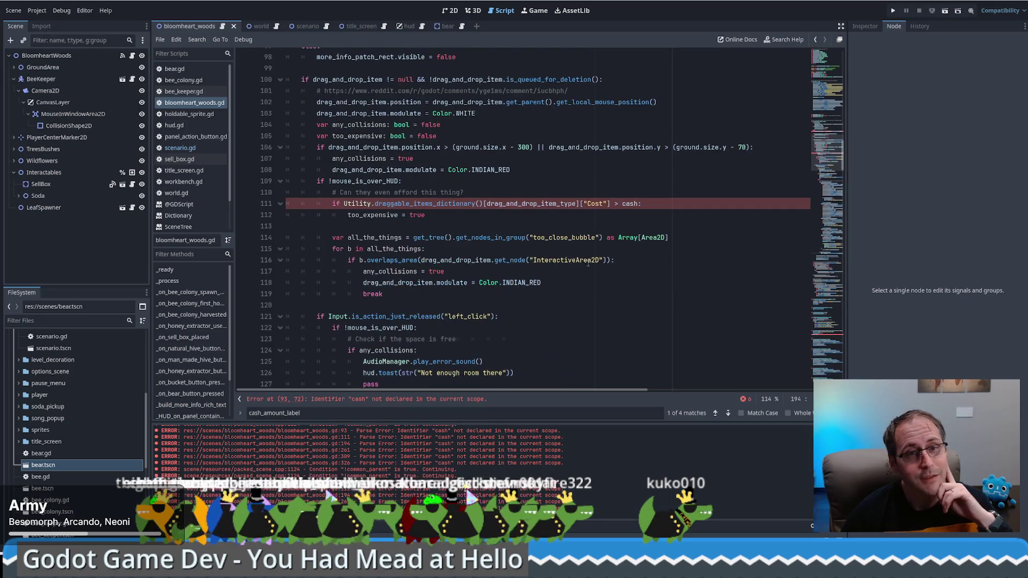
mouse_move(828, 156)
left_mouse_down()
mouse_move(828, 273)
mouse_move(823, 82)
left_mouse_up()
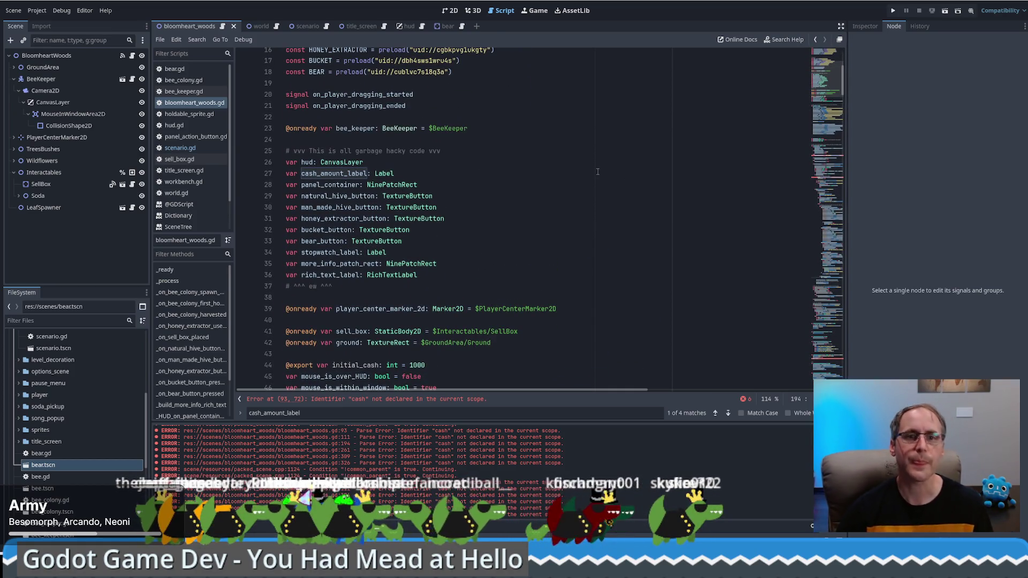
scroll(594, 162, "up", 4)
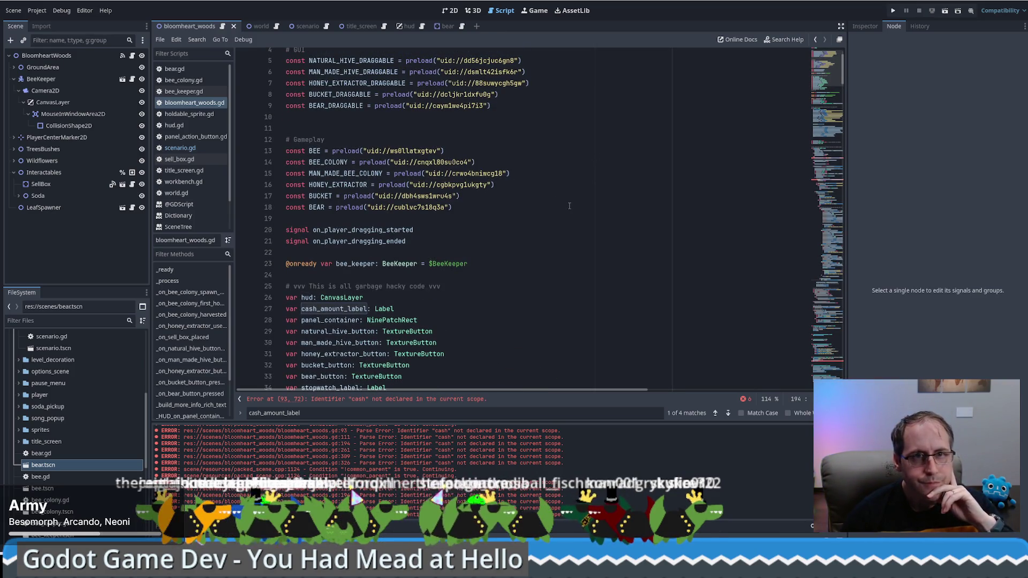
scroll(567, 213, "up", 1)
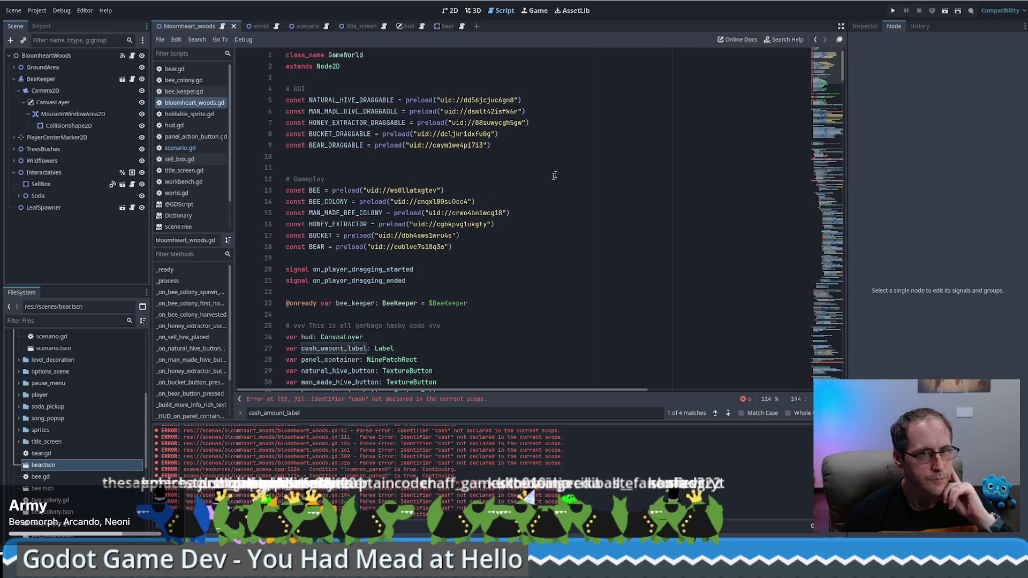
left_click(527, 167)
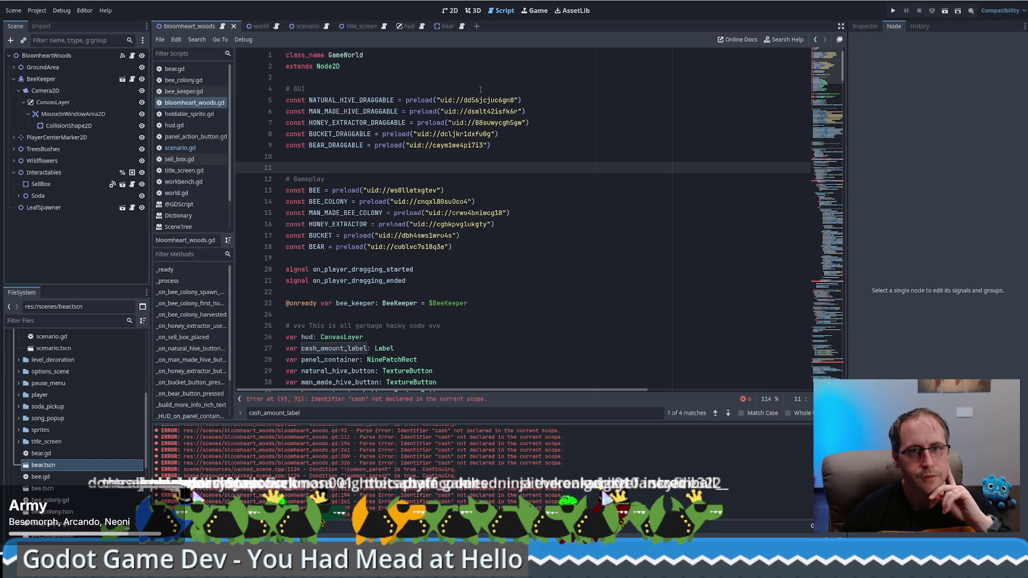
mouse_move(480, 89)
left_mouse_down()
mouse_move(557, 156)
mouse_move(557, 146)
left_mouse_up()
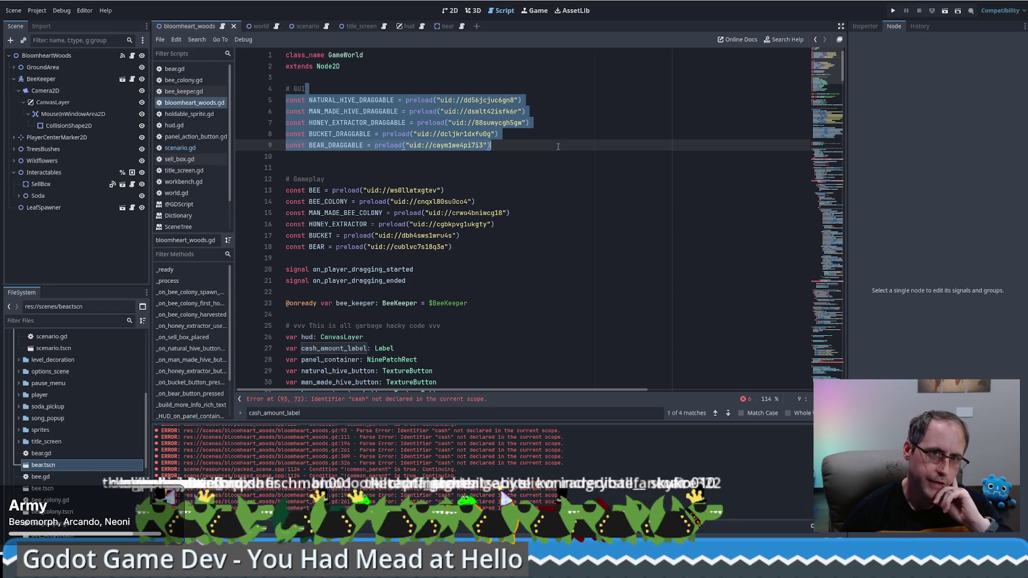
left_click(558, 146)
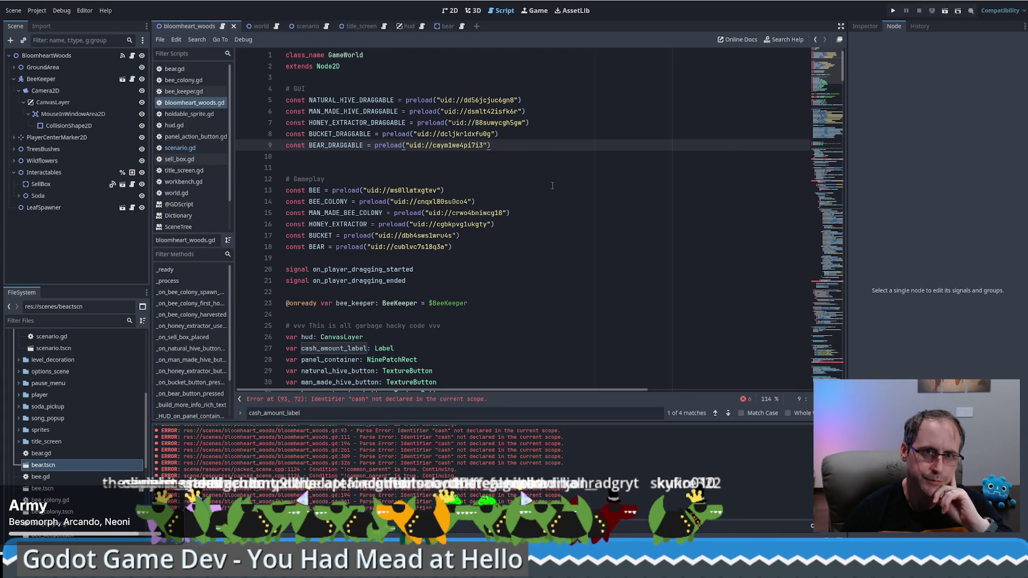
scroll(552, 186, "down", 6)
scroll(546, 190, "up", 6)
scroll(539, 195, "down", 2)
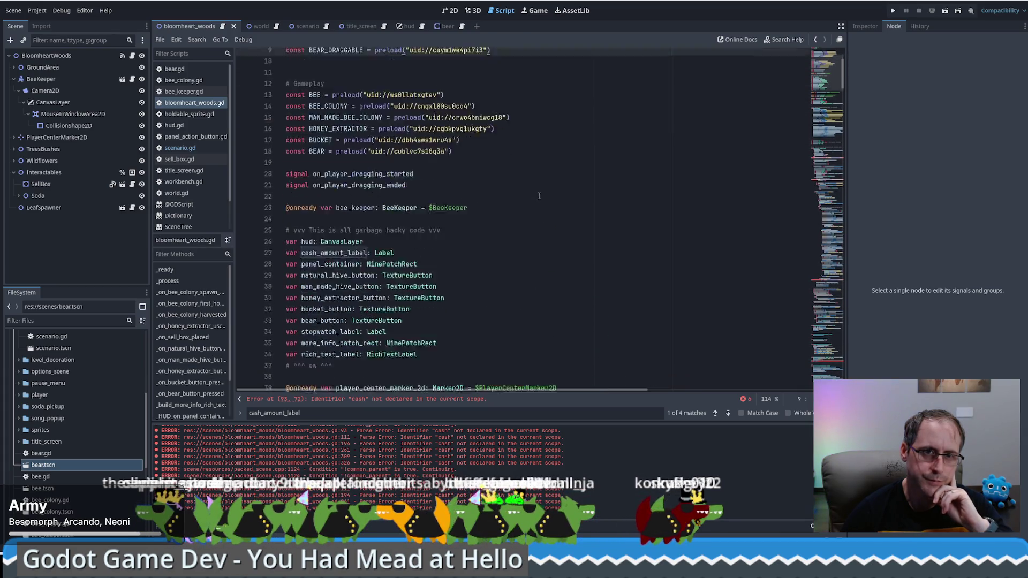
scroll(537, 195, "down", 5)
scroll(526, 181, "up", 5)
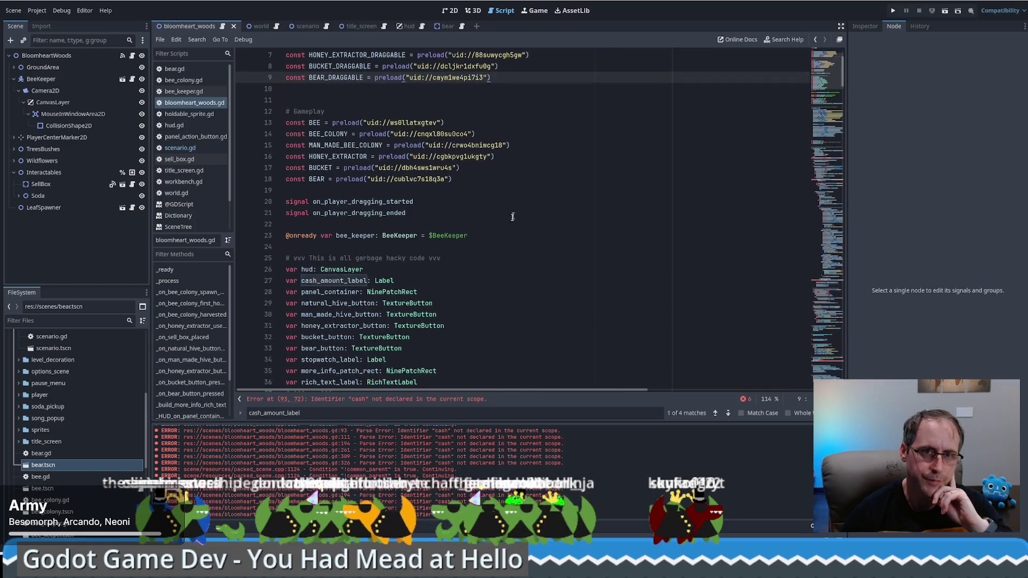
left_click(509, 224)
scroll(516, 186, "down", 5)
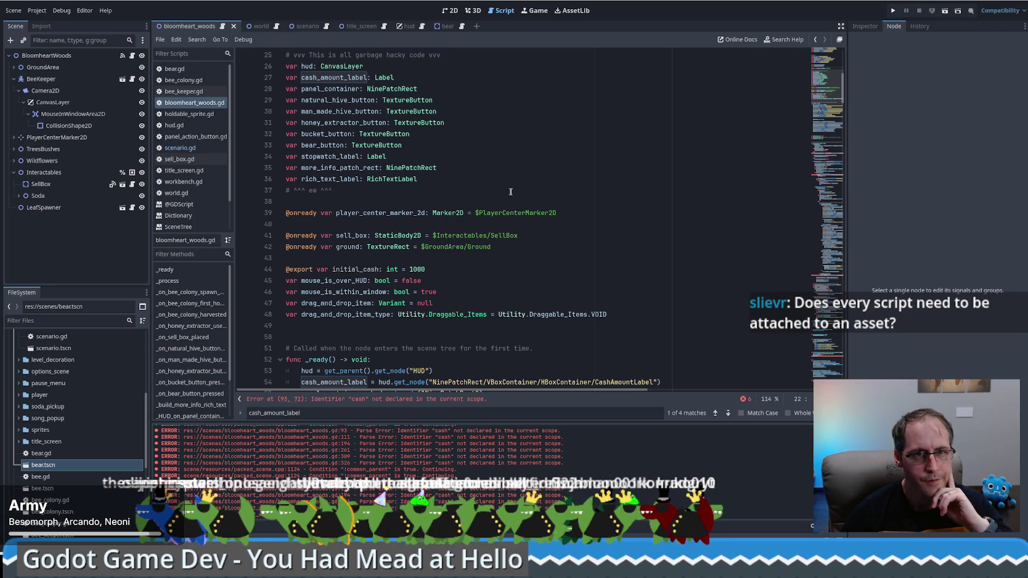
scroll(506, 182, "up", 8)
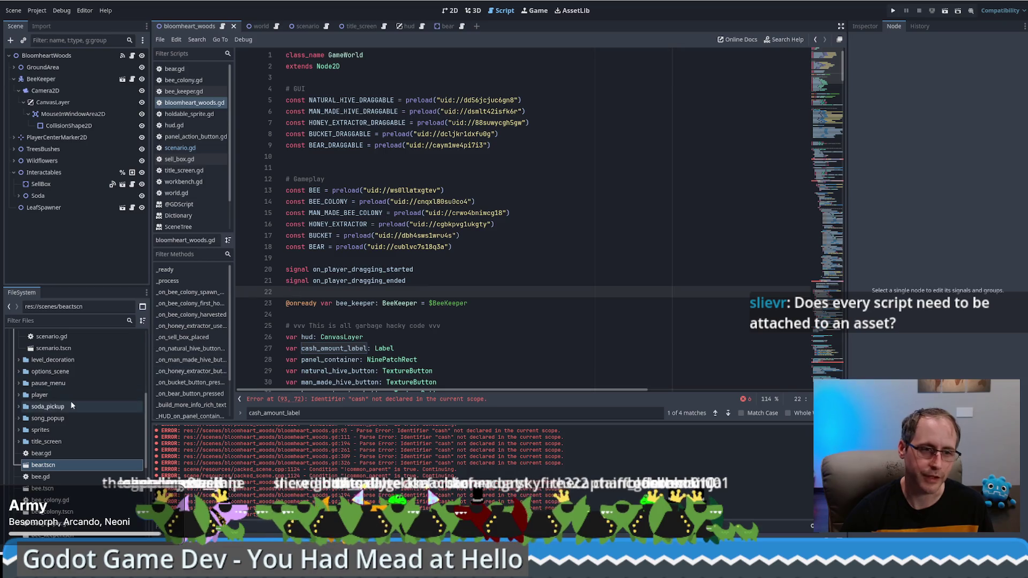
scroll(70, 400, "down", 5)
Open man_made_bee_colony.tscn and browse its bee_colony.gd script
double_click(70, 455)
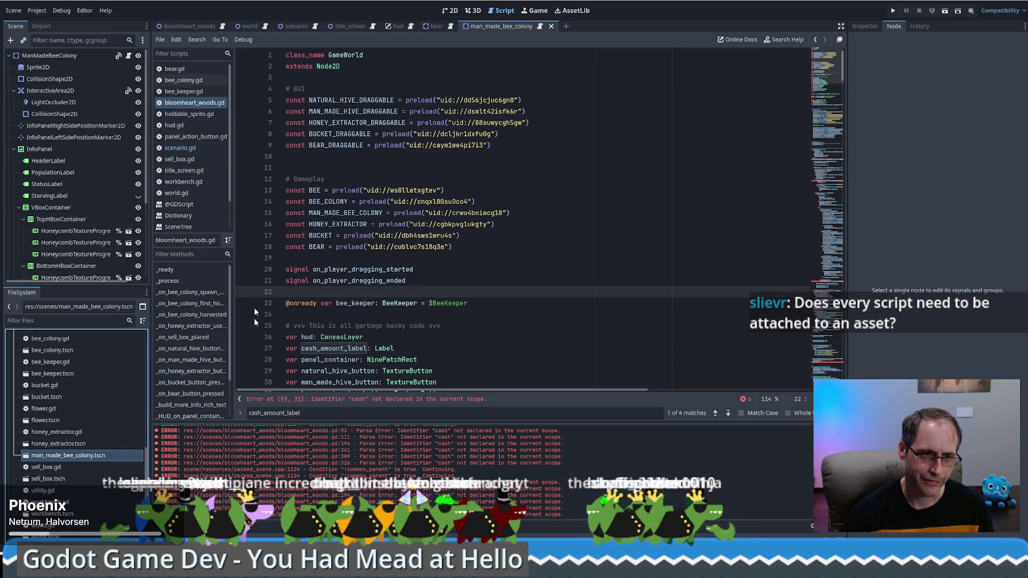
left_click(129, 56)
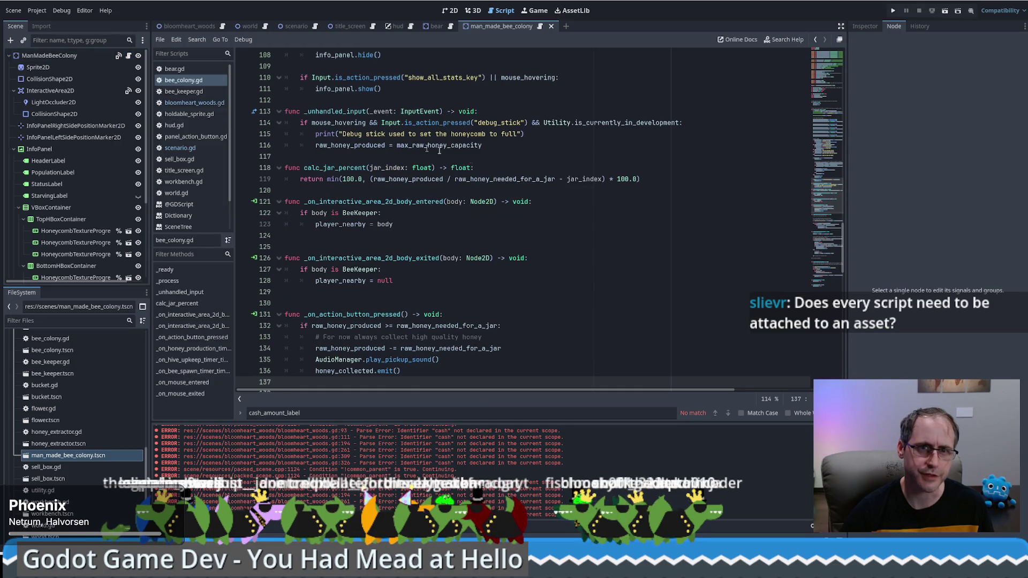
scroll(92, 509, "down", 3)
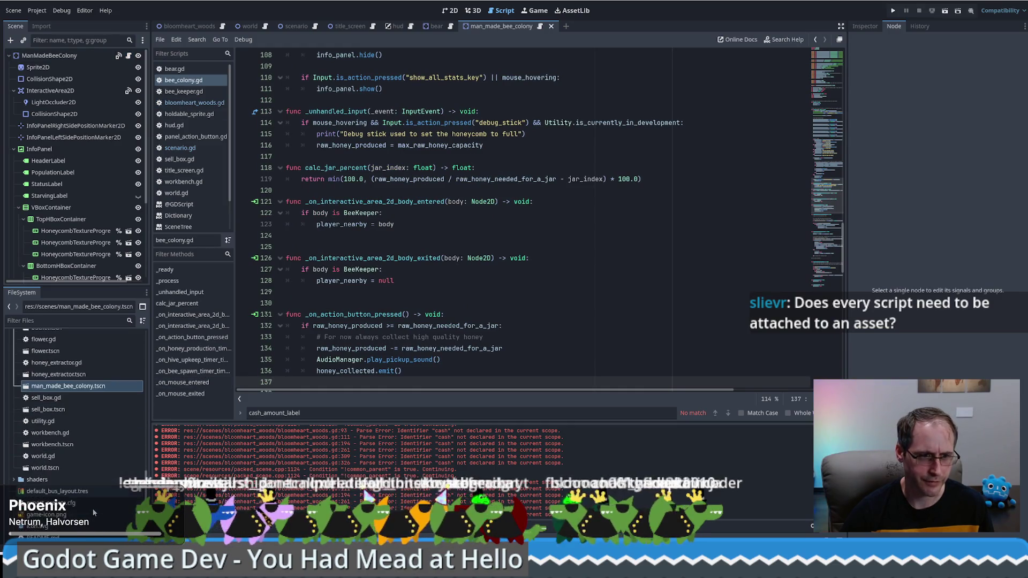
left_click(67, 495)
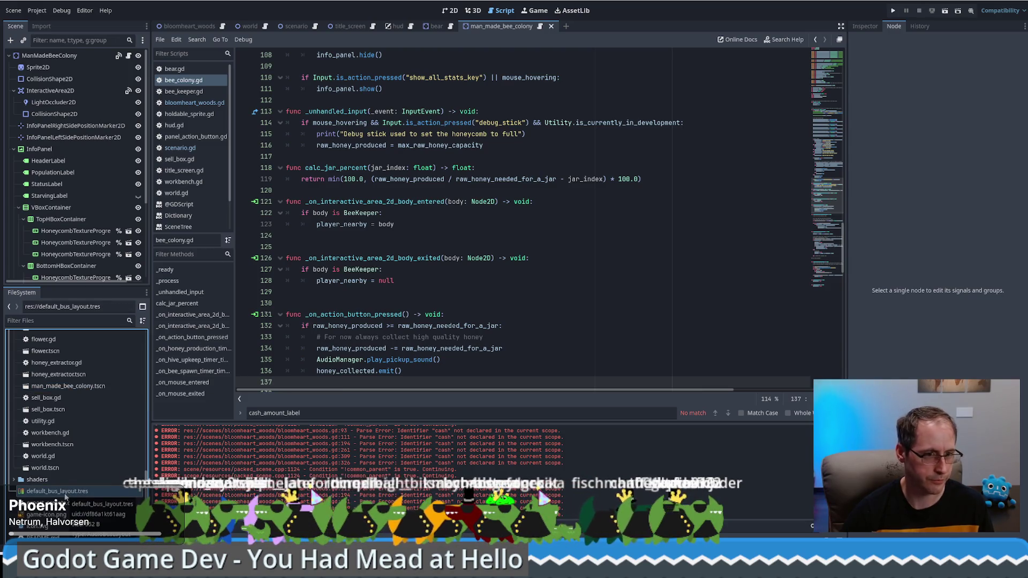
left_click(563, 243)
scroll(562, 243, "down", 4)
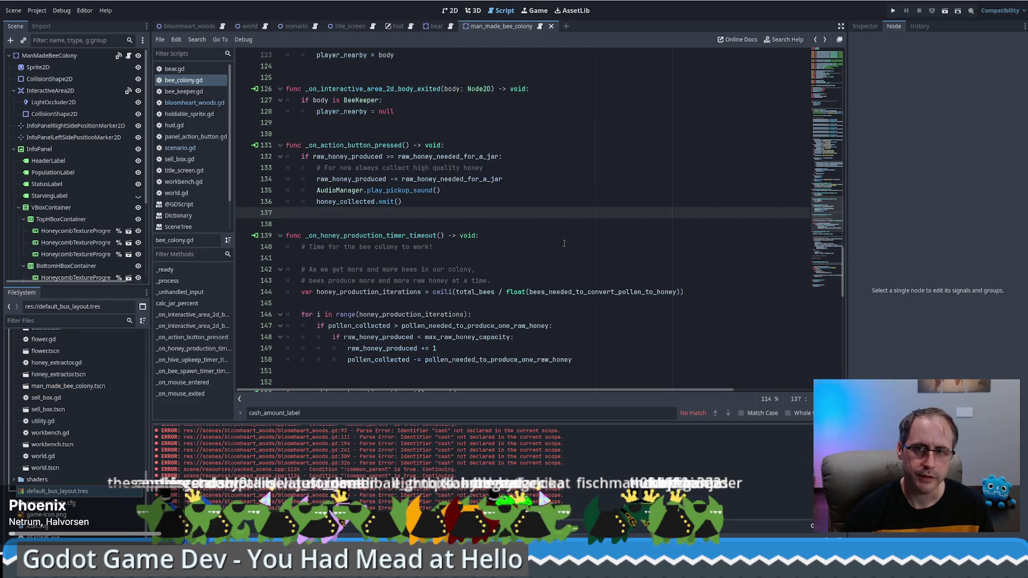
Return to the bloomheart_woods.gd GameWorld script
key("ctrl+Home")
key("alt+Left")
scroll(564, 241, "down", 5)
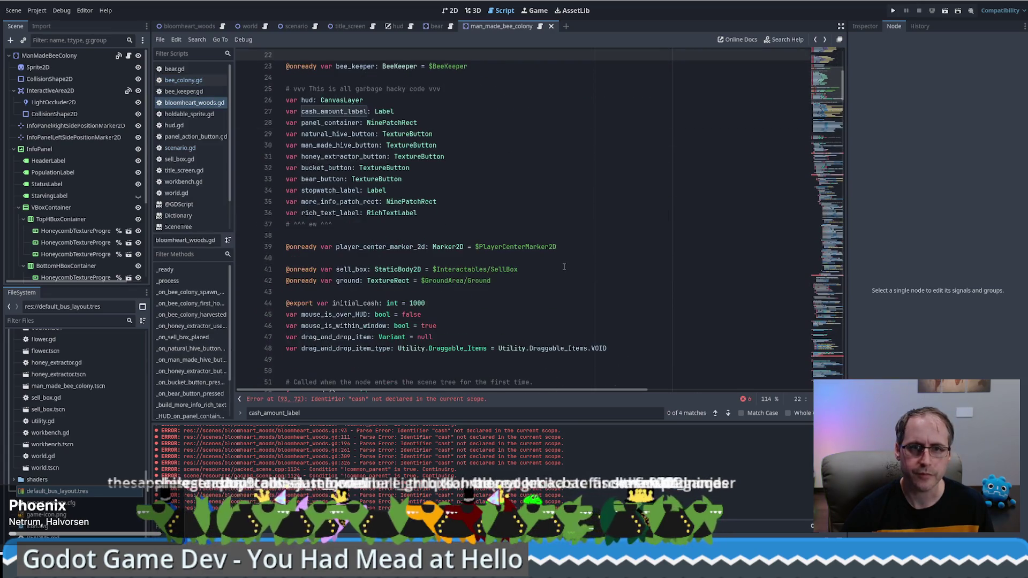
scroll(556, 230, "up", 5)
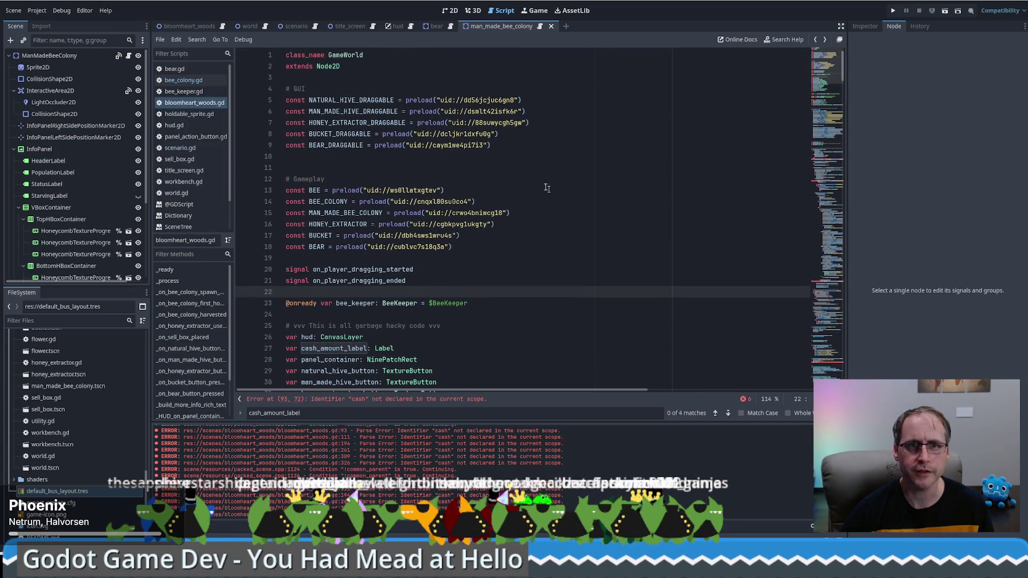
Remove the GUI and Gameplay preload constants (lines 4–18) from bloomheart_woods.gd
mouse_move(415, 85)
left_mouse_down()
mouse_move(522, 134)
mouse_move(524, 145)
left_mouse_up()
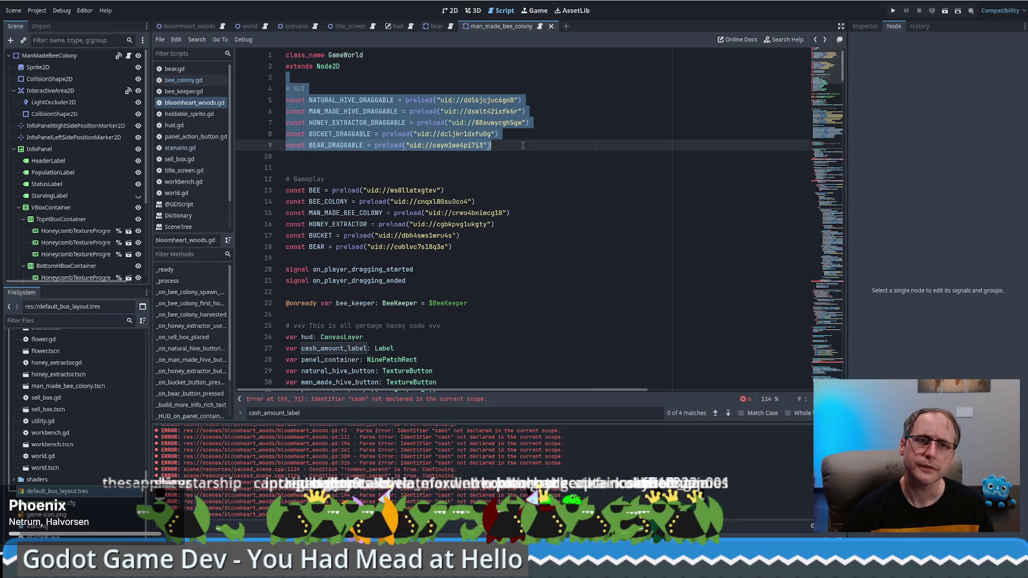
left_click(522, 145)
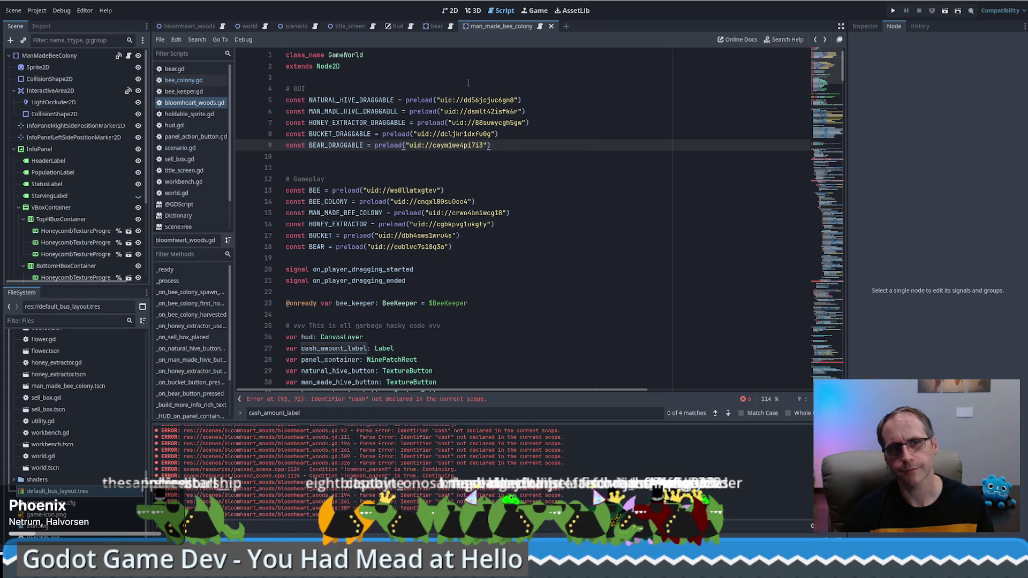
left_click_drag(482, 77, 526, 156)
key("ctrl+c")
key("BackSpace")
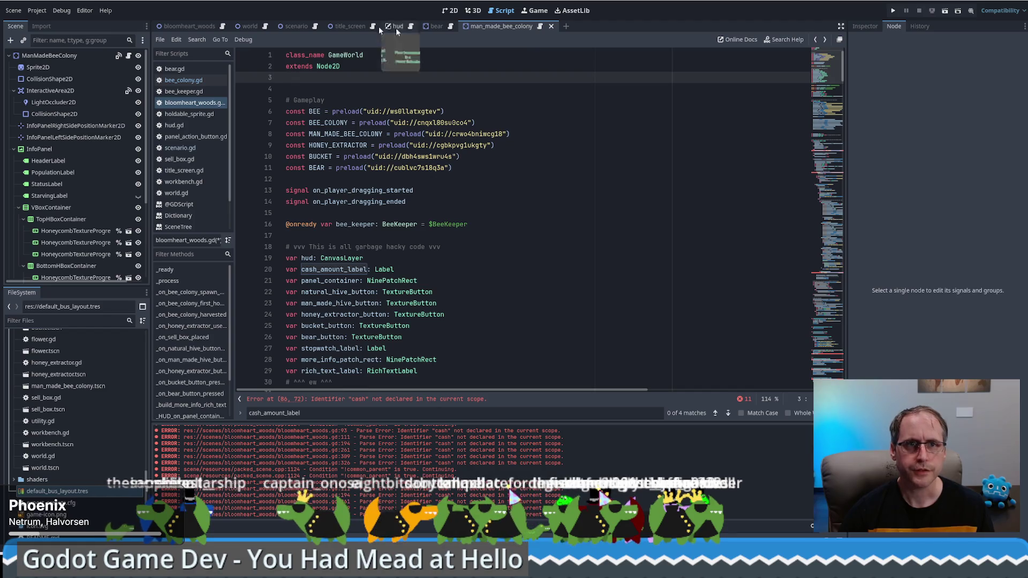
left_click(285, 27)
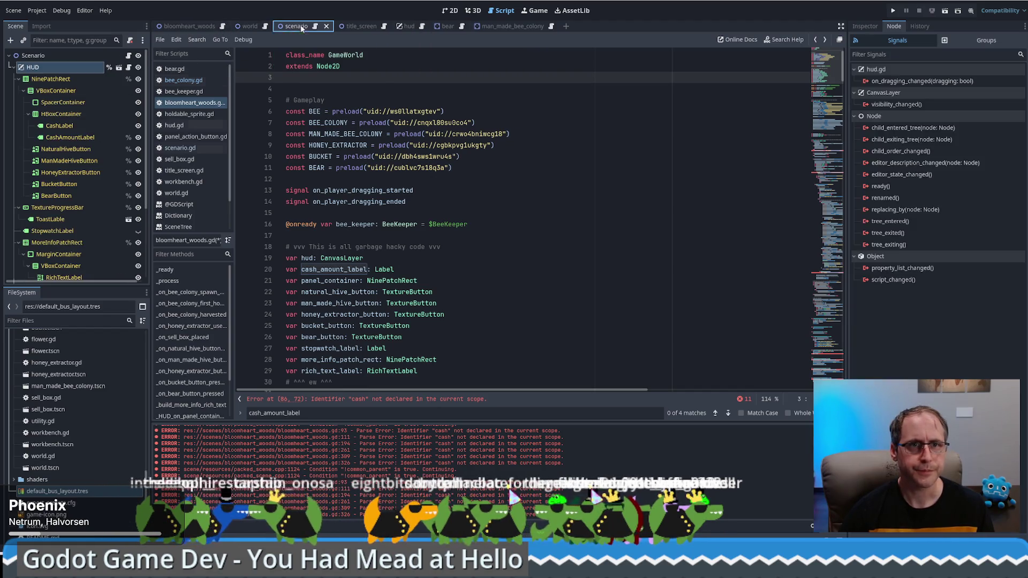
left_click_drag(177, 29, 174, 28)
left_click(194, 27)
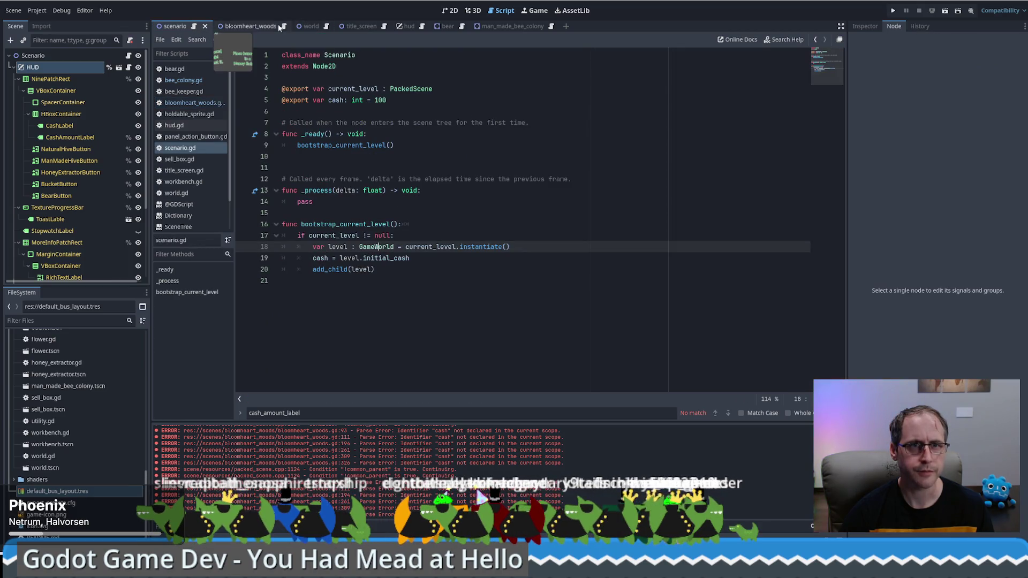
left_click(251, 26)
key("ctrl+z")
key("ctrl+z")
key("ctrl+z")
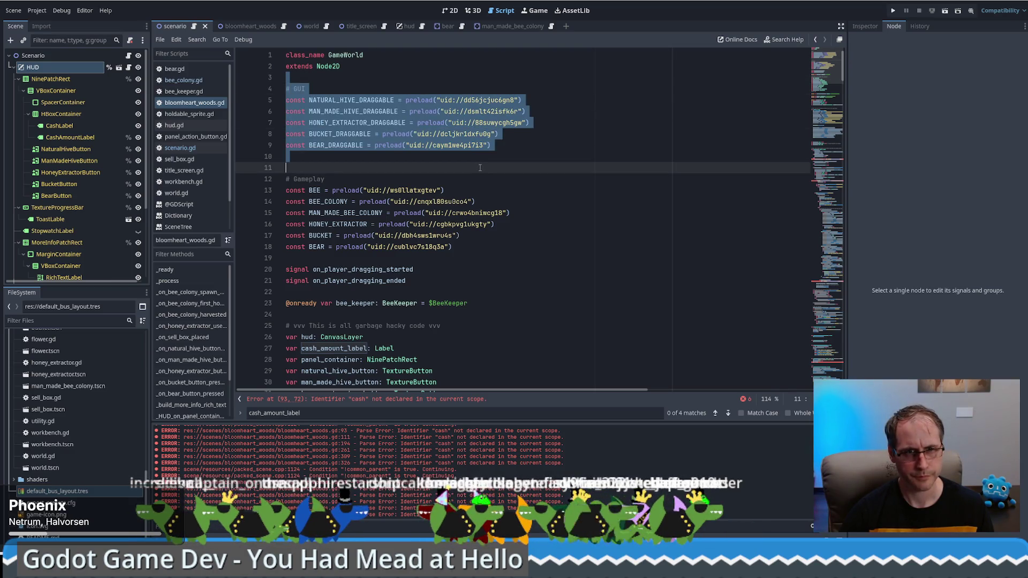
left_click(492, 245, "shift")
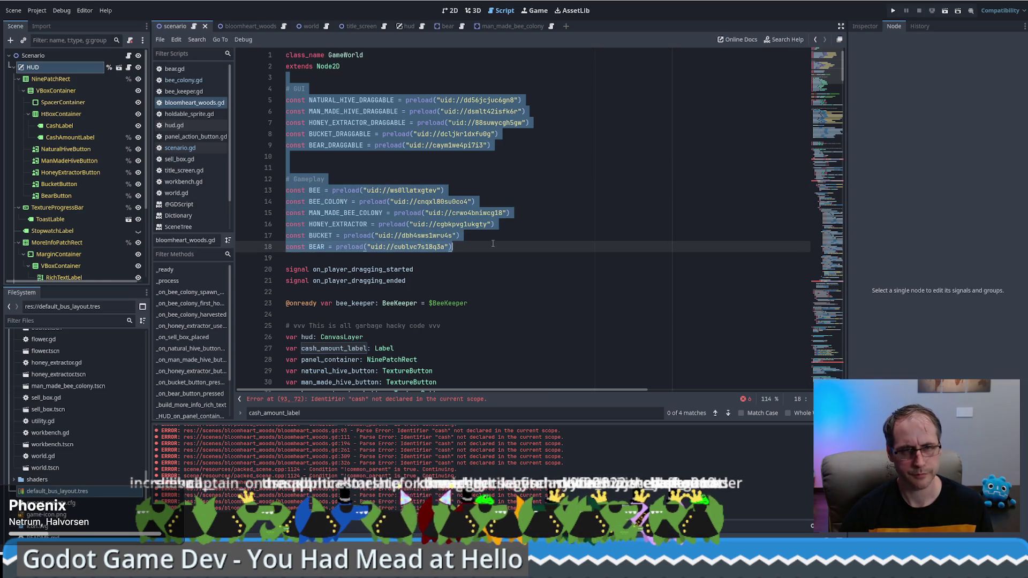
key("BackSpace")
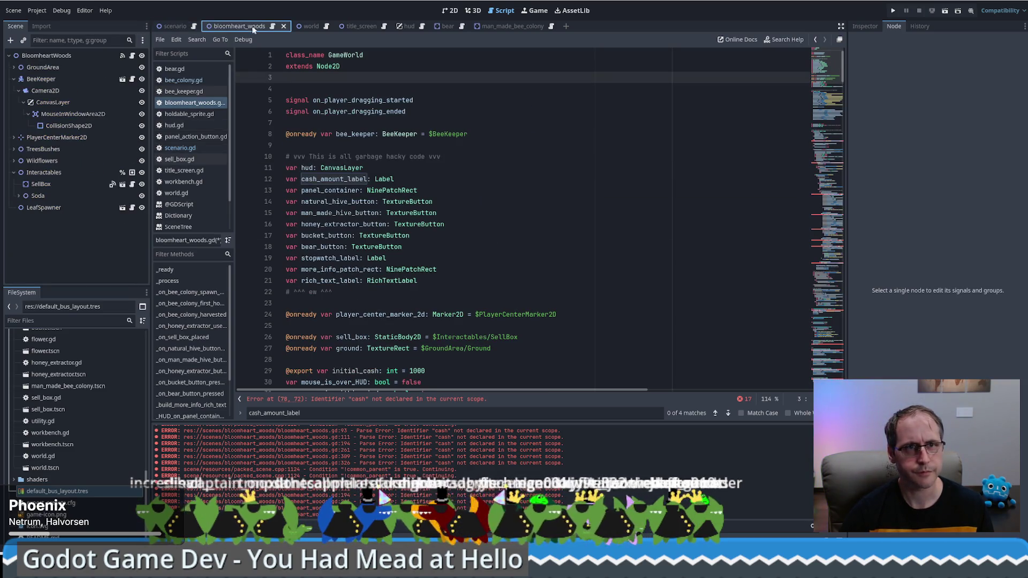
Try pasting the constants below the cash export in scenario.gd, then undo it
left_click(273, 27)
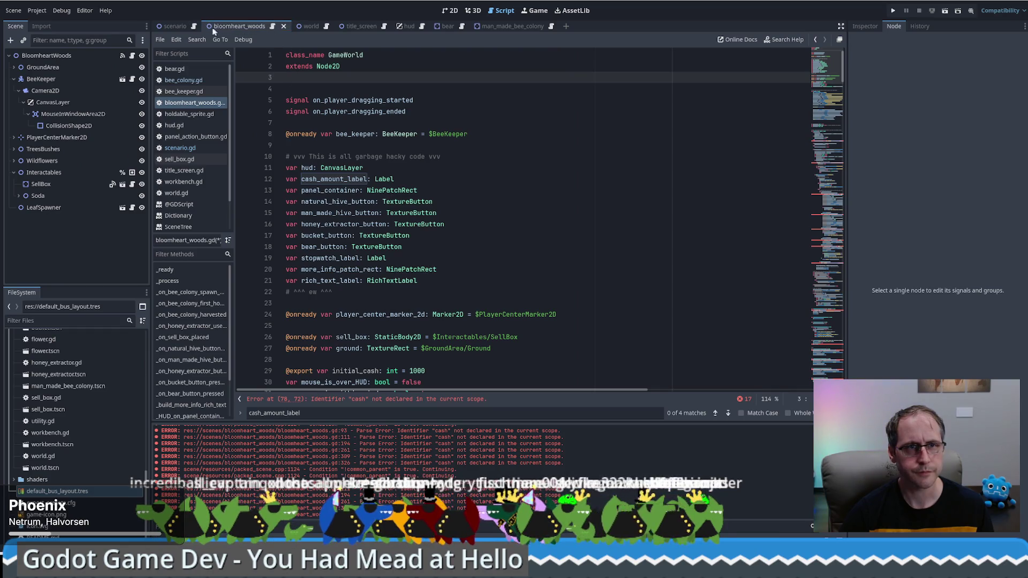
left_click(192, 26)
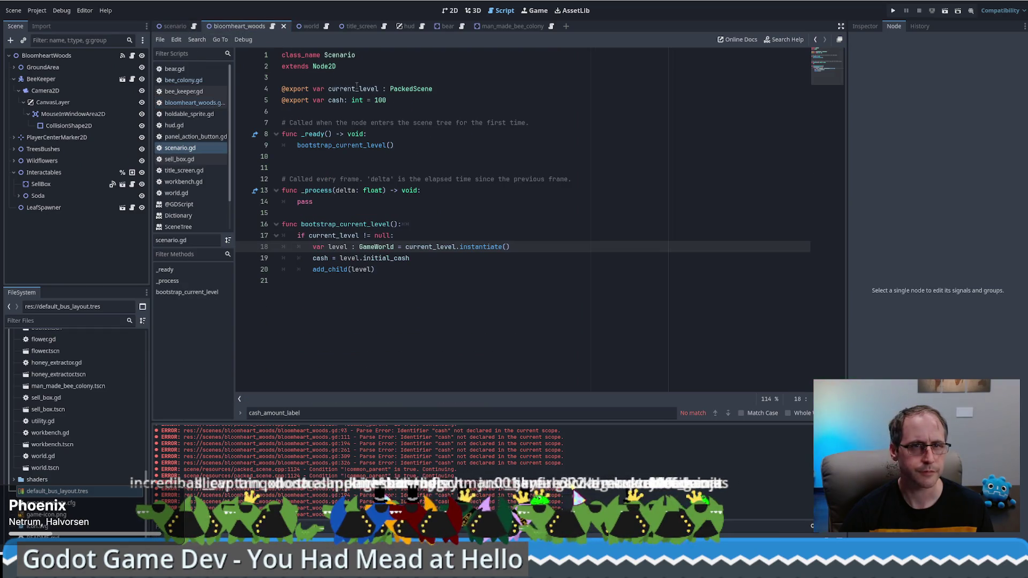
left_click(431, 102)
key("Return")
key("Return")
key("ctrl+v")
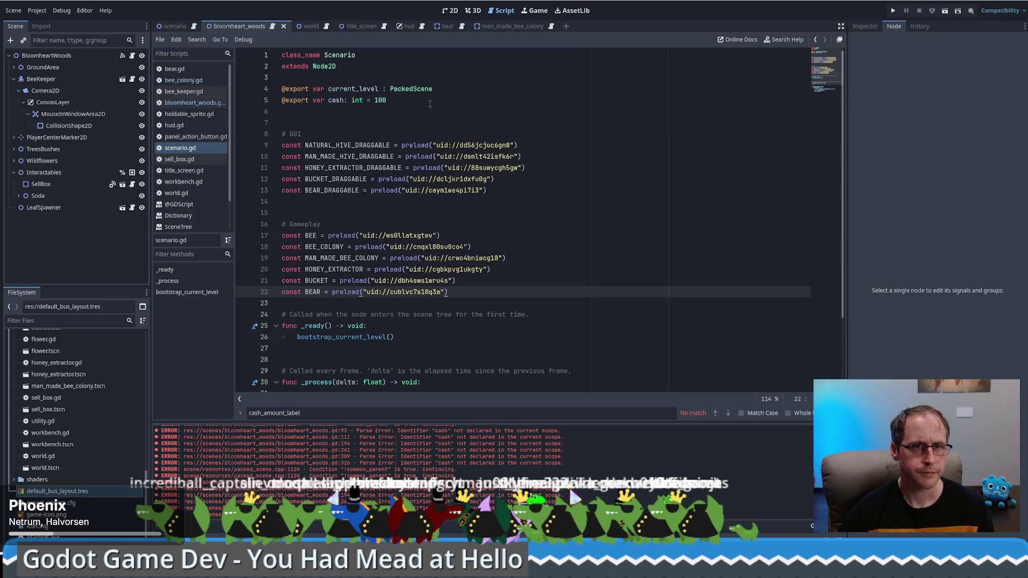
key("ctrl+z")
key("BackSpace")
key("BackSpace")
Paste the constants directly under 'extends Node2D' in scenario.gd and remove the extra blank line
left_click(366, 67)
key("Return")
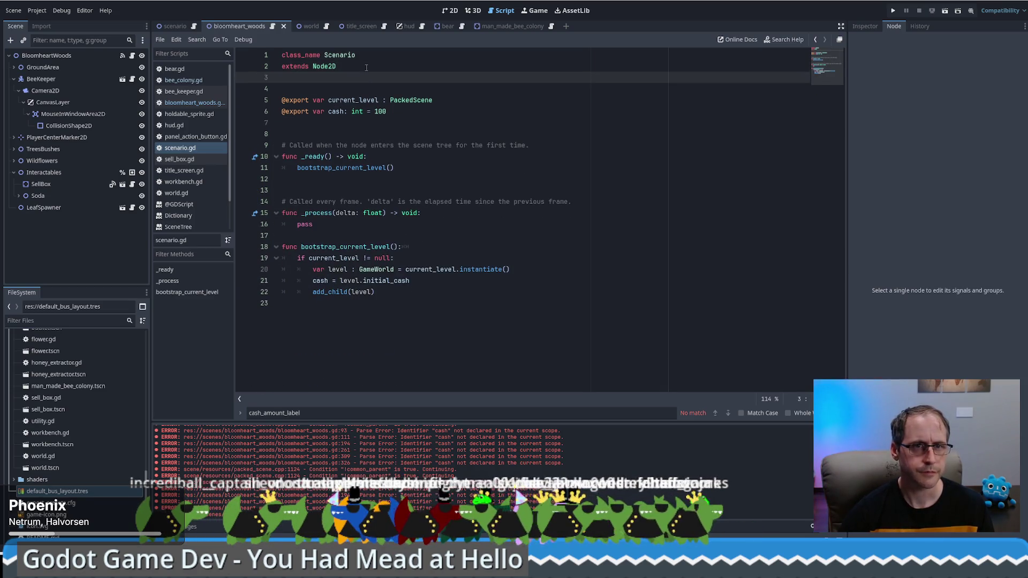
key("ctrl+v")
left_click(367, 67)
key("Delete")
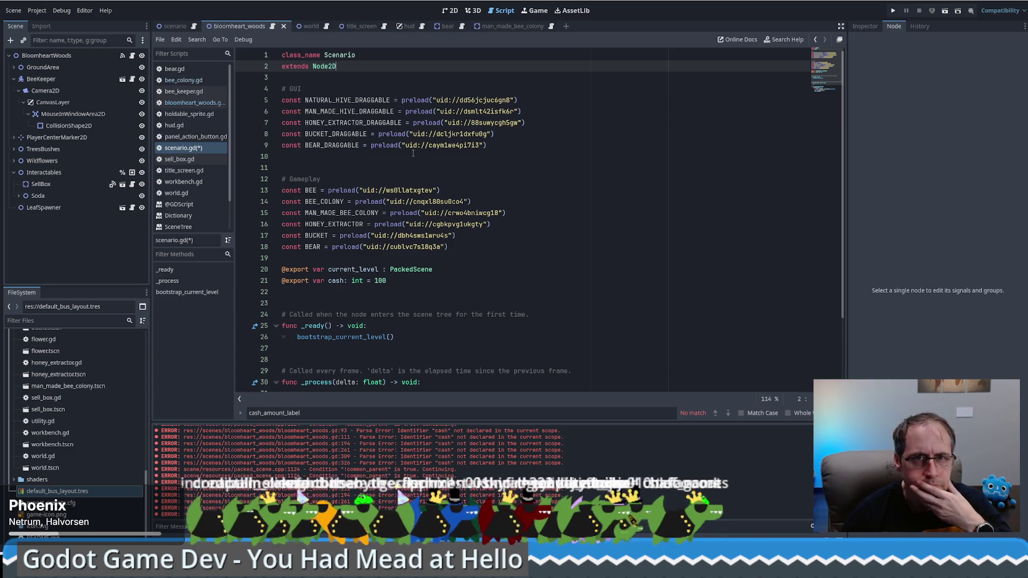
scroll(439, 175, "down", 2)
scroll(434, 179, "up", 2)
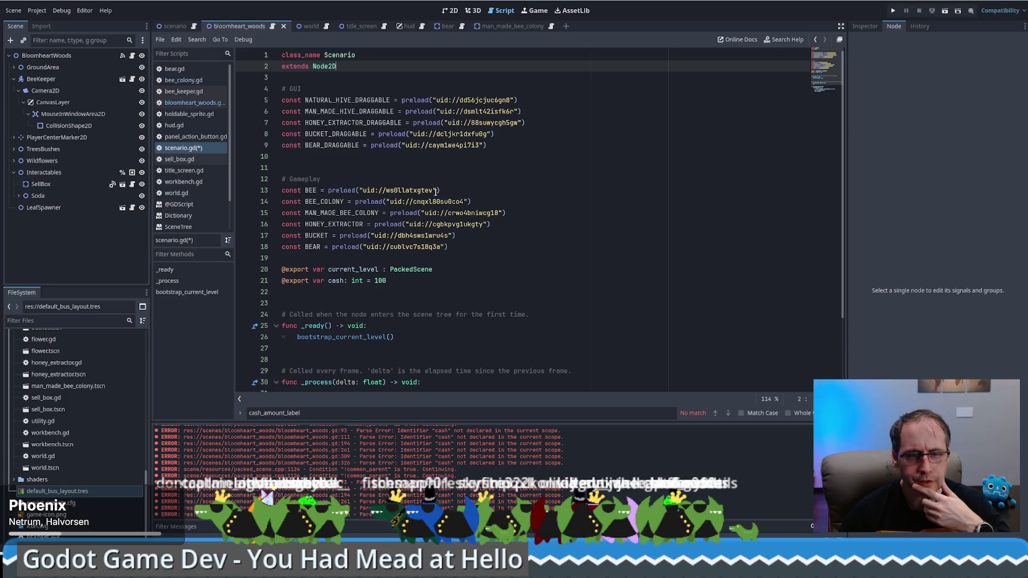
scroll(415, 195, "down", 3)
scroll(449, 252, "up", 3)
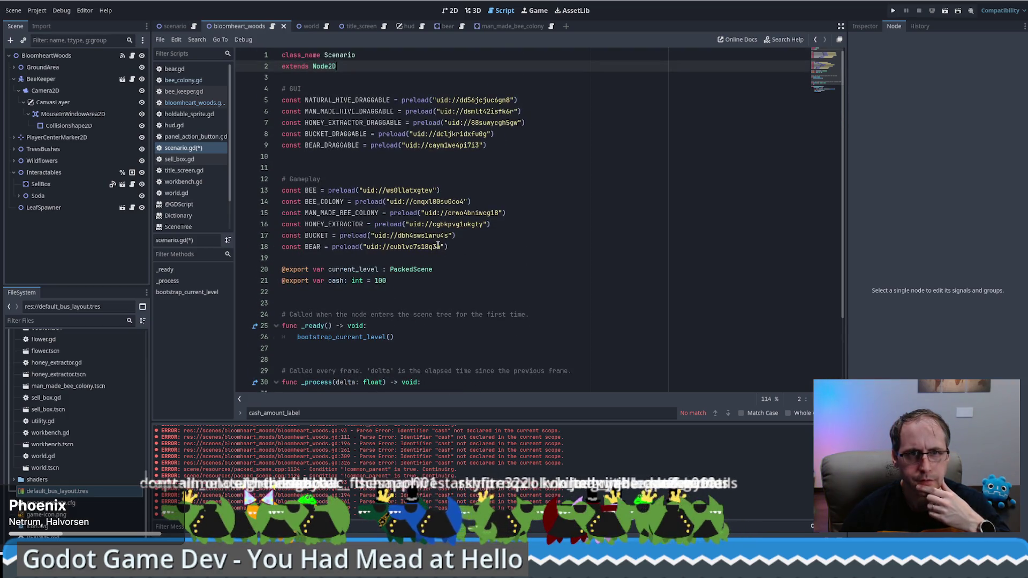
left_click(272, 26)
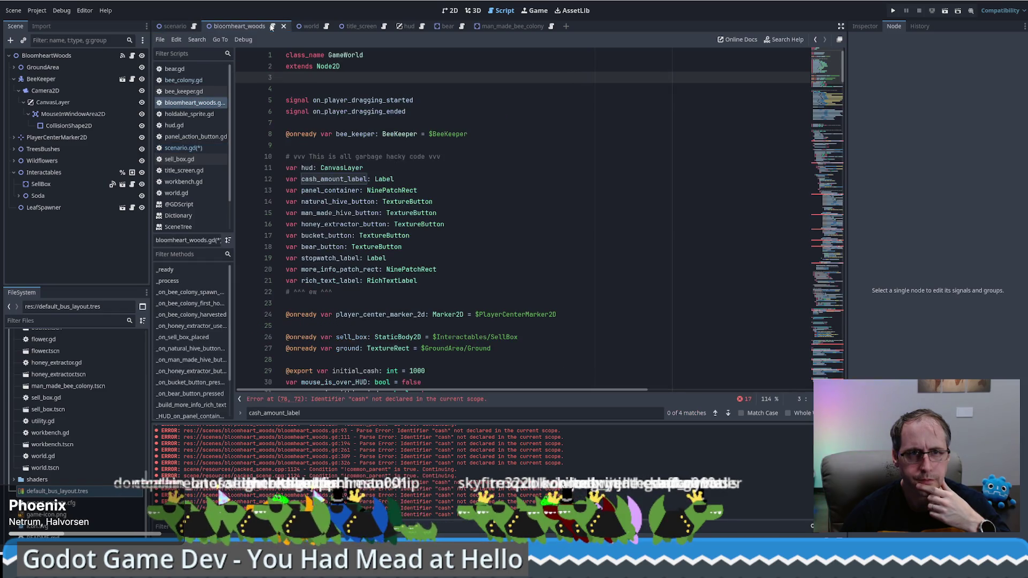
Cut the var declarations from hud through rich_text_label out of bloomheart_woods.gd
left_click(477, 157)
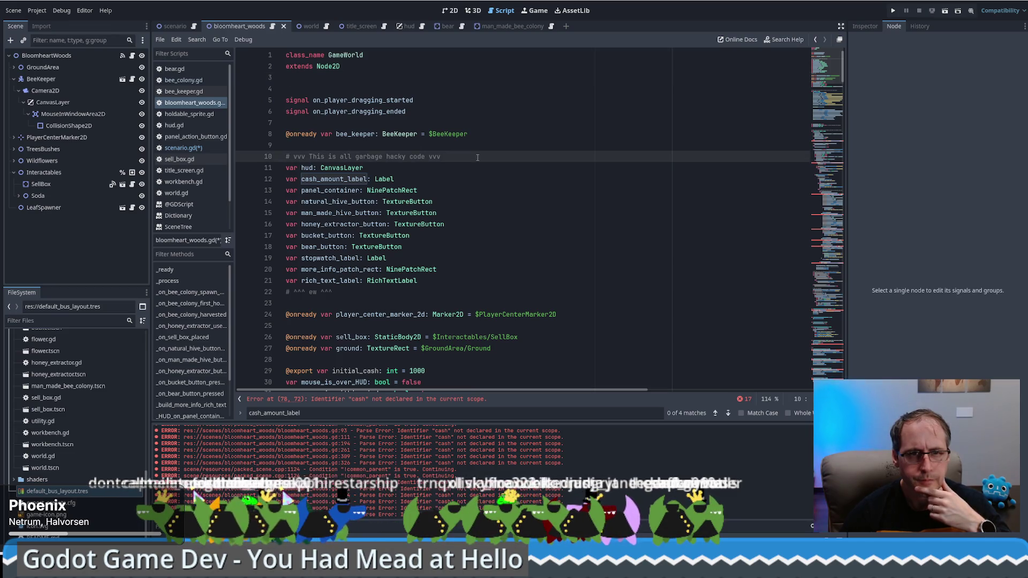
left_click_drag(477, 158, 472, 278)
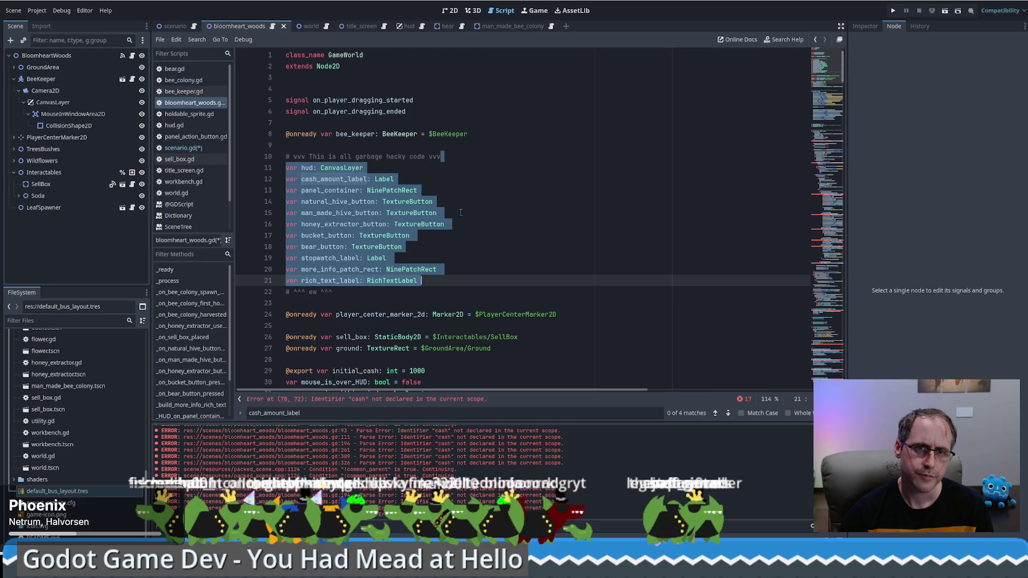
key("ctrl+z")
key("ctrl+y")
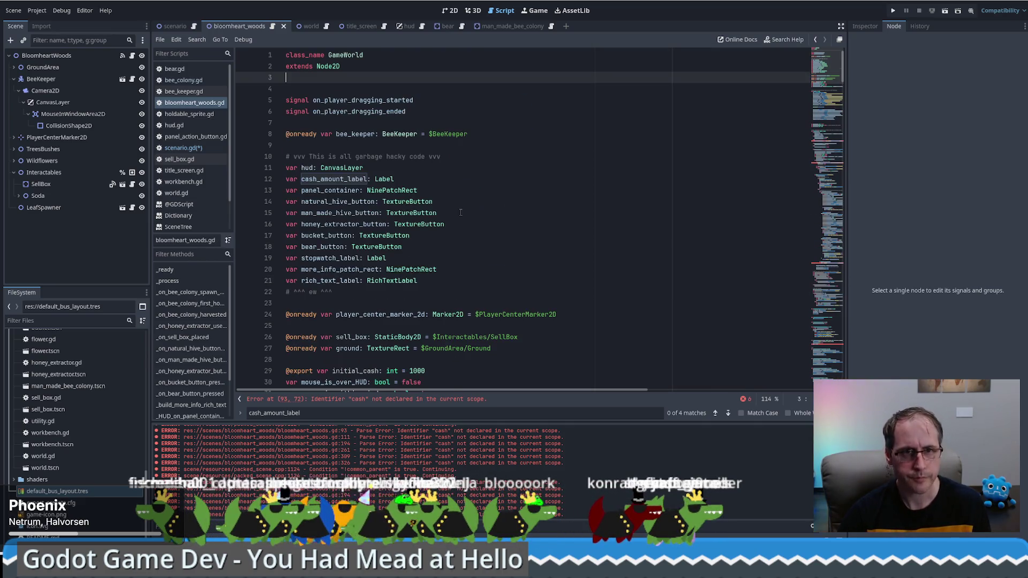
left_click_drag(450, 157, 468, 281)
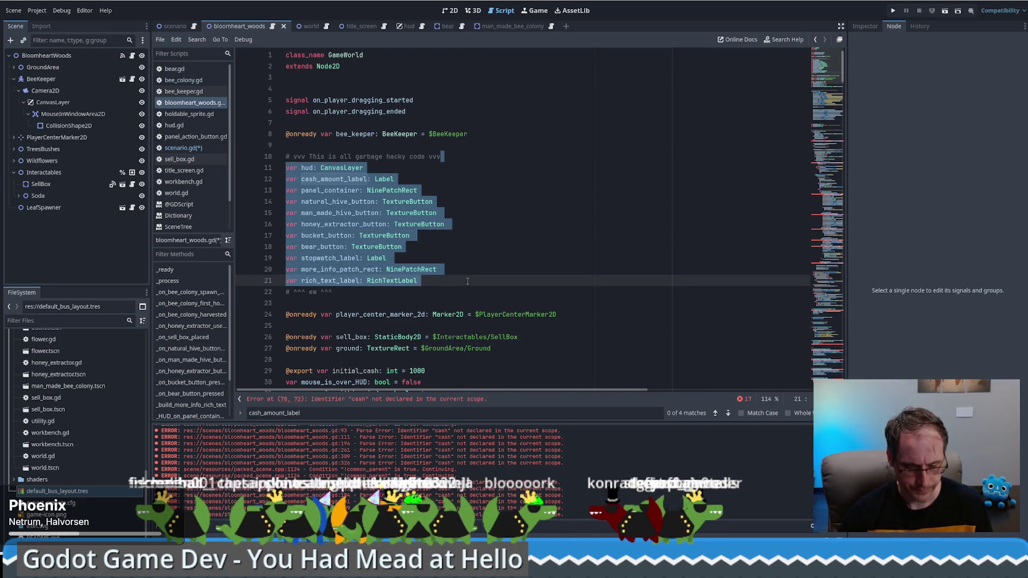
key("ctrl+x")
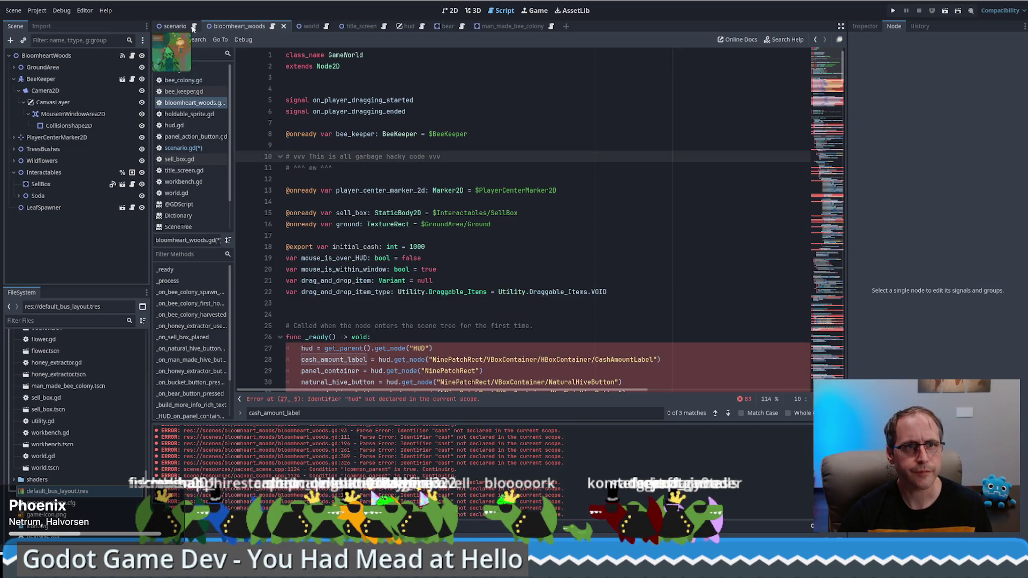
Paste the HUD and button variable declarations below the Gameplay constants in scenario.gd
left_click(194, 27)
left_click(344, 290)
key("ctrl+v")
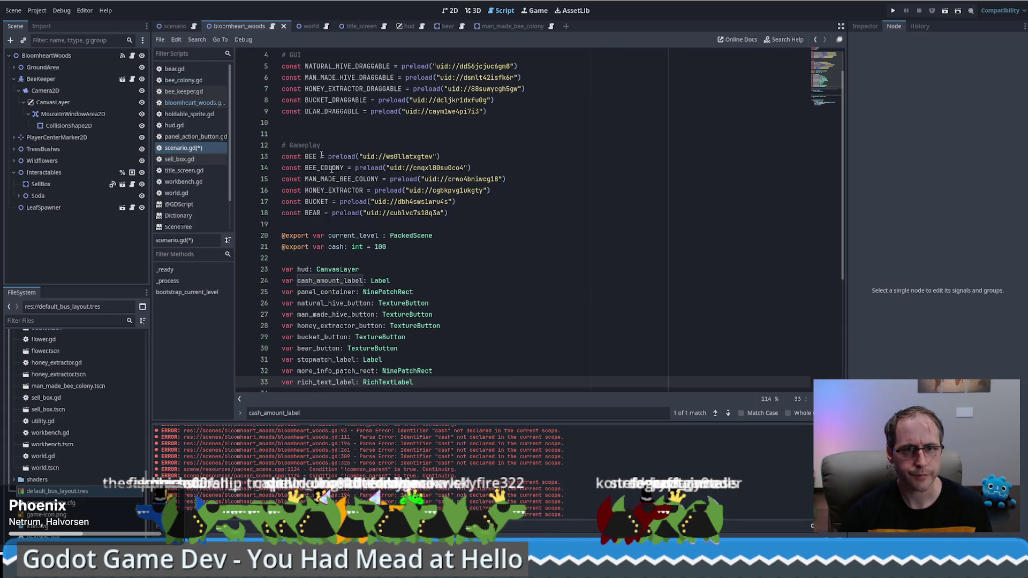
scroll(418, 267, "down", 5)
scroll(427, 272, "up", 6)
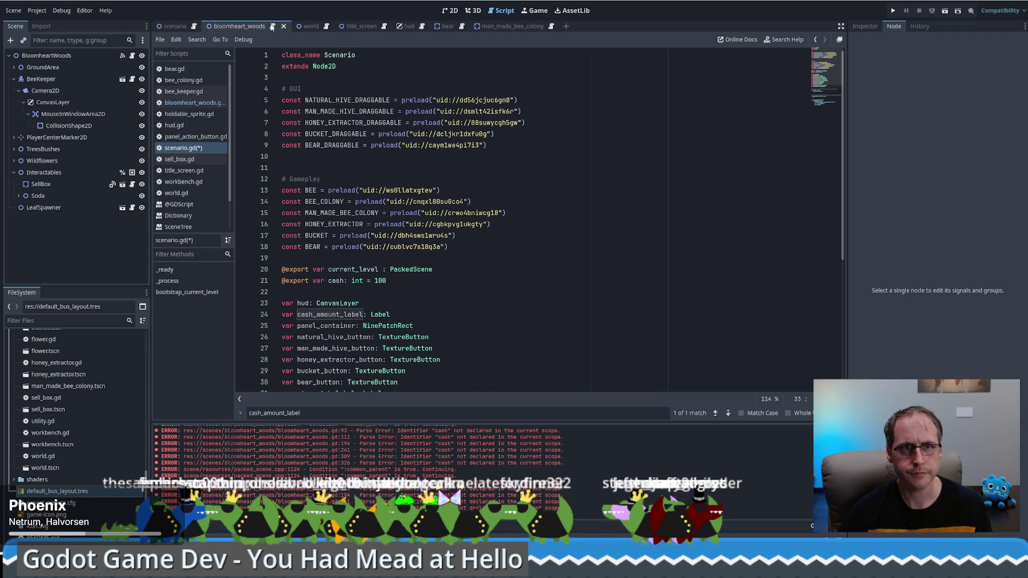
Cut the hud.get_node lookup lines from bloomheart_woods.gd's _ready function
left_click(195, 103)
scroll(469, 236, "down", 7)
scroll(469, 236, "up", 1)
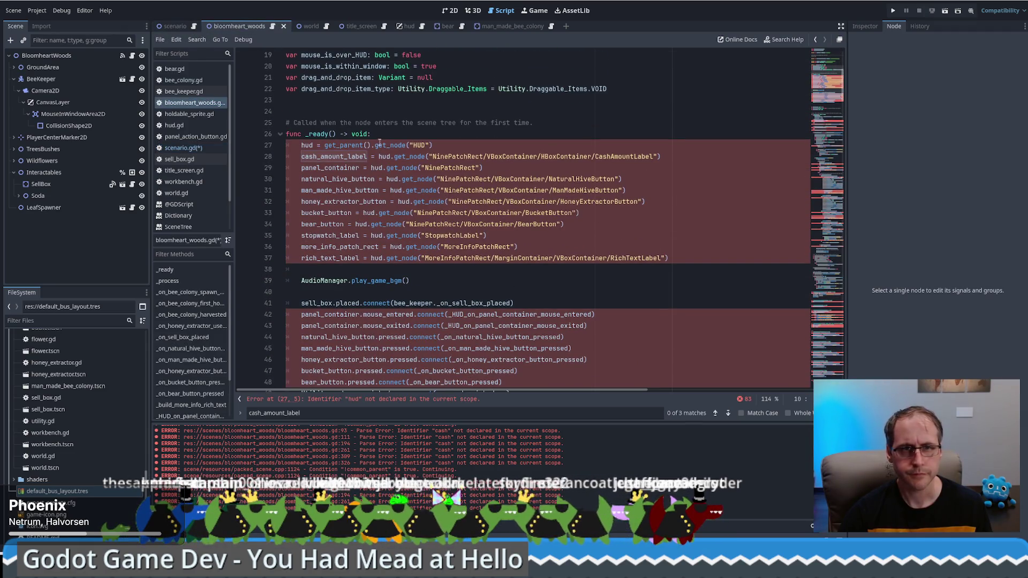
mouse_move(381, 136)
left_mouse_down()
mouse_move(482, 169)
mouse_move(589, 248)
mouse_move(702, 260)
left_mouse_up()
key("ctrl+x")
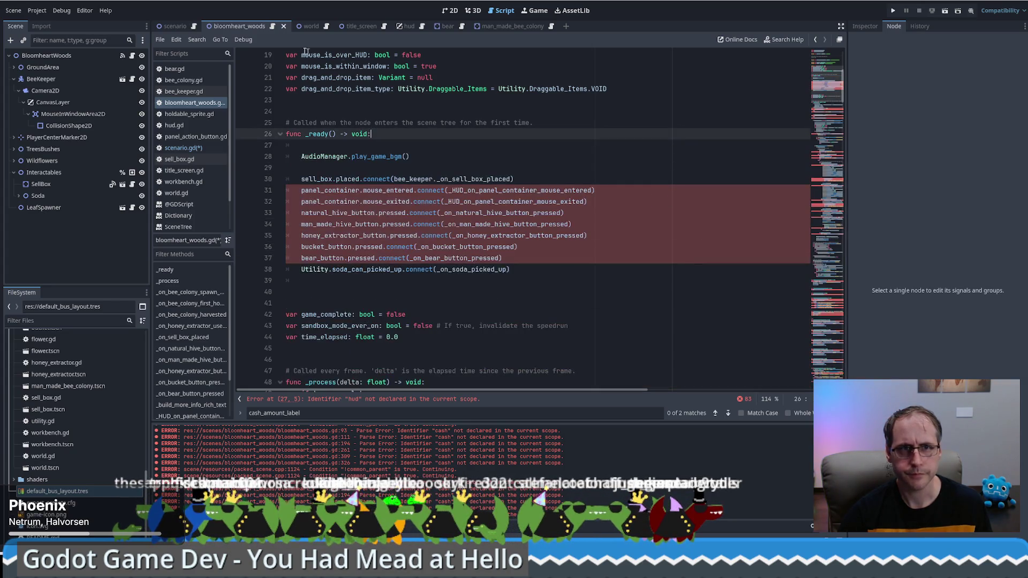
Paste the HUD lookups after bootstrap_current_level() in scenario.gd's _ready, followed by a blank line
left_click(177, 25)
scroll(370, 268, "down", 6)
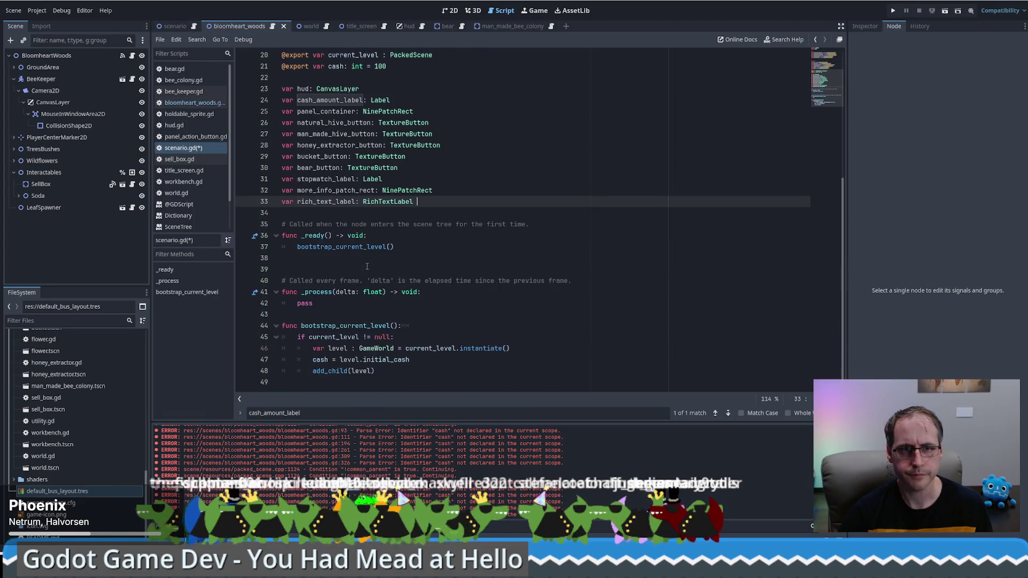
left_click(419, 244)
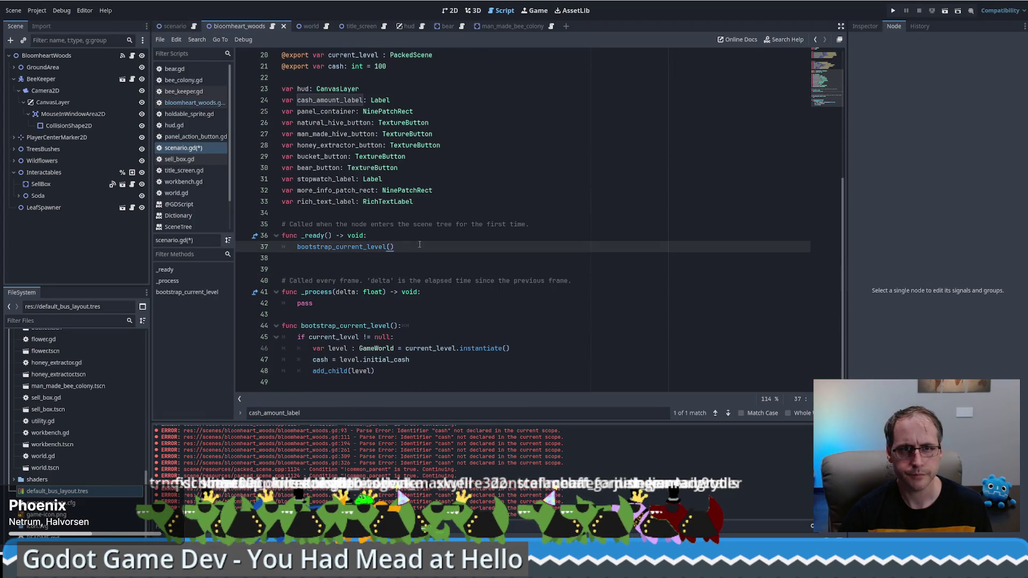
key("Return")
key("ctrl+v")
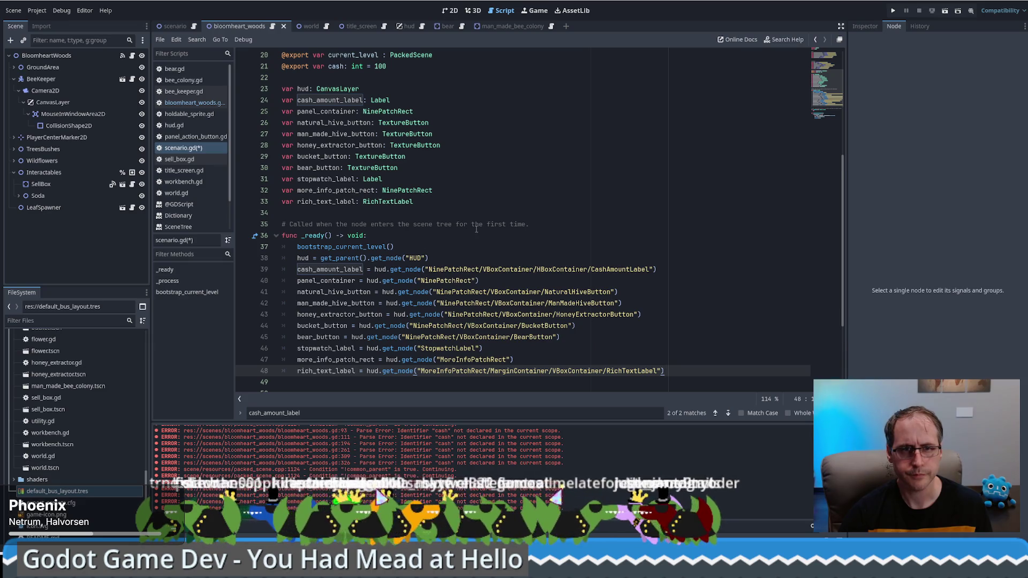
scroll(421, 243, "down", 1)
left_click(429, 212)
key("Return")
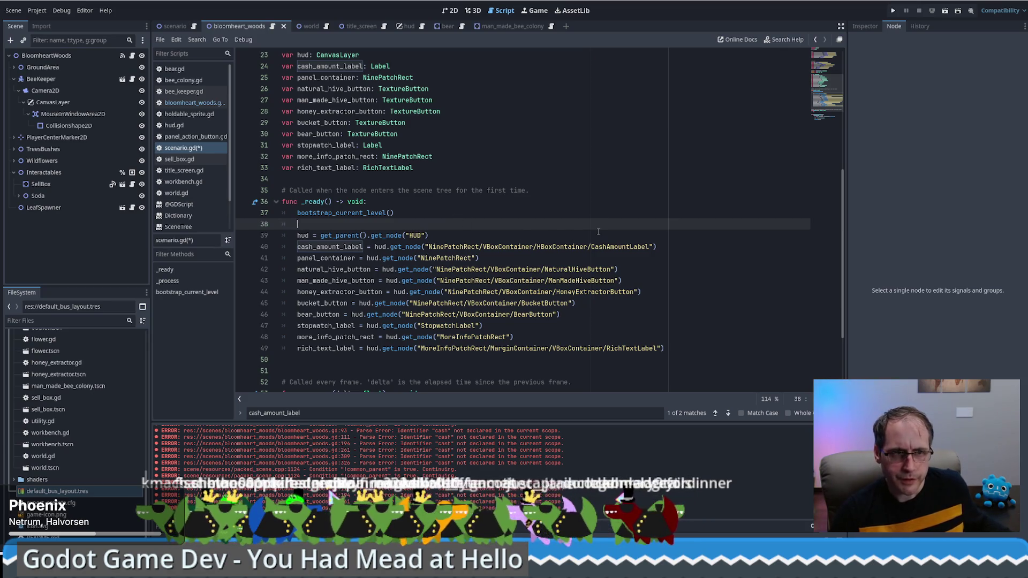
scroll(597, 231, "down", 1)
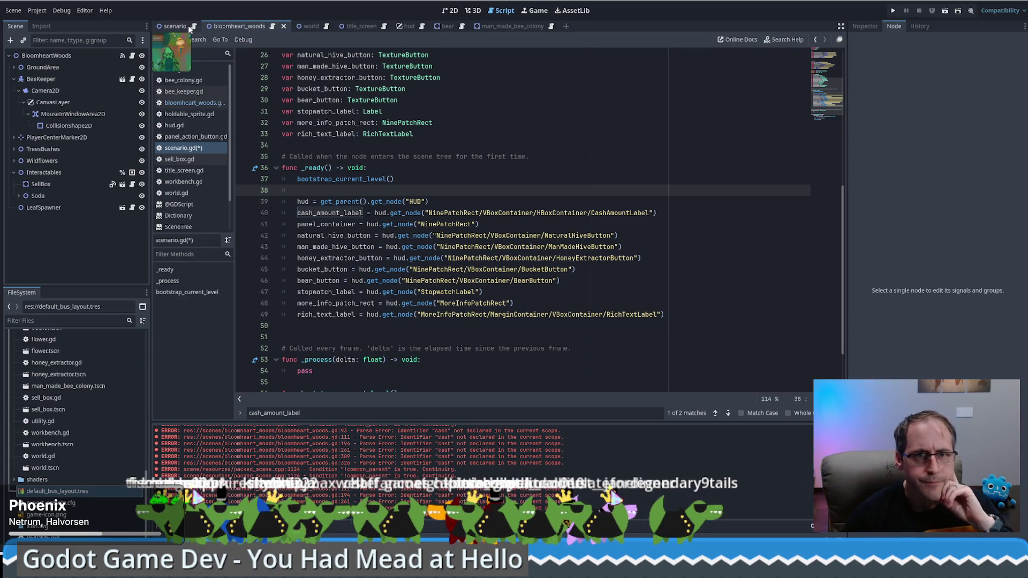
Cut the seven HUD panel and button .connect lines out of bloomheart_woods.gd
left_click(225, 26)
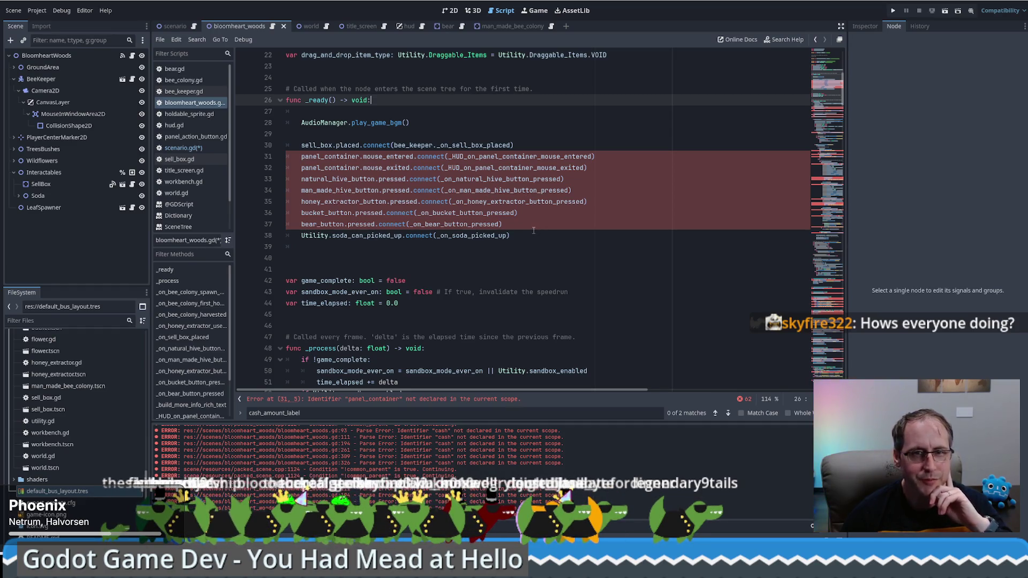
left_click(532, 229)
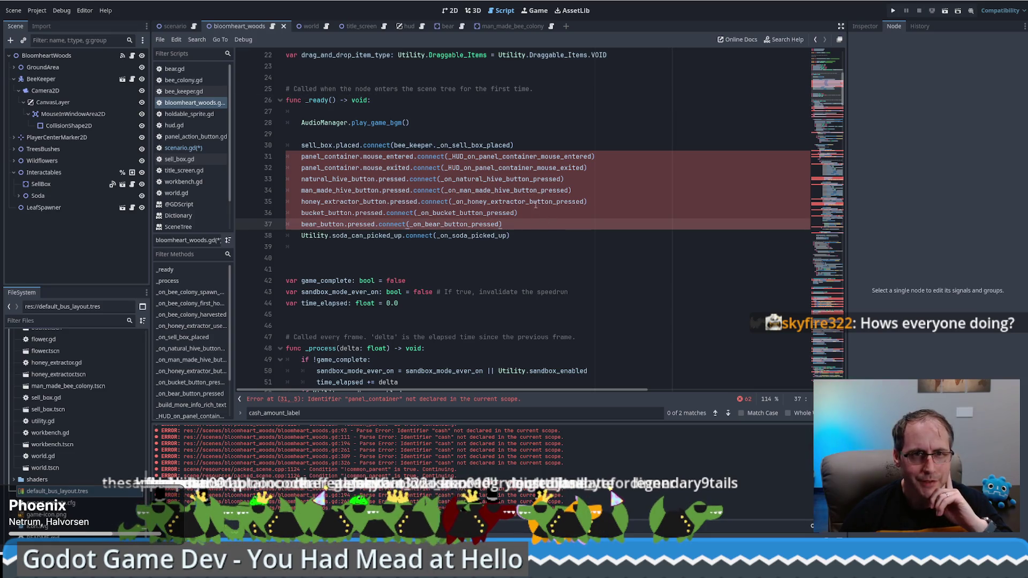
scroll(552, 158, "up", 1)
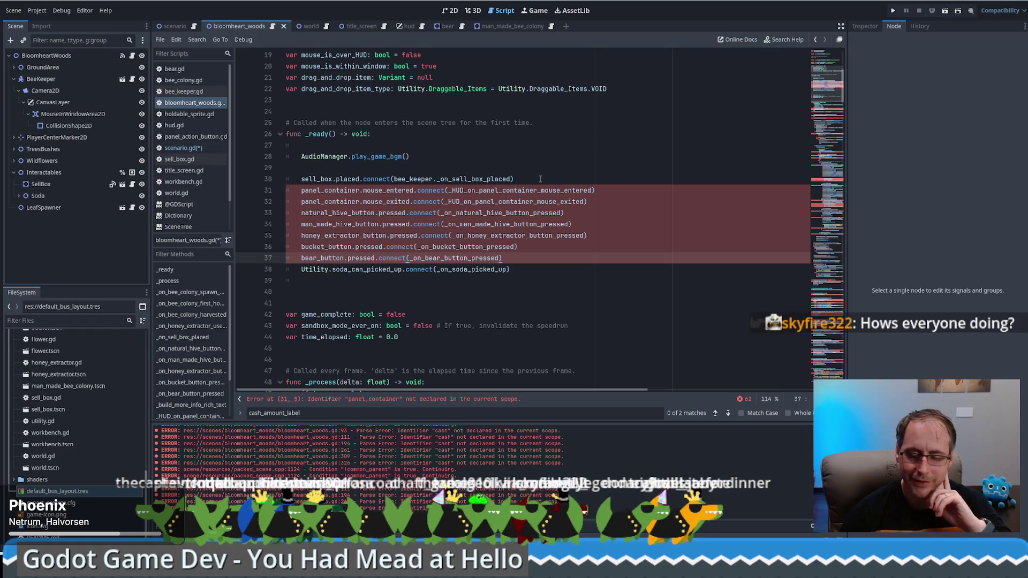
left_click_drag(533, 179, 547, 255)
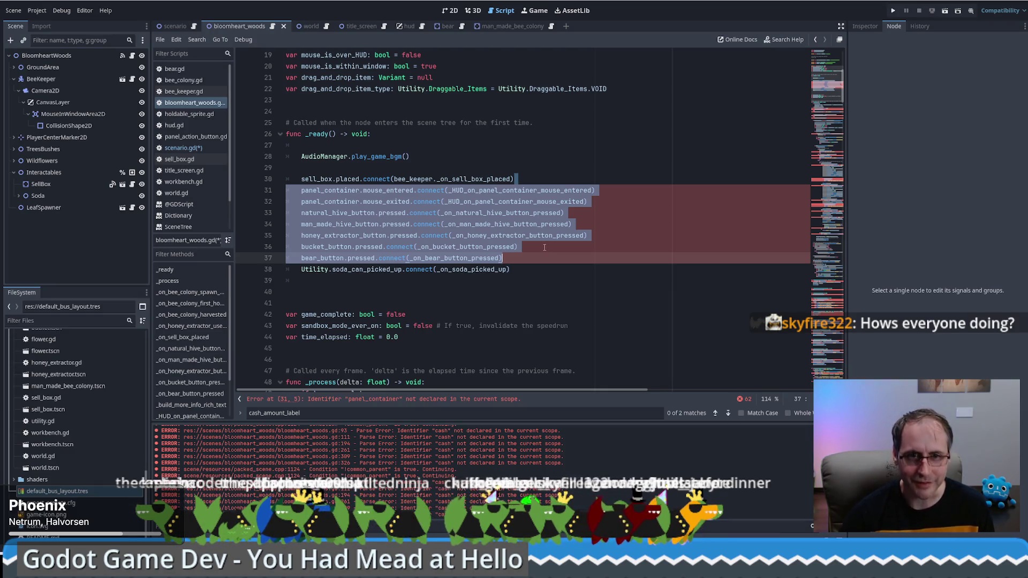
key("ctrl+x")
Paste the connections into scenario.gd's _ready below the HUD get_node lookups, separated by a blank line
key("alt+Left")
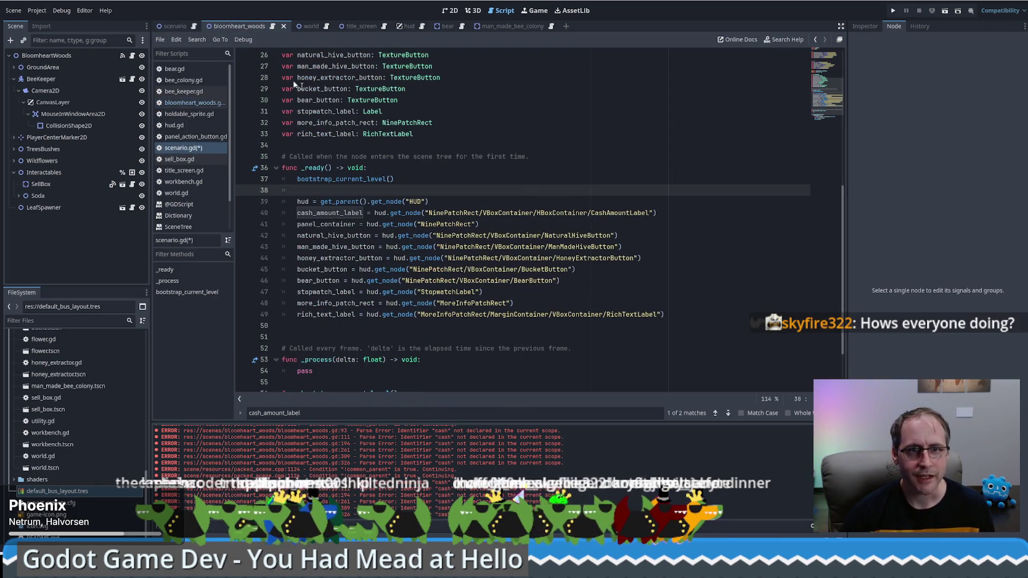
left_click(677, 316)
key("ctrl+v")
left_click(529, 303)
key("End")
key("Return")
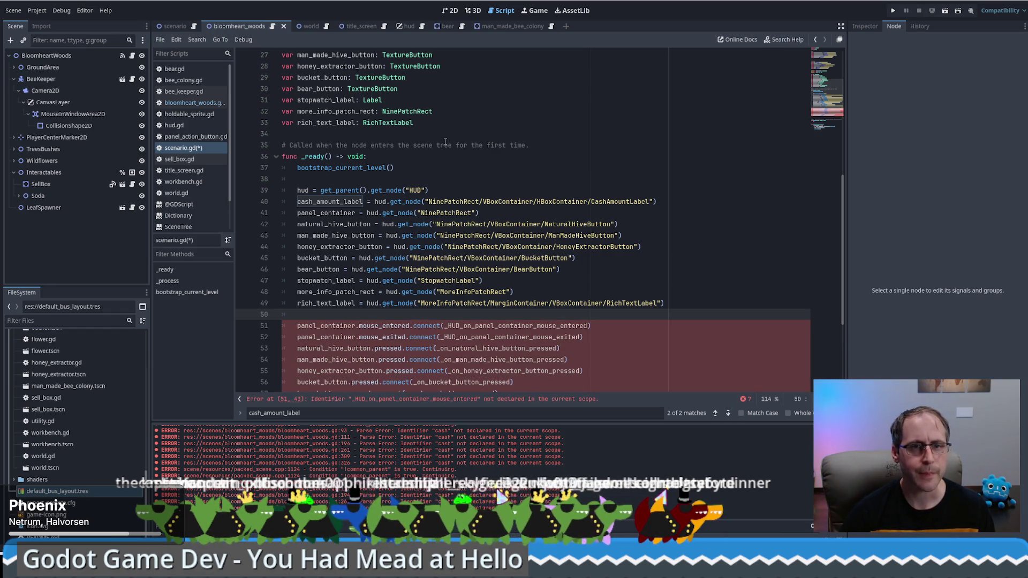
Look up where panel_container is declared, then open a new empty scene
left_click(307, 327)
scroll(365, 278, "up", 6)
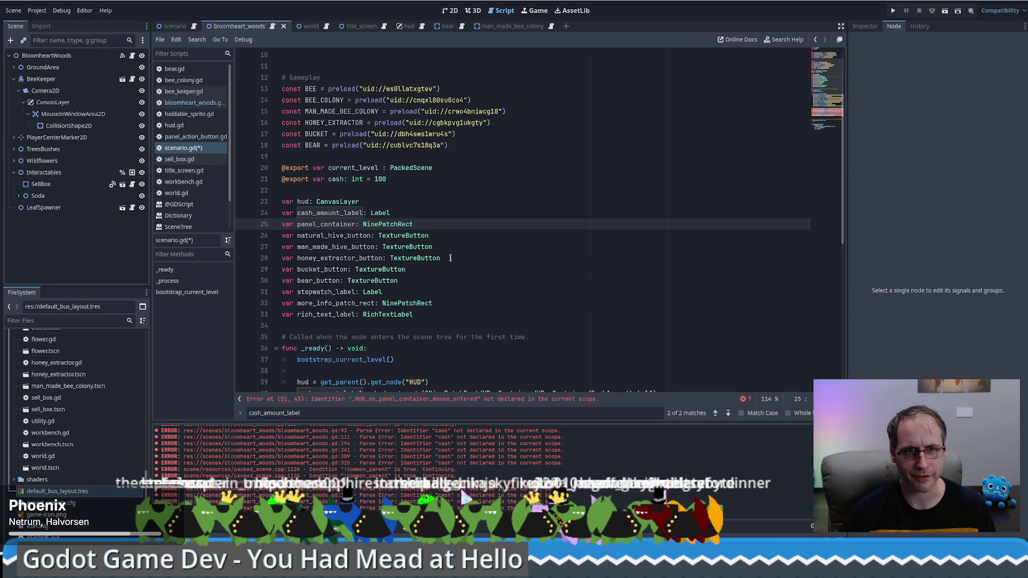
scroll(431, 257, "down", 9)
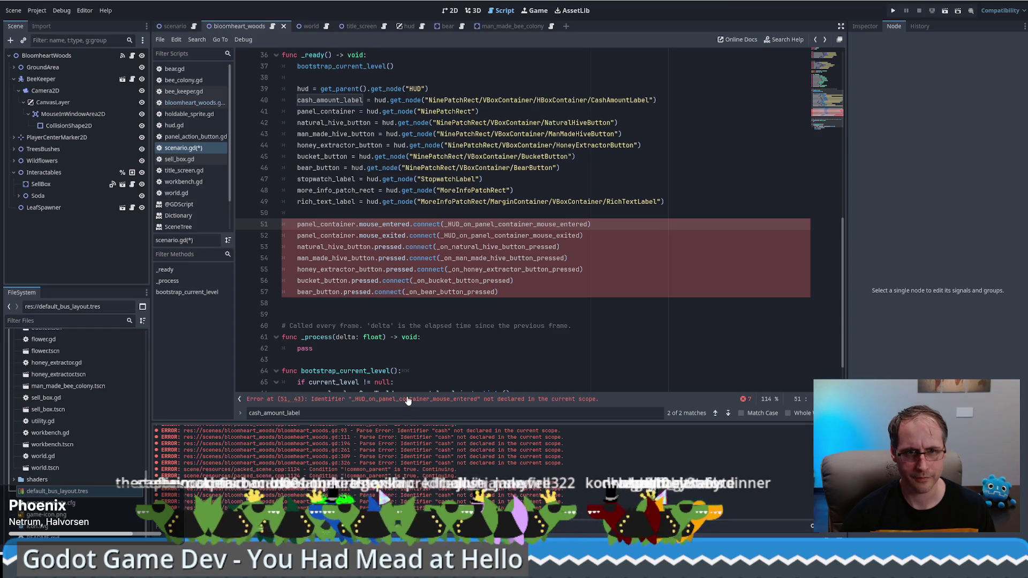
left_click(353, 223, "ctrl")
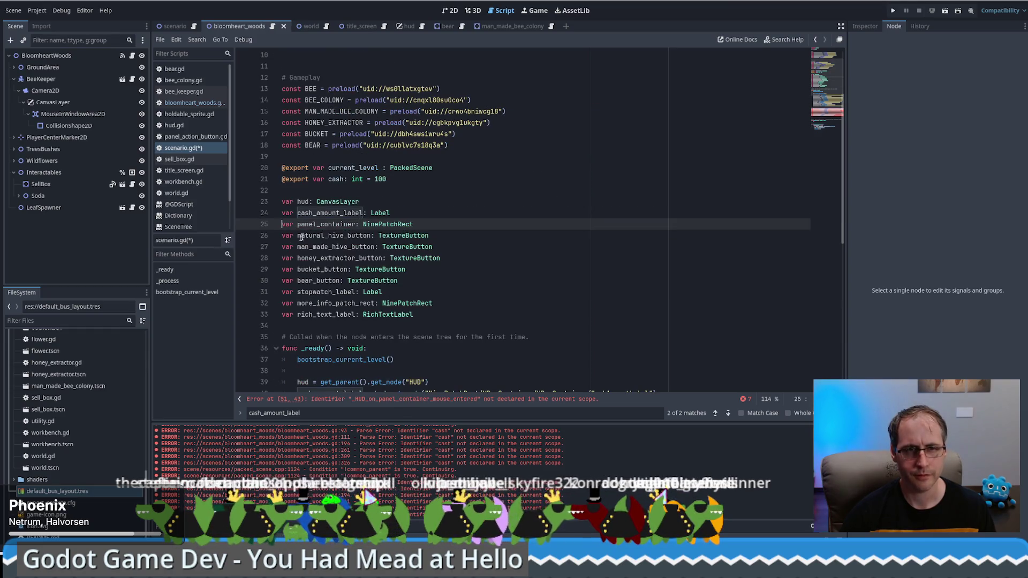
left_click(440, 215)
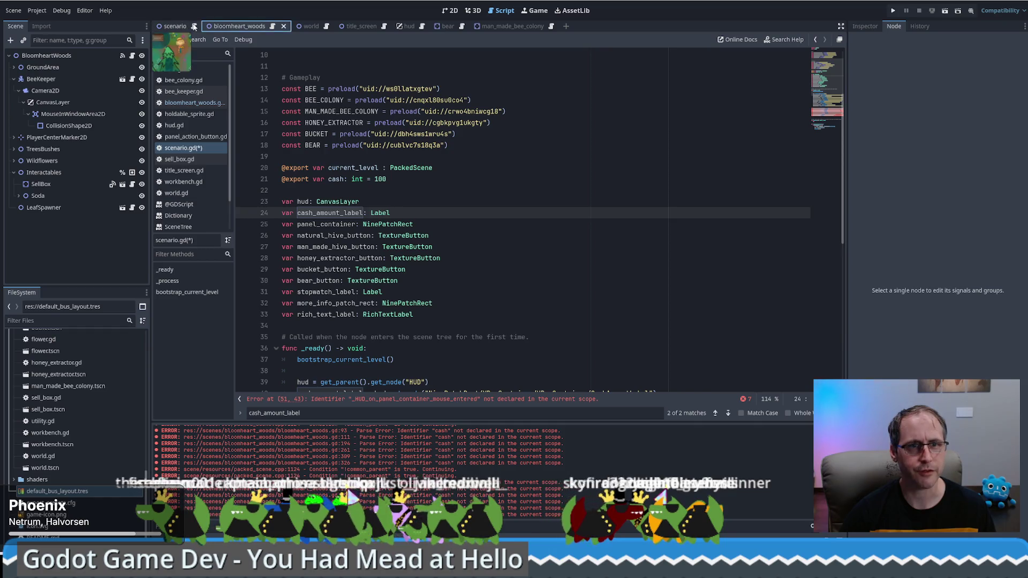
key("ctrl+n")
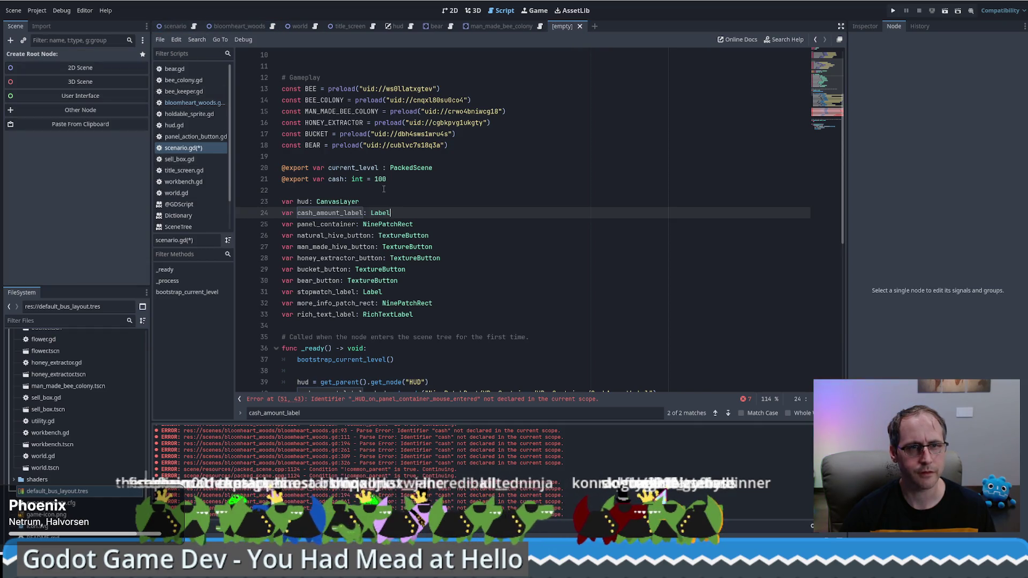
Save scenario.gd, jump to panel_container's declaration, and inspect the undeclared _HUD_on_panel_container_mouse_entered name
left_click(384, 189)
key("ctrl+s")
scroll(424, 202, "down", 6)
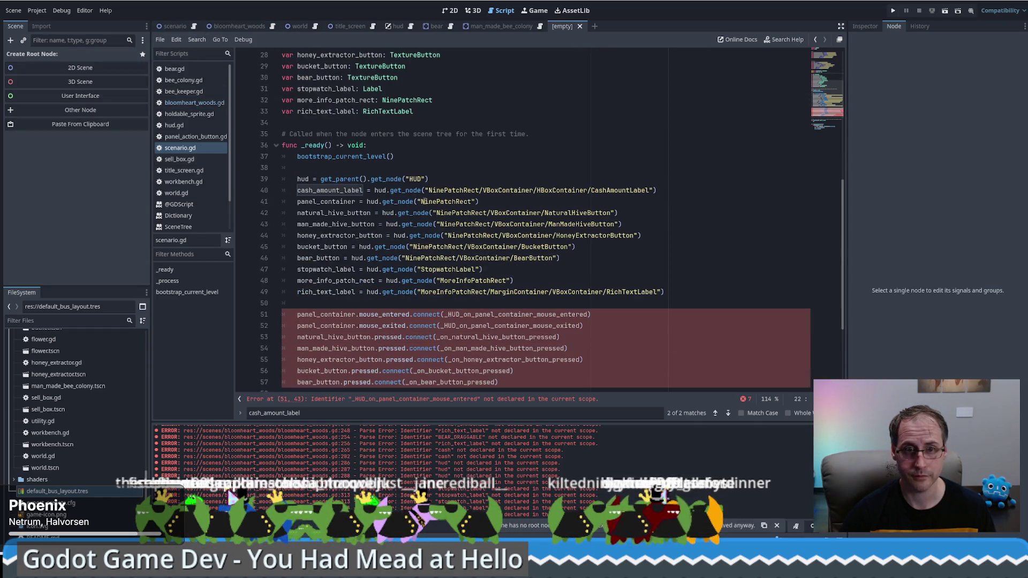
left_click(340, 203, "ctrl")
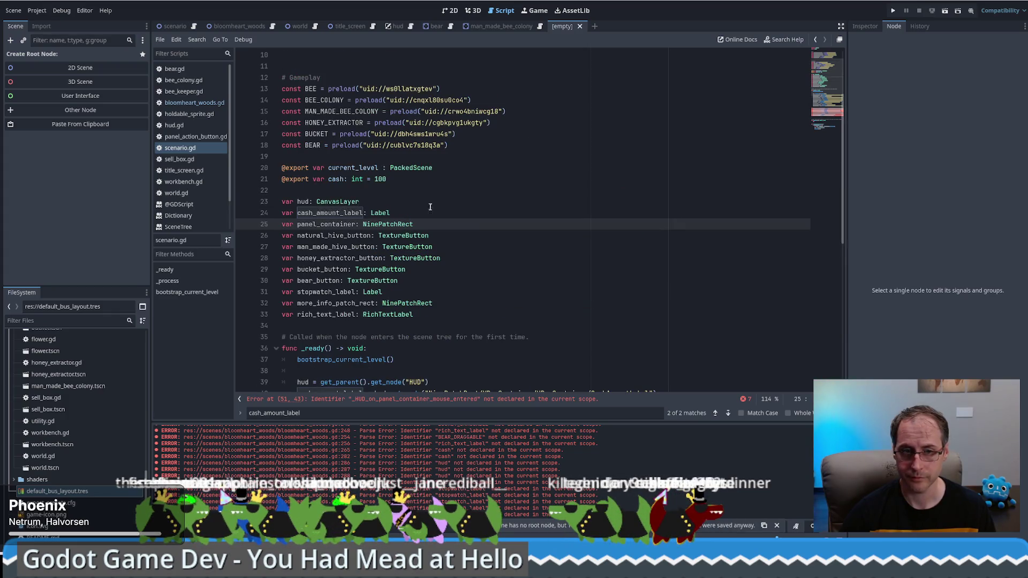
scroll(425, 202, "down", 5)
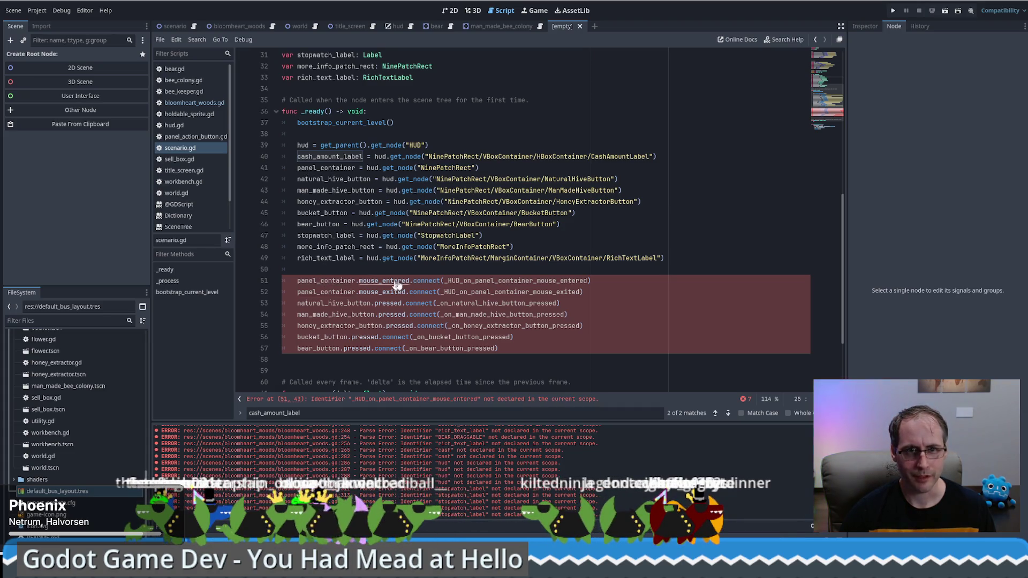
double_click(474, 282)
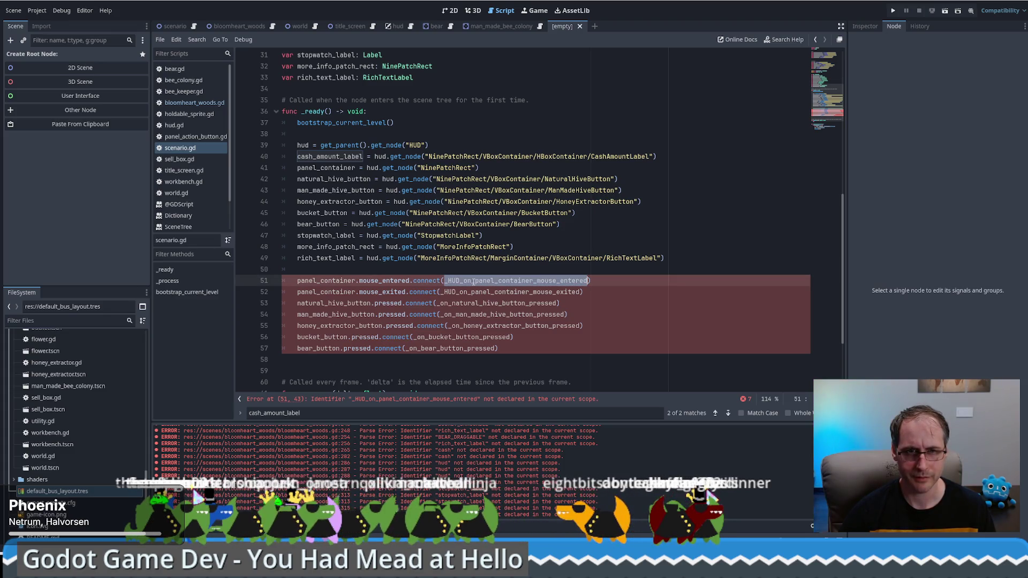
left_click(510, 247)
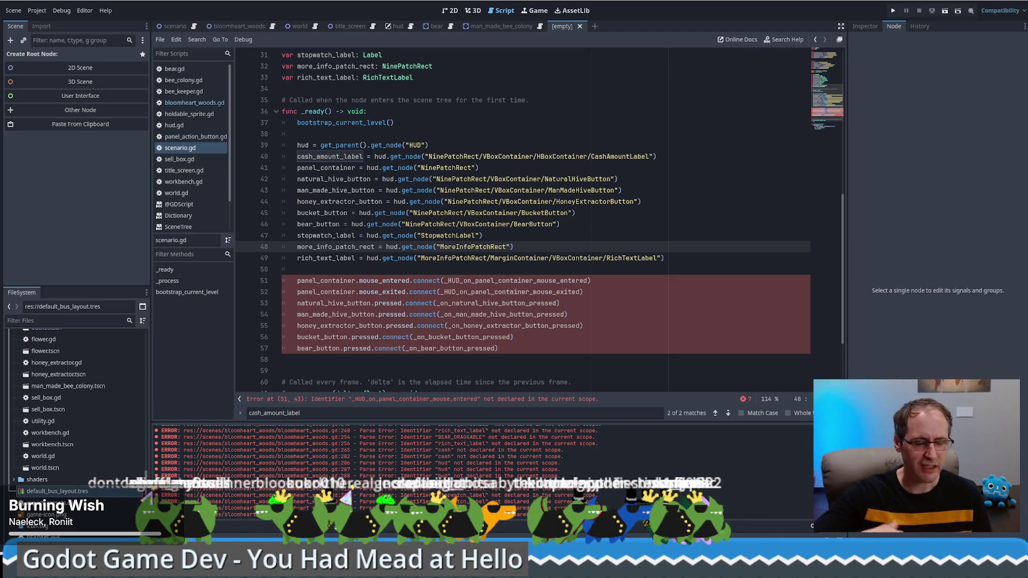
left_click(689, 340)
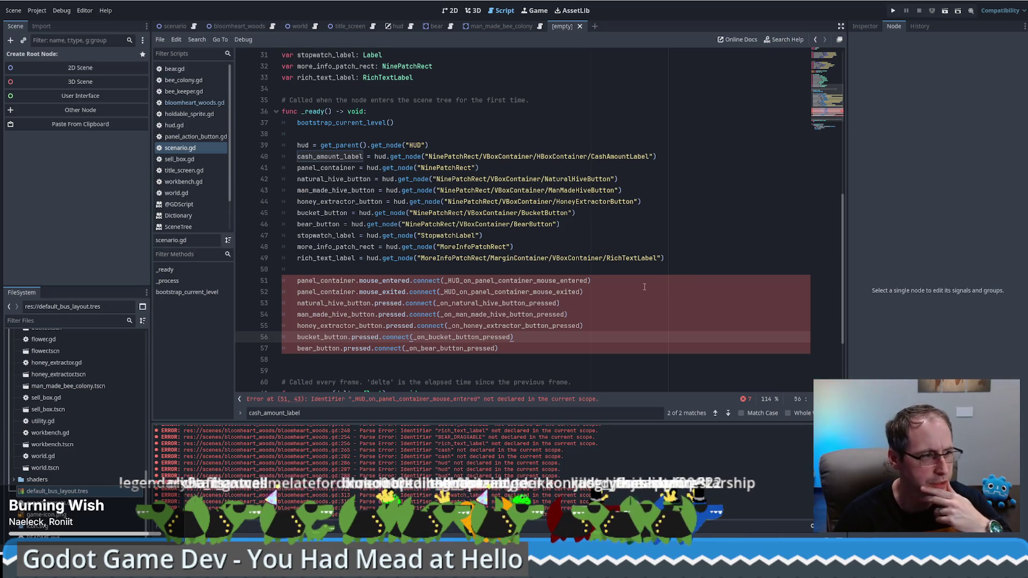
left_click(517, 284)
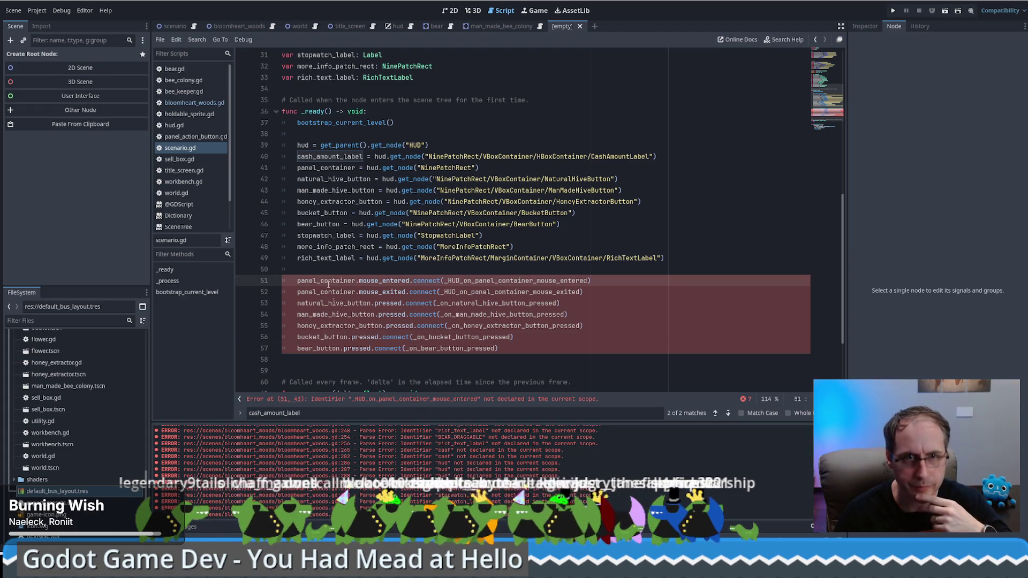
Close the empty scene and inspect the undeclared-handler error on scenario.gd line 51
left_click(579, 27)
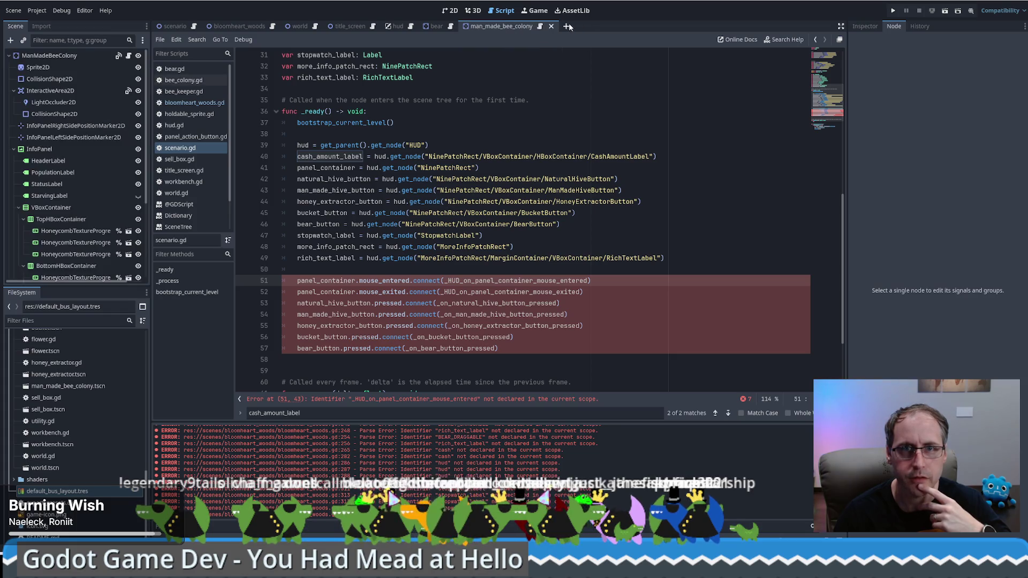
left_click(188, 160)
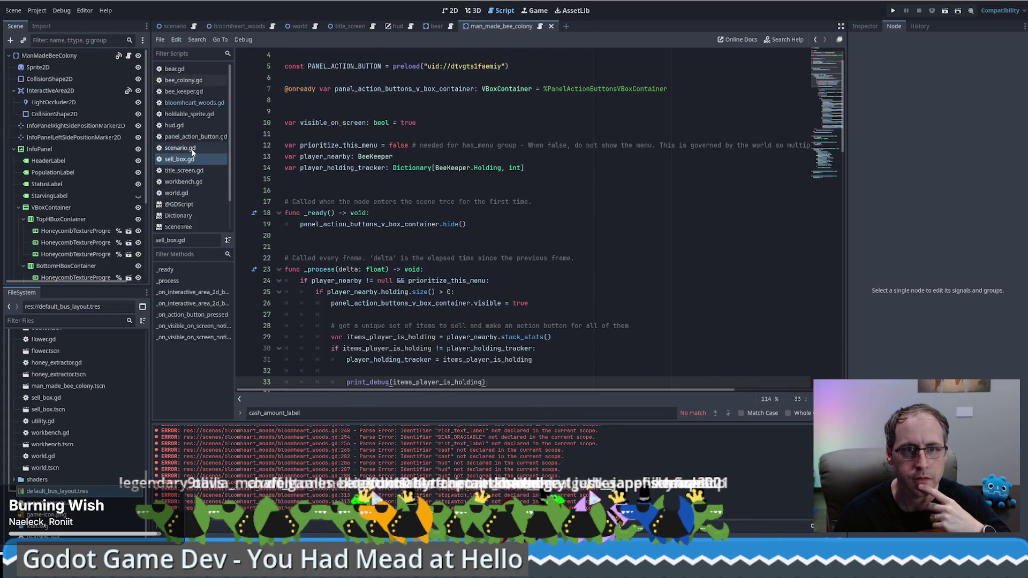
left_click(182, 148)
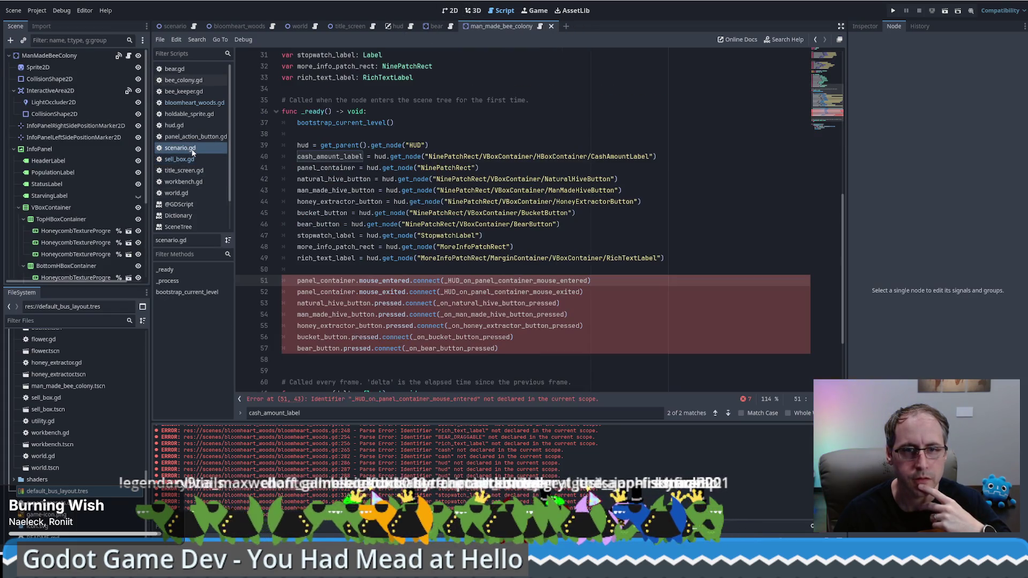
left_click(298, 271)
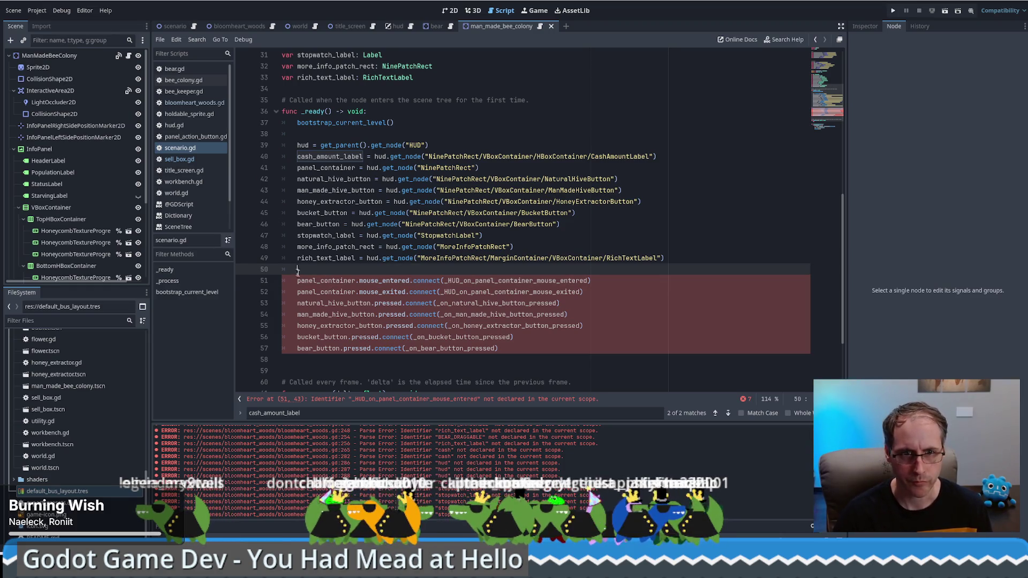
left_click(337, 283)
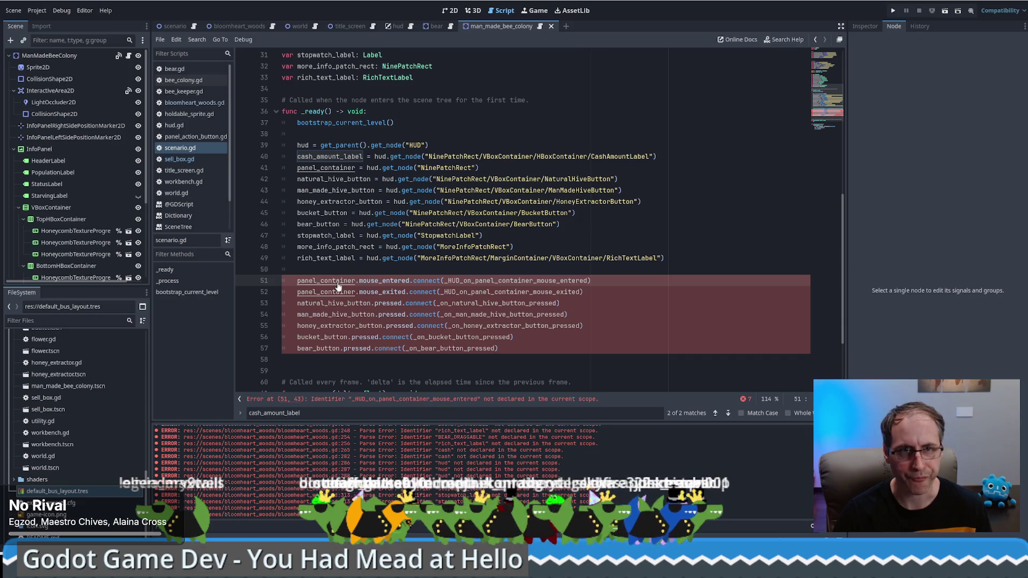
left_click(515, 401)
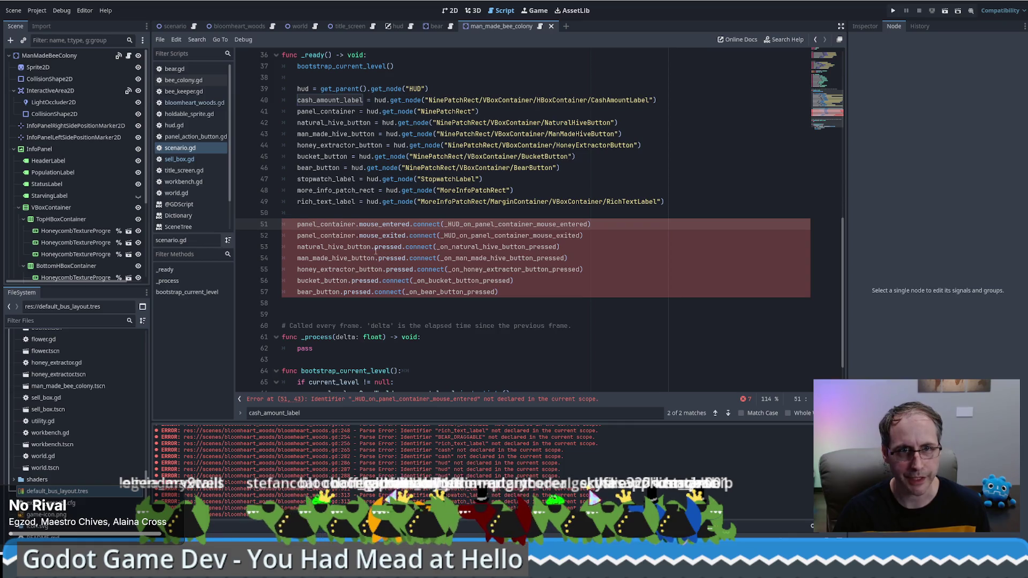
double_click(395, 400)
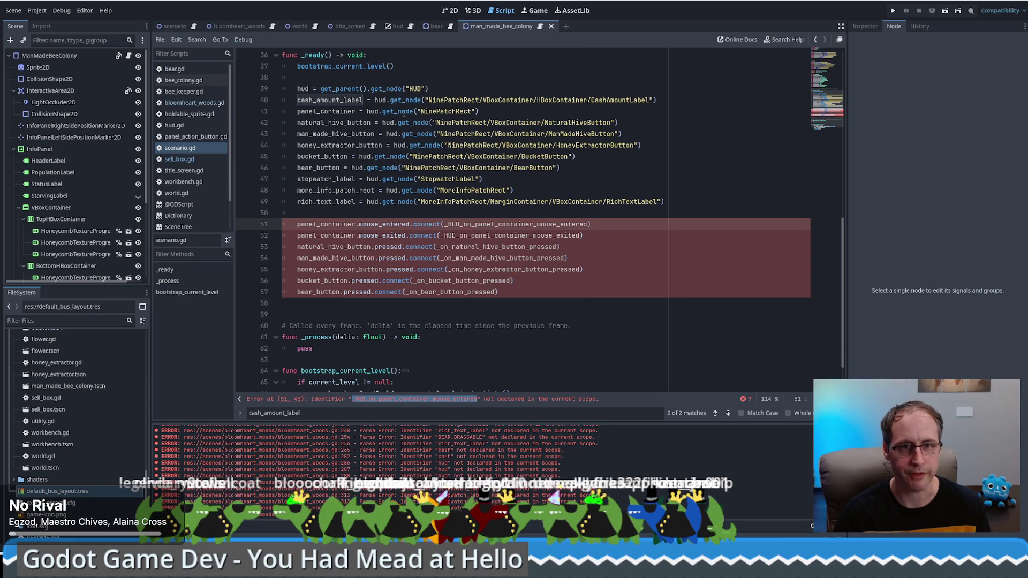
Close the man_made_bee_colony and bear scene tabs
mouse_move(351, 92)
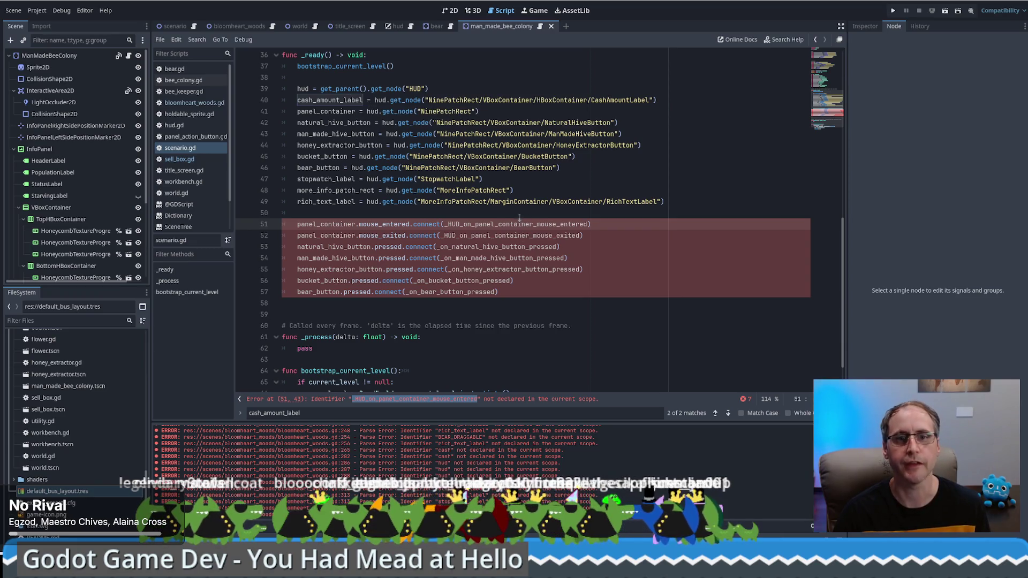
middle_click(511, 28)
middle_click(437, 26)
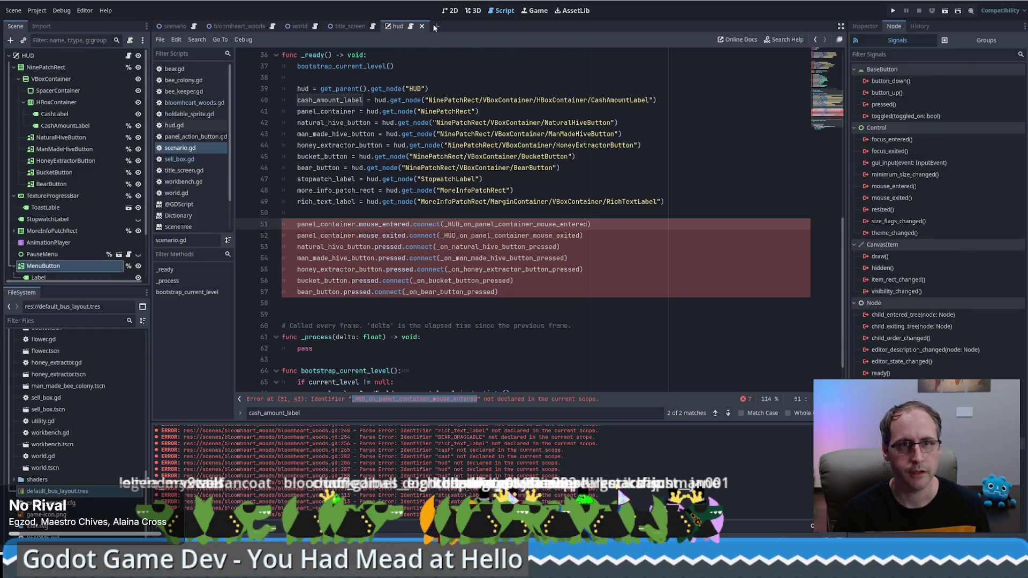
Review bloomheart_woods.gd's handlers such as first_honeycomb_ready and _on_bee_colony_spawn_bee, then return to scenario.gd
left_click(239, 27)
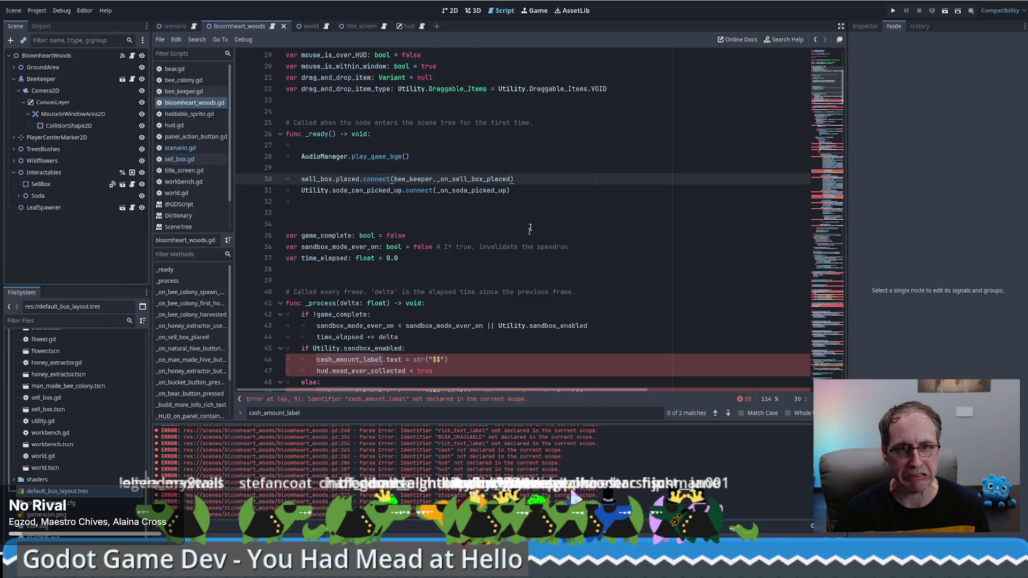
mouse_move(823, 88)
left_mouse_down()
mouse_move(828, 214)
mouse_move(825, 64)
mouse_move(834, 316)
mouse_move(845, 219)
mouse_move(845, 266)
left_mouse_up()
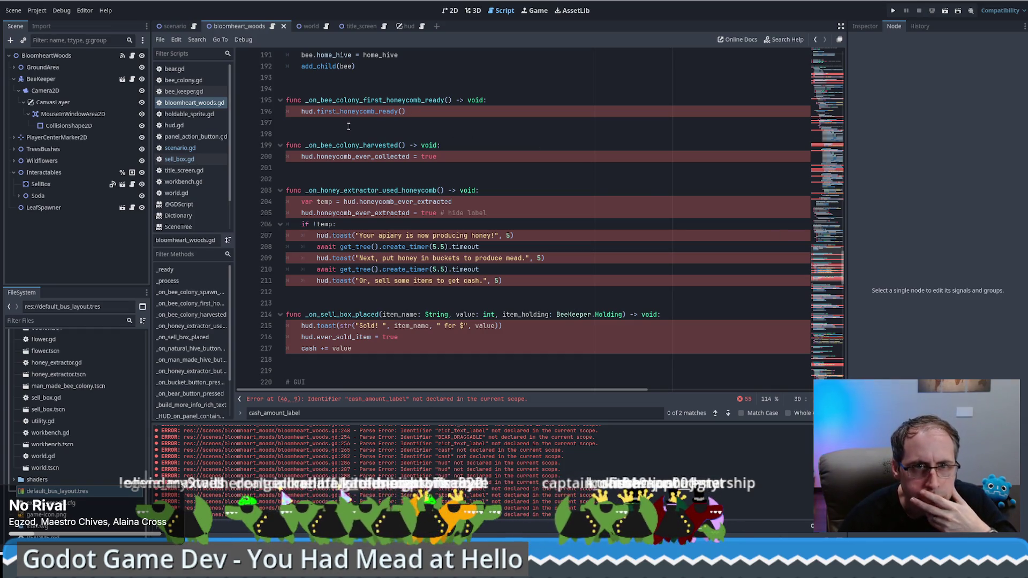
left_click(333, 111)
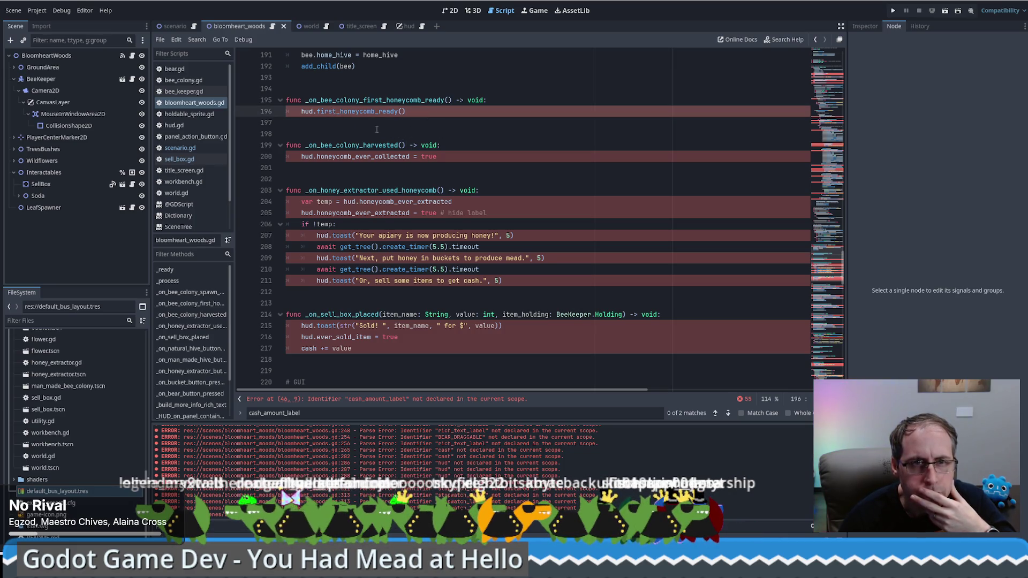
scroll(337, 161, "down", 1)
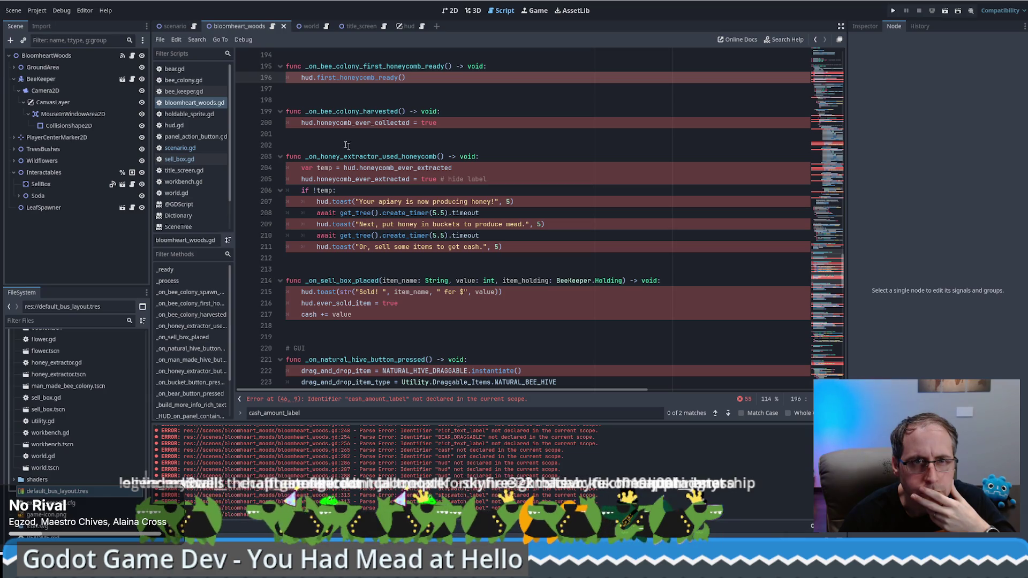
scroll(342, 145, "up", 5)
scroll(384, 224, "up", 5)
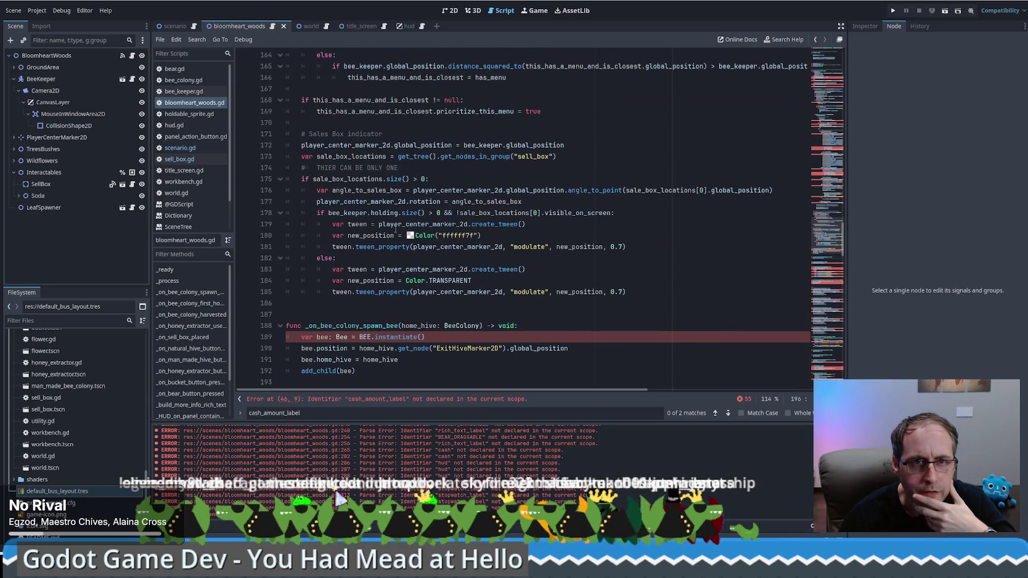
mouse_move(385, 249)
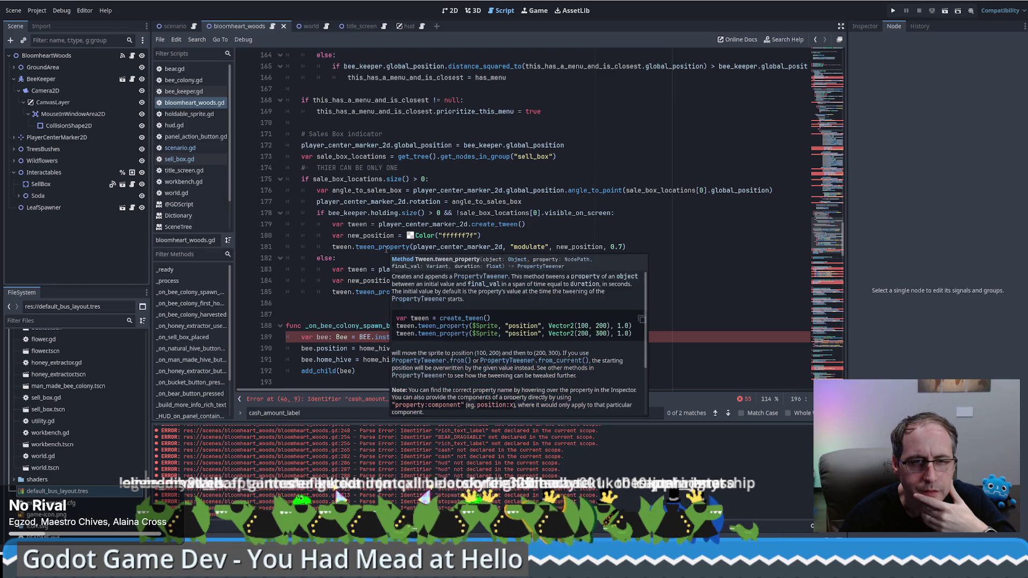
double_click(336, 325)
key("ctrl+c")
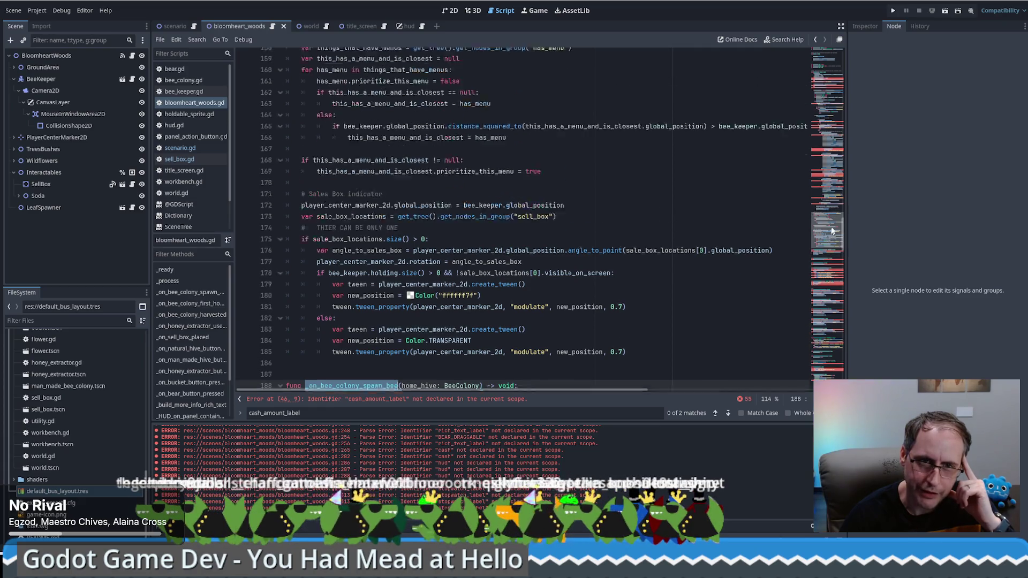
left_click_drag(829, 239, 824, 252)
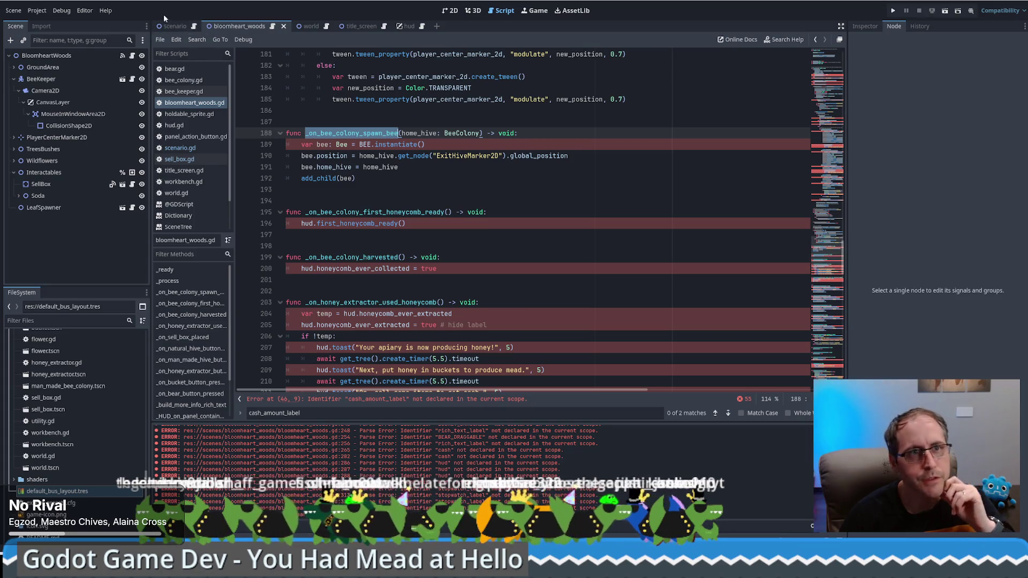
left_click(175, 26)
Find and cut the two HUD panel mouse enter/exit handlers from bloomheart_woods.gd
double_click(496, 224)
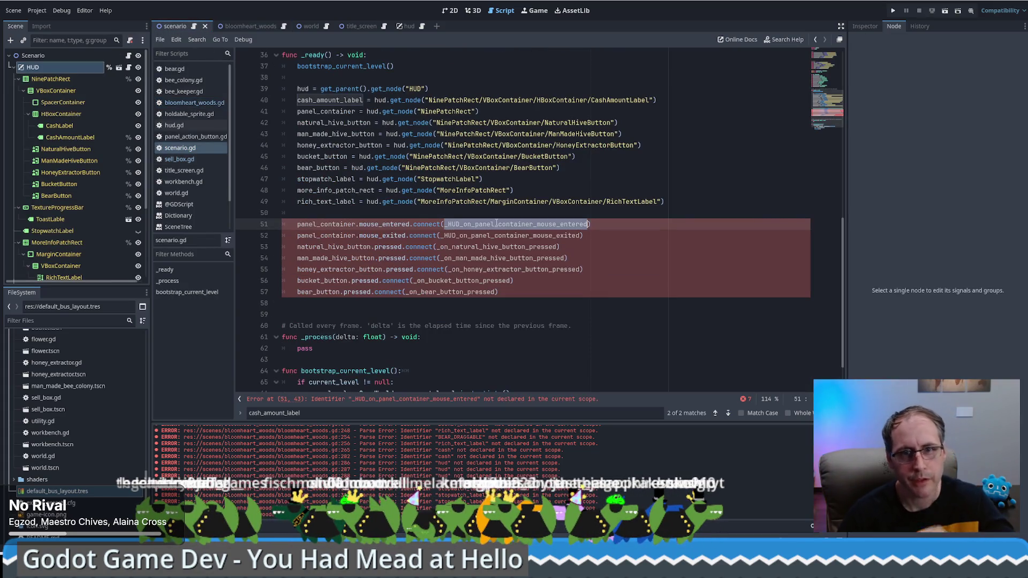
left_click(246, 26)
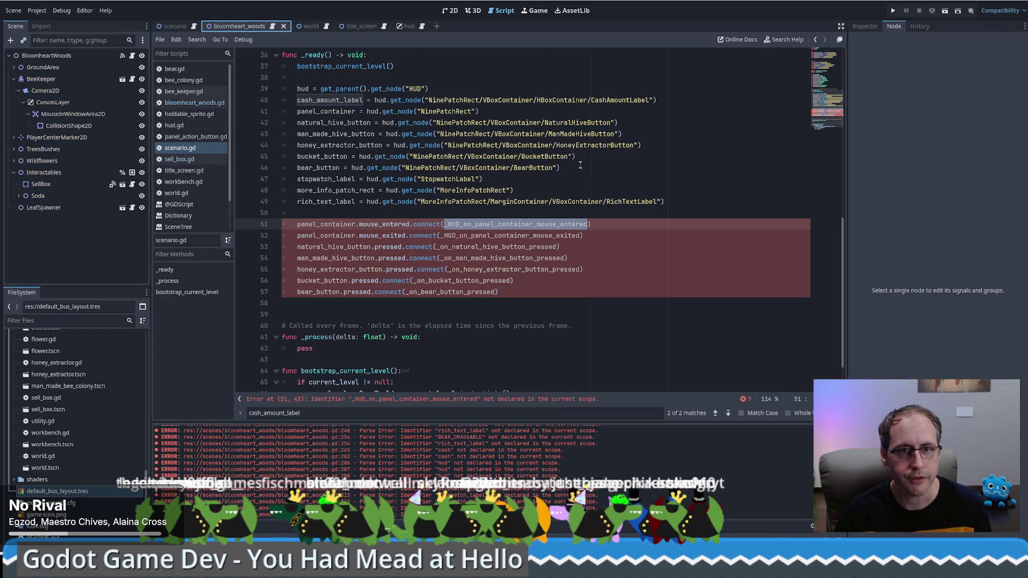
key("ctrl+f")
key("ctrl+v")
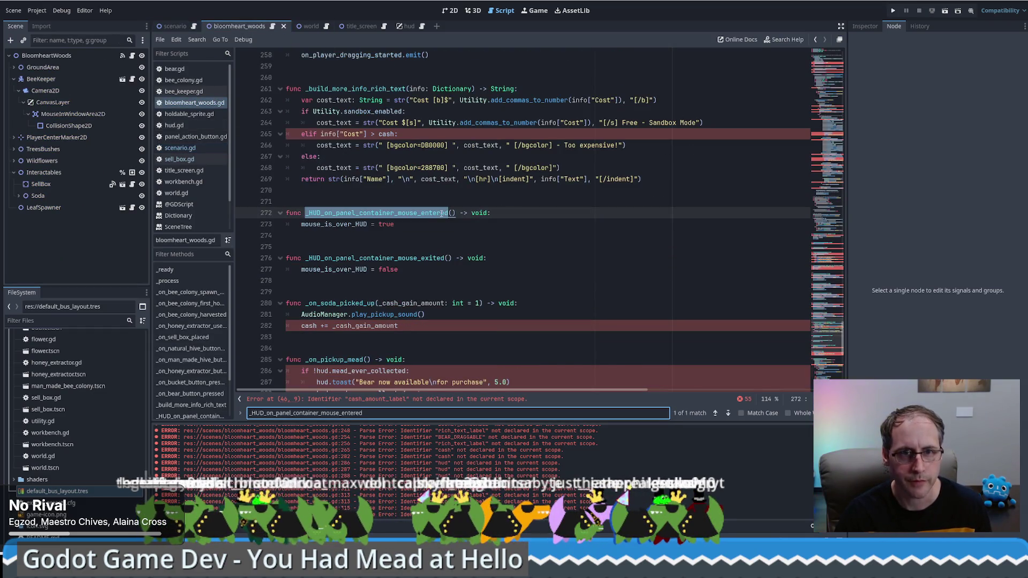
left_click(355, 221)
mouse_move(355, 201)
left_mouse_down()
mouse_move(466, 260)
mouse_move(464, 272)
left_mouse_up()
key("ctrl+c")
key("BackSpace")
Paste the HUD mouse handlers into scenario.gd after bootstrap_current_level
key("ctrl+shift+Tab")
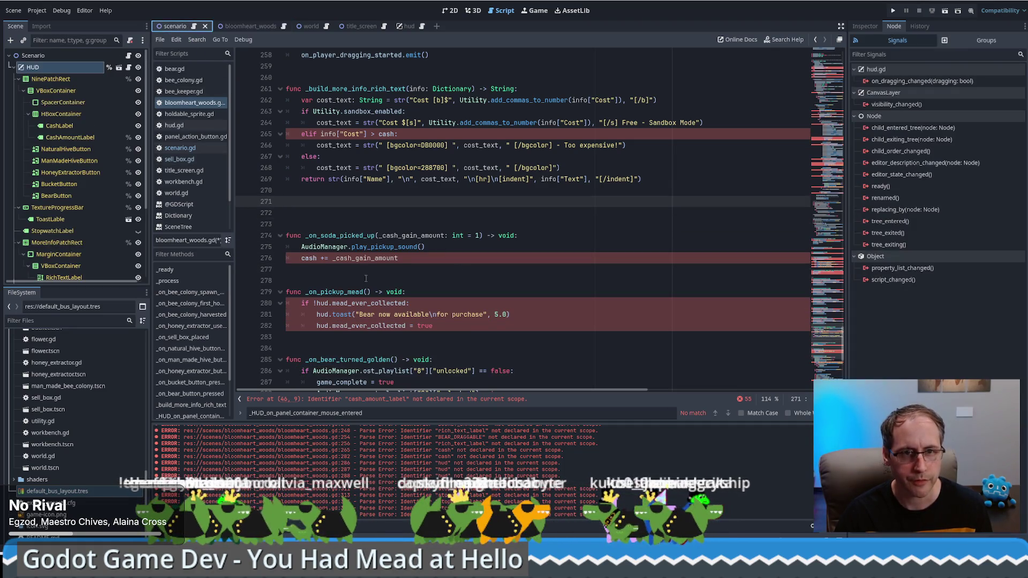
left_click(194, 26)
scroll(394, 321, "down", 2)
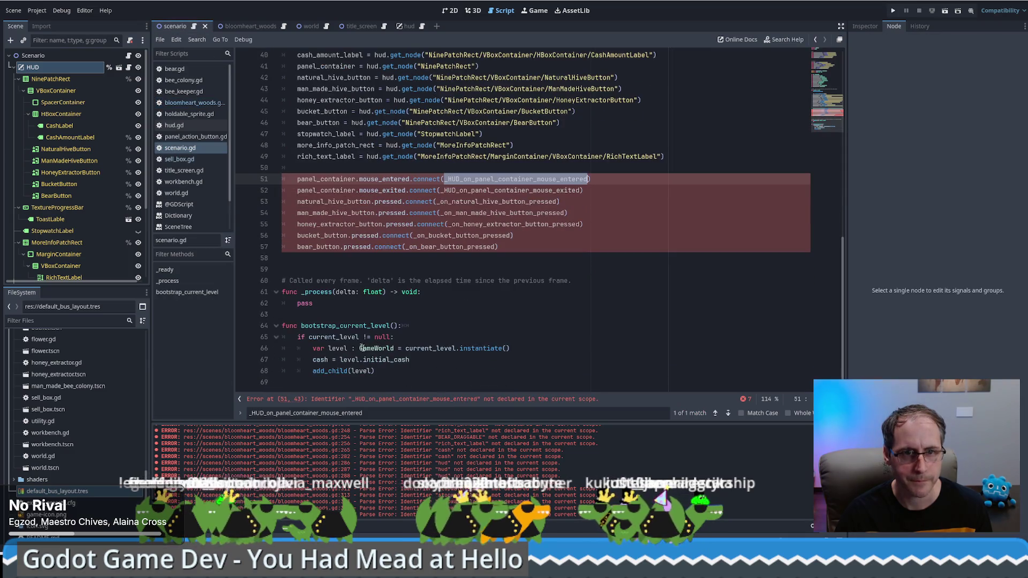
left_click(394, 365)
key("Return")
key("Return")
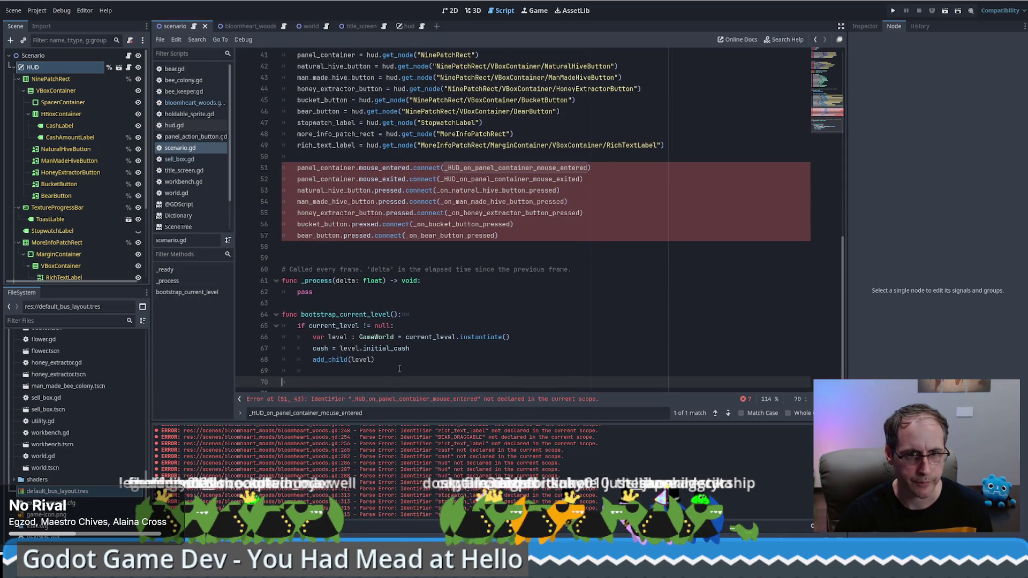
key("ctrl+v")
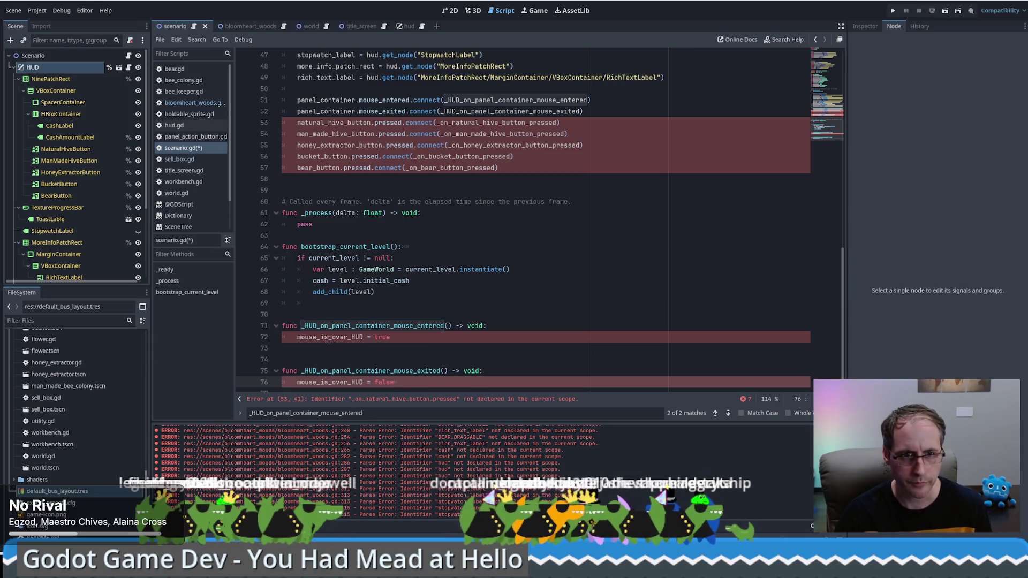
left_click(330, 338)
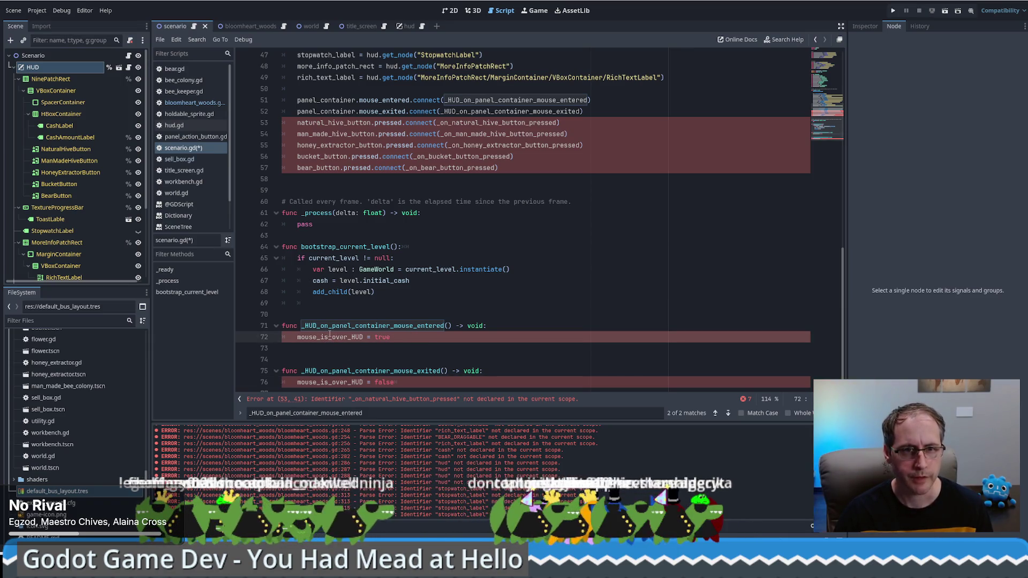
scroll(330, 335, "up", 10)
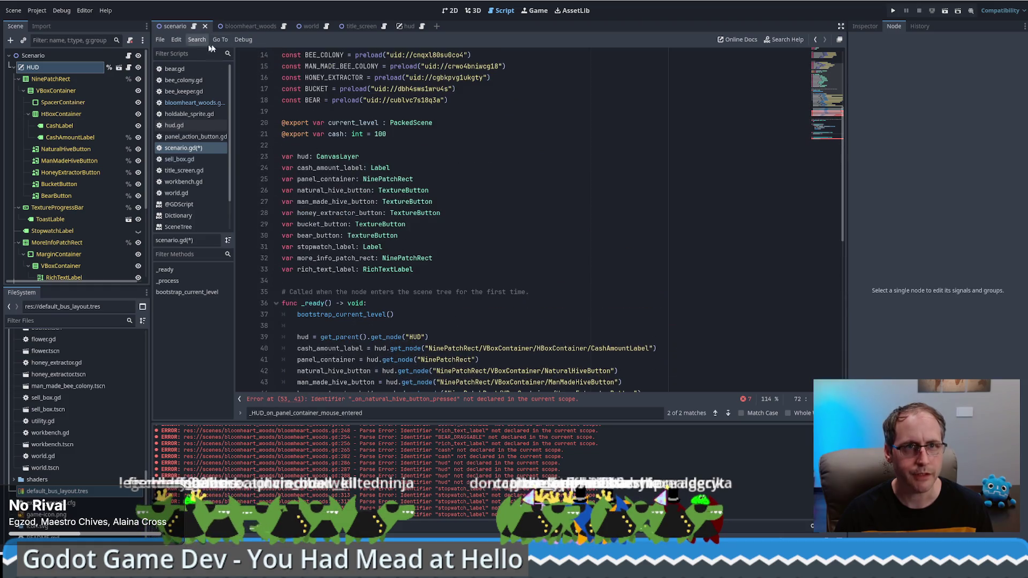
Cut the four mouse and drag-and-drop variable declarations from the top of bloomheart_woods.gd
left_click(246, 26)
left_click(272, 26)
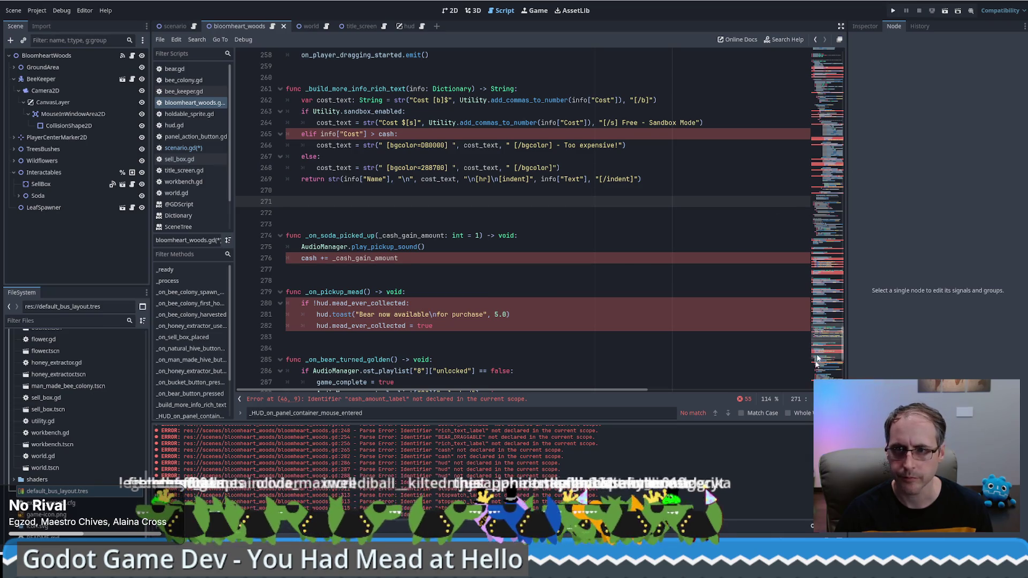
left_click(827, 64)
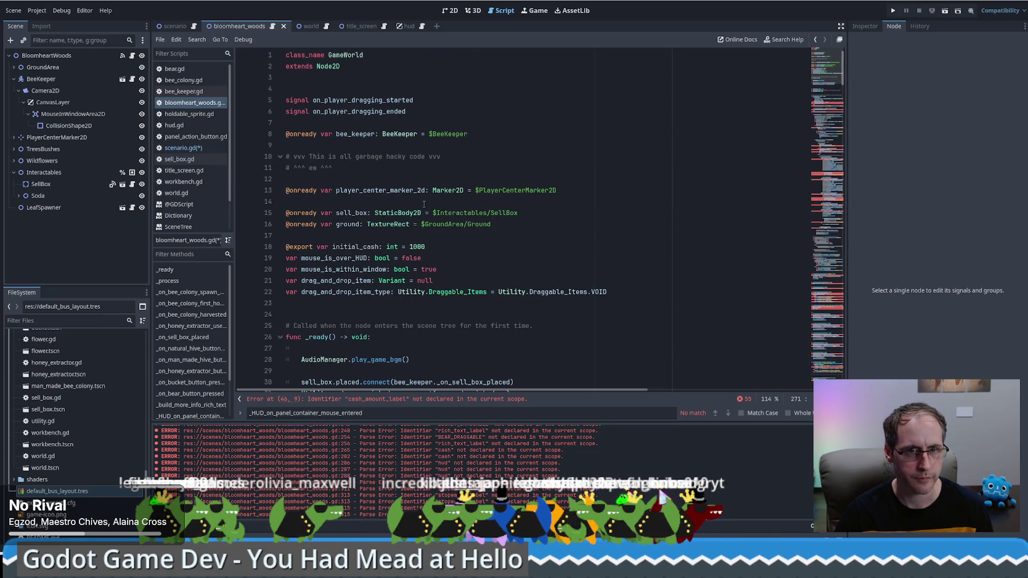
mouse_move(455, 246)
left_mouse_down()
mouse_move(462, 280)
mouse_move(695, 293)
left_mouse_up()
key("ctrl+c")
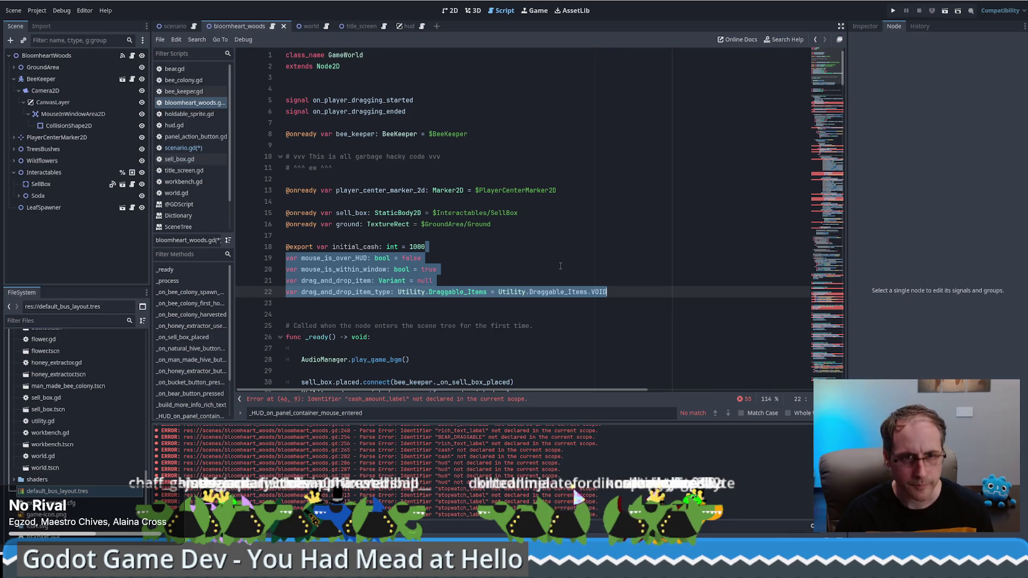
key("Delete")
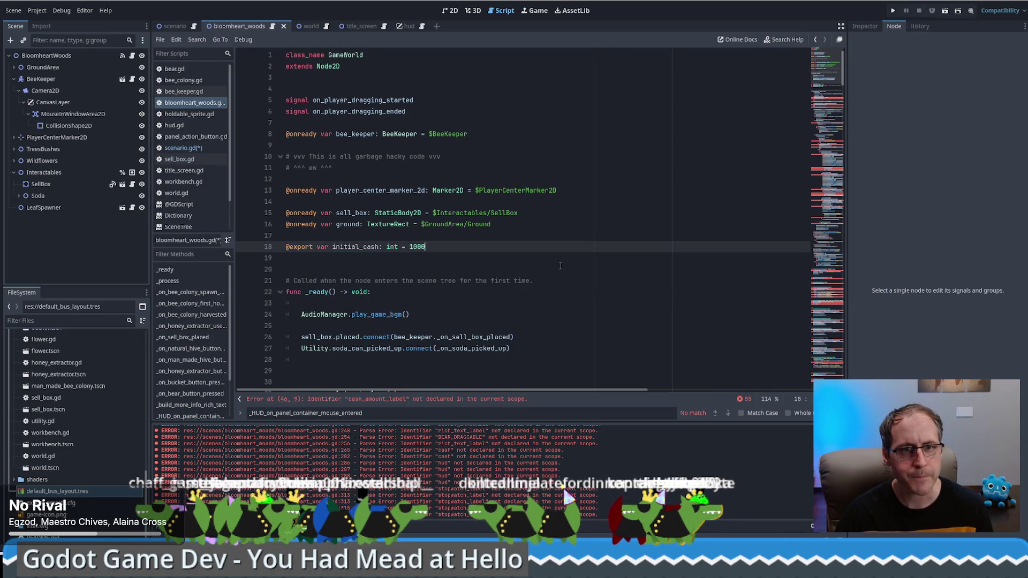
Paste the four variables into scenario.gd below the rich_text_label declaration
left_click(174, 26)
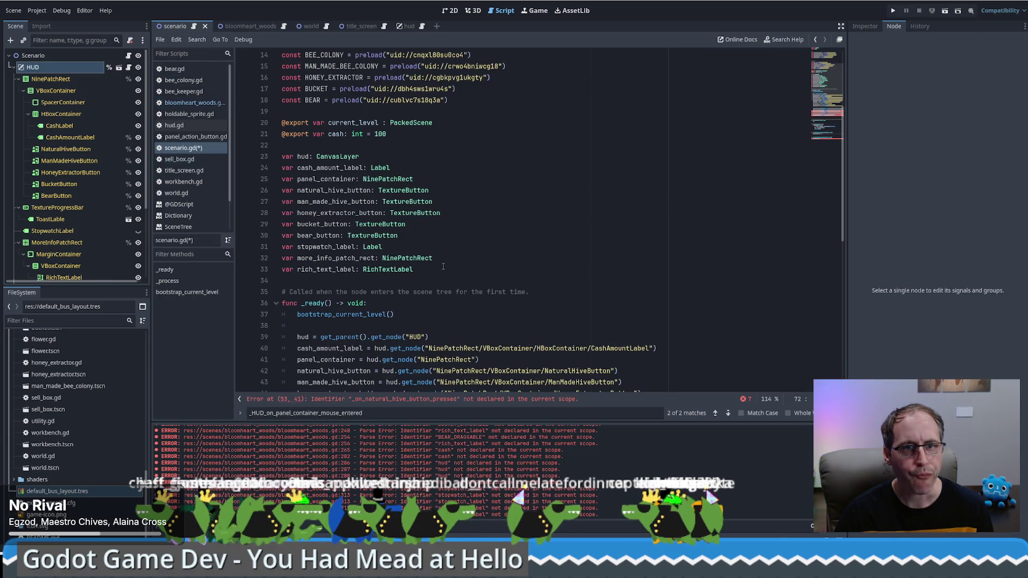
left_click(443, 269)
key("ctrl+v")
left_click(442, 270)
key("Return")
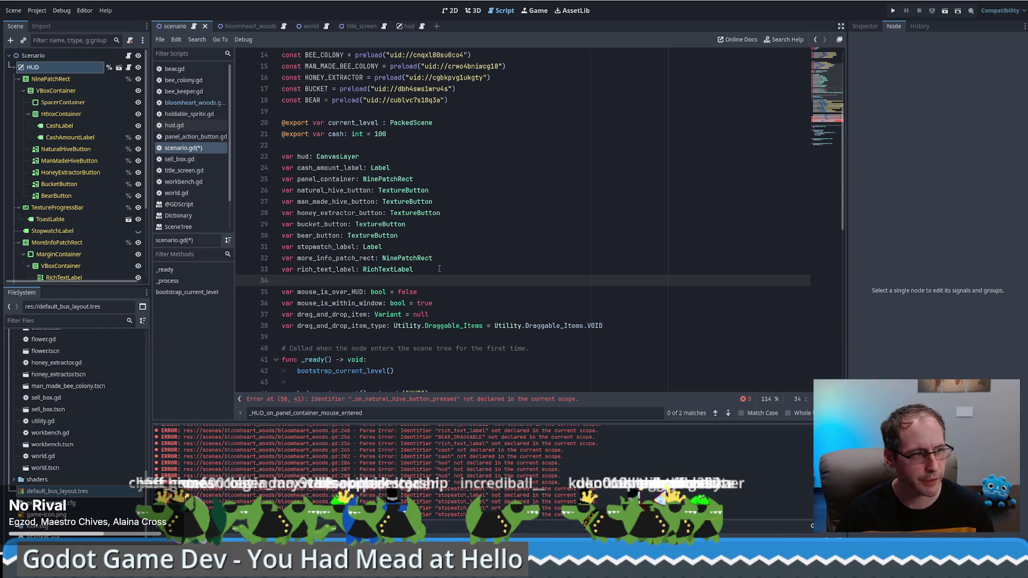
left_click(832, 138)
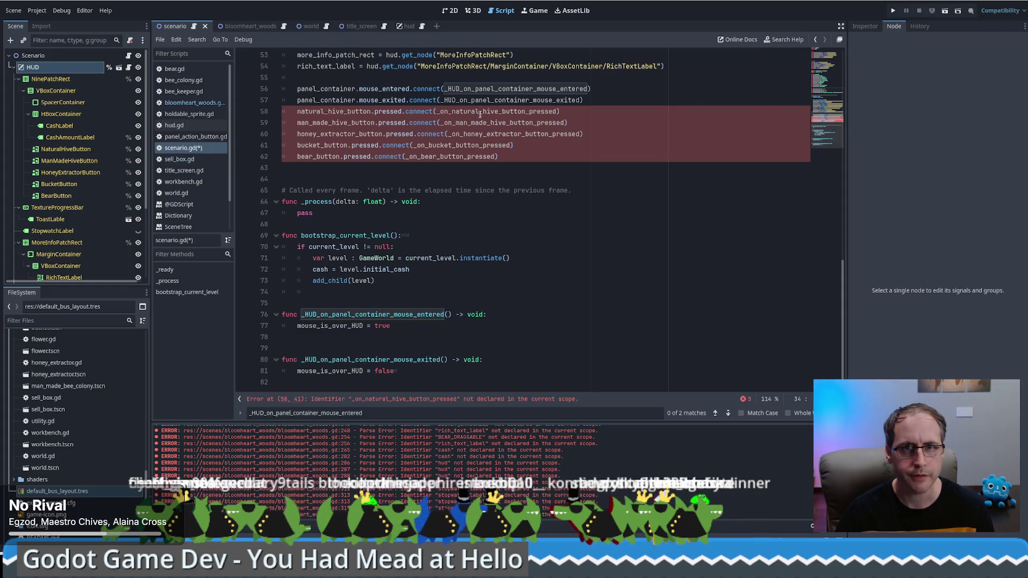
Cut the block from _on_natural_hive_button_pressed through _build_more_info_rich_text out of bloomheart_woods.gd
double_click(498, 111)
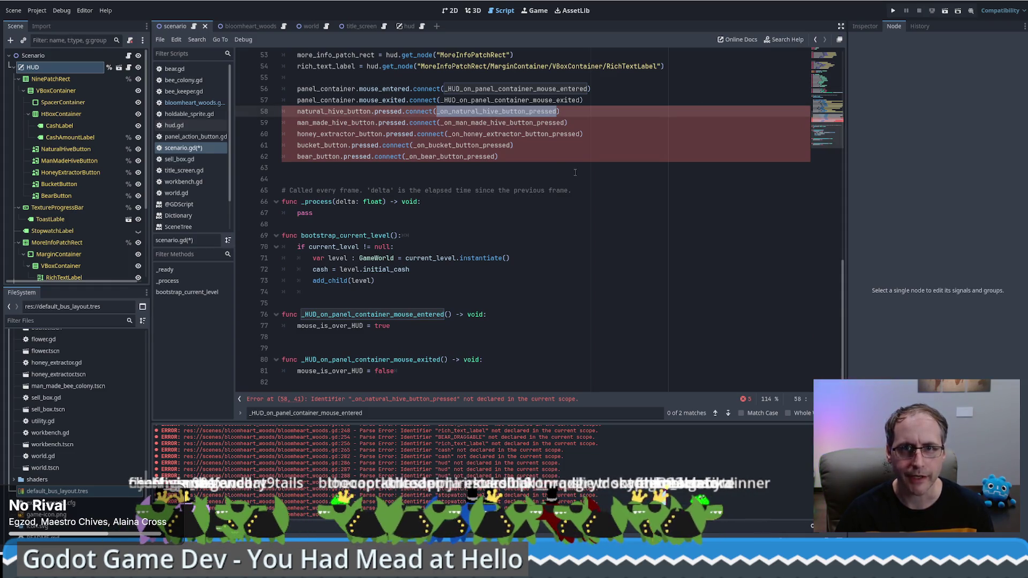
left_click(250, 26)
key("ctrl+f")
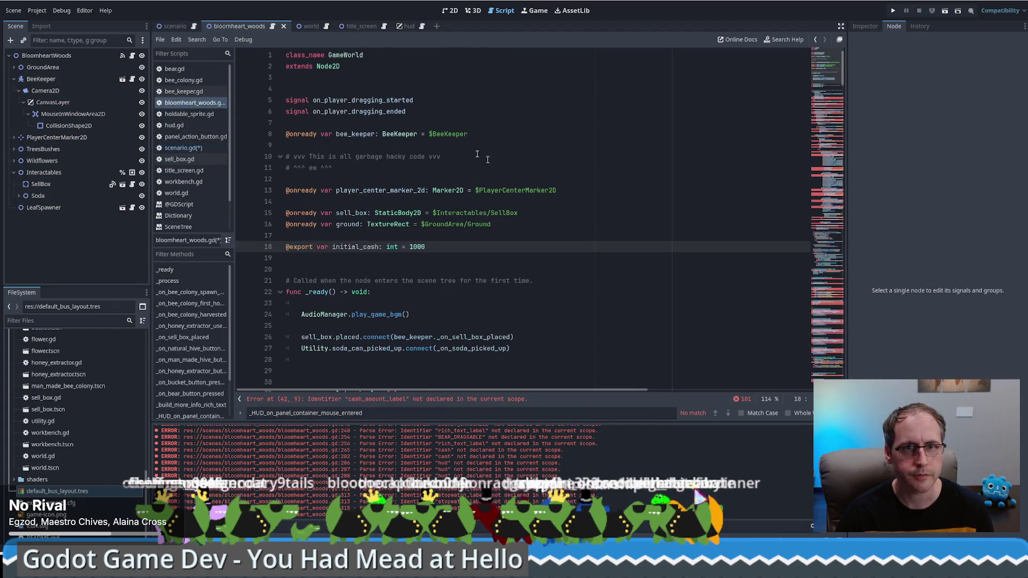
left_click_drag(287, 190, 352, 225)
scroll(349, 229, "down", 5)
scroll(352, 223, "down", 2)
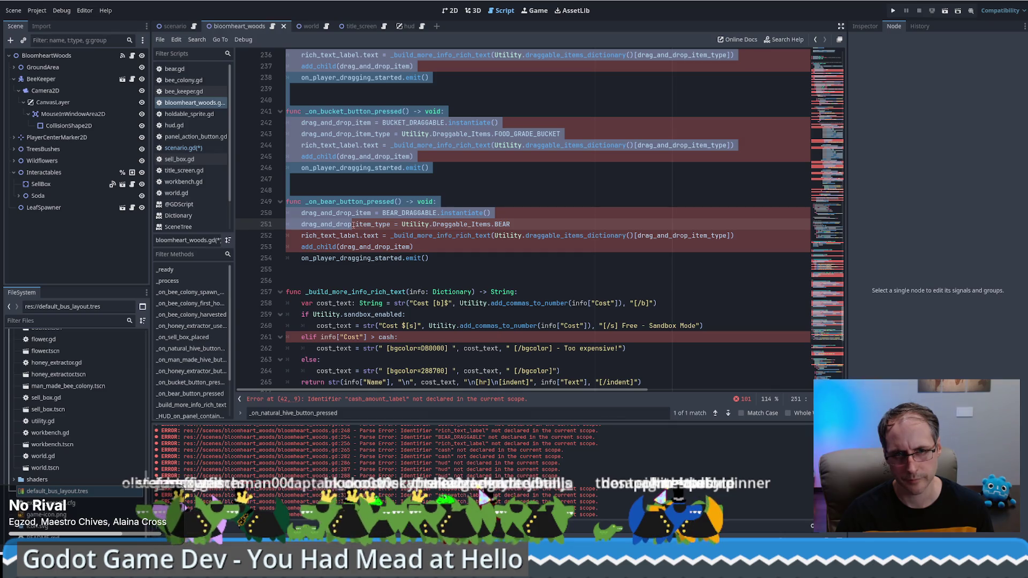
mouse_move(352, 224)
left_mouse_down()
mouse_move(365, 246)
mouse_move(365, 195)
left_mouse_up()
scroll(364, 246, "down", 2)
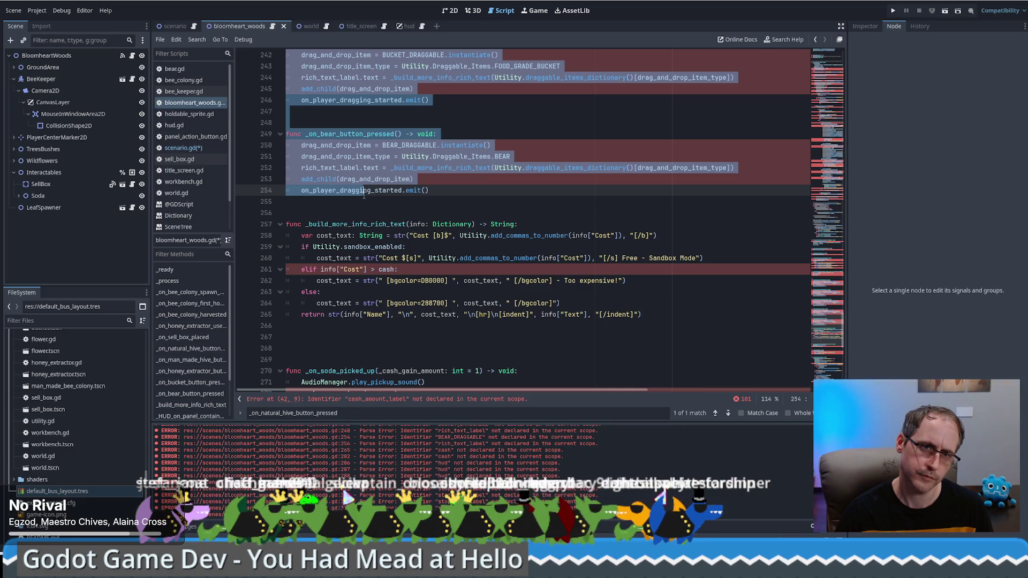
scroll(354, 208, "down", 1)
mouse_move(365, 196)
left_mouse_down()
mouse_move(355, 203)
mouse_move(367, 229)
left_mouse_up()
key("Delete")
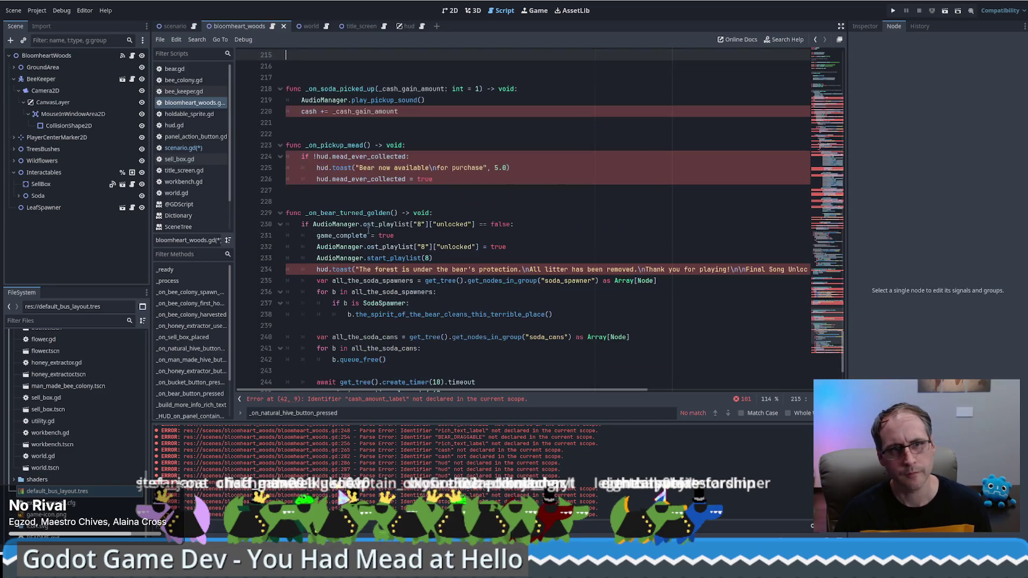
key("Delete")
Paste the button handlers at the end of scenario.gd and check the undeclared on_player_dragging_started call
left_click(176, 26)
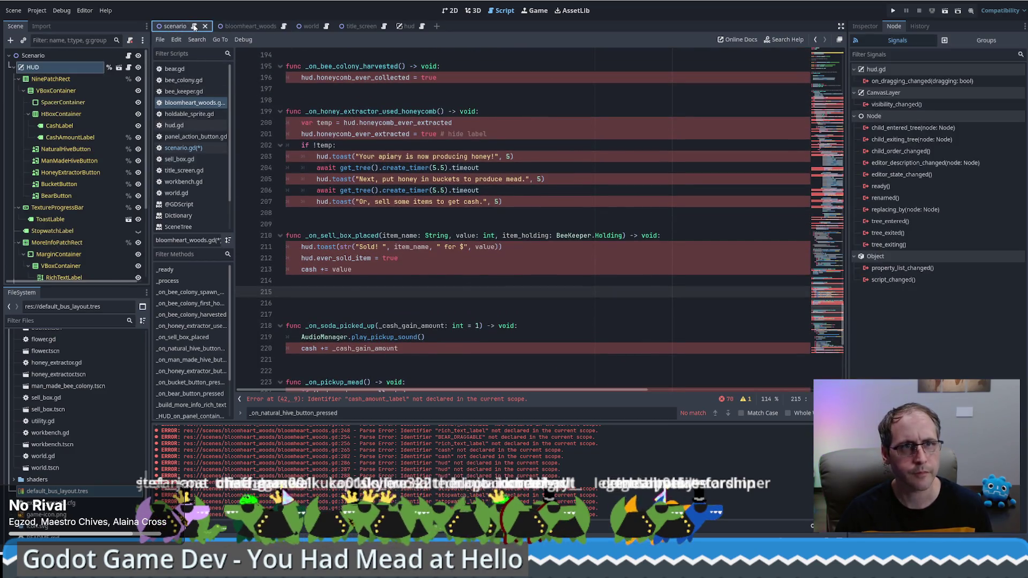
left_click(330, 381)
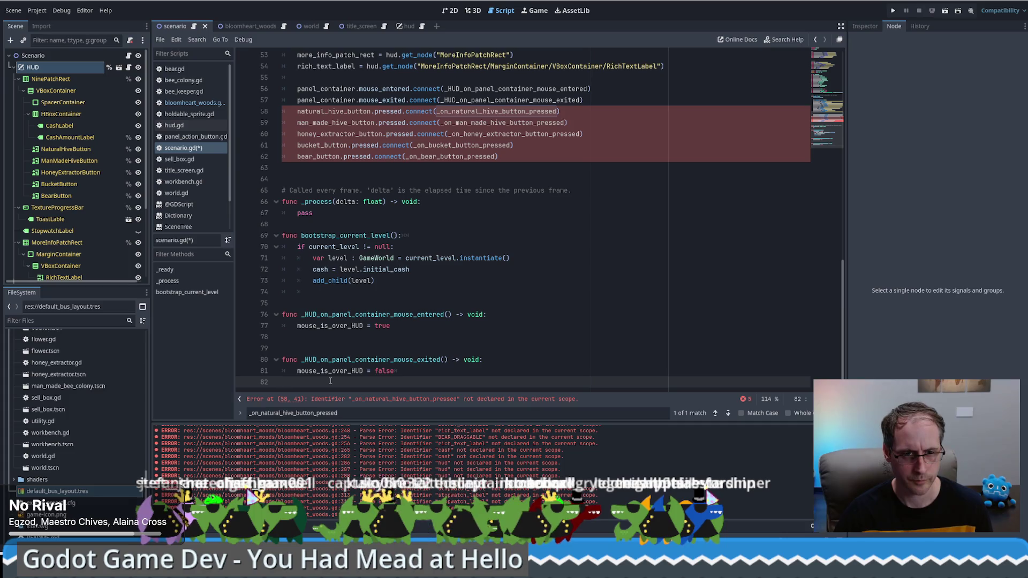
key("ctrl+v")
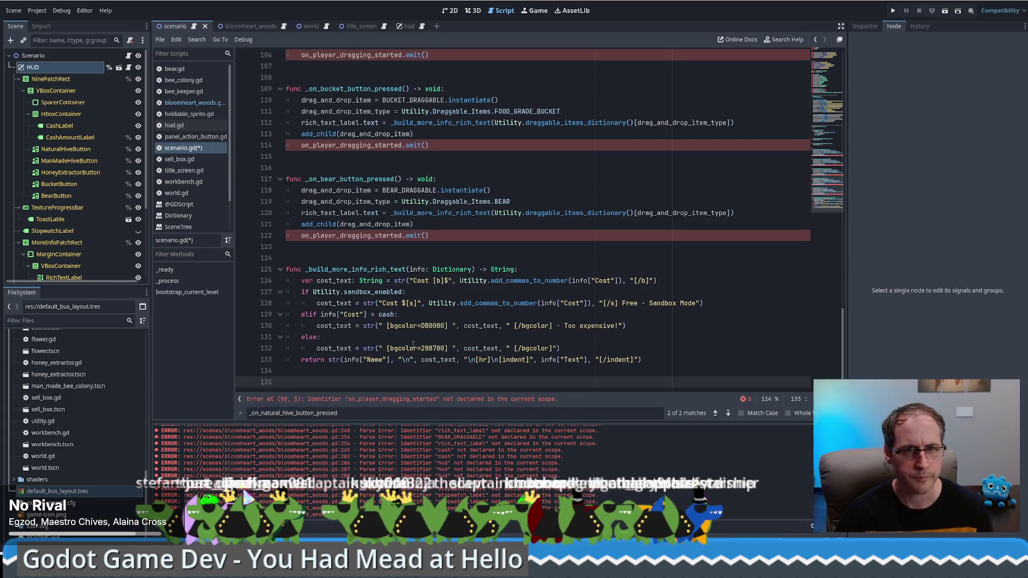
scroll(412, 344, "up", 2)
scroll(413, 343, "up", 6)
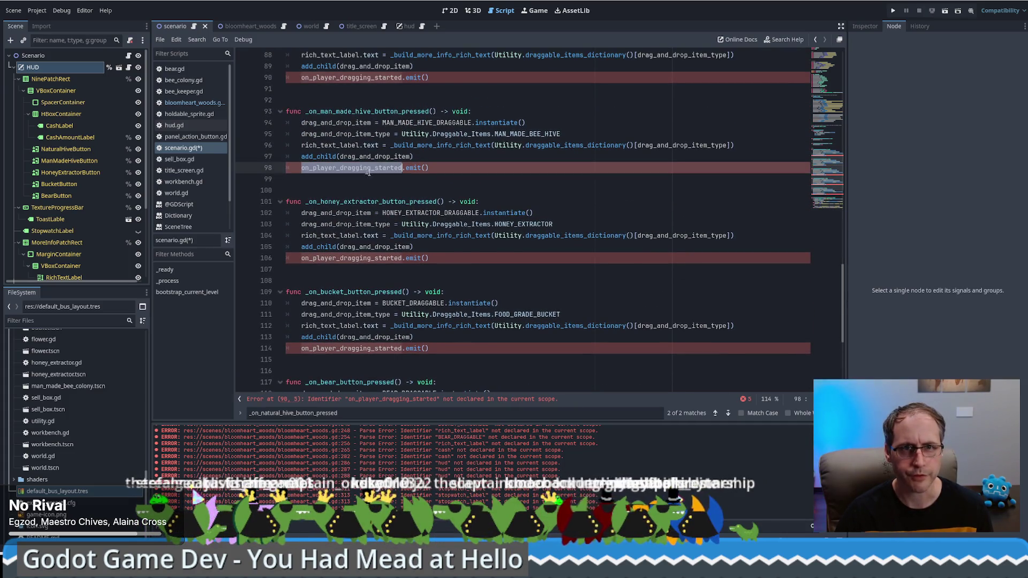
double_click(399, 247)
scroll(407, 223, "up", 3)
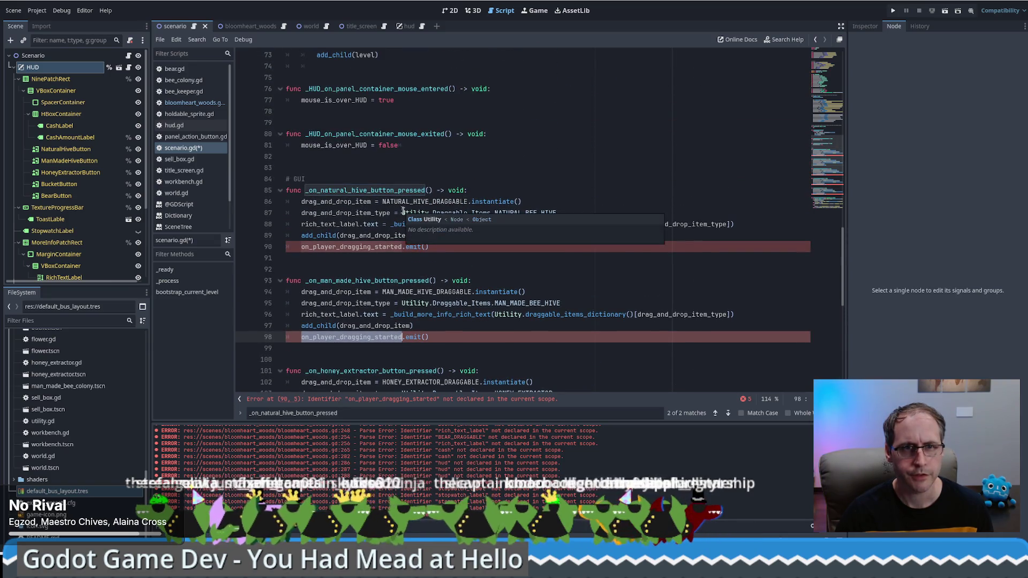
Cut the on_player_dragging_started and on_player_dragging_ended lines, with their blank lines, from bloomheart_woods.gd
left_click(249, 26)
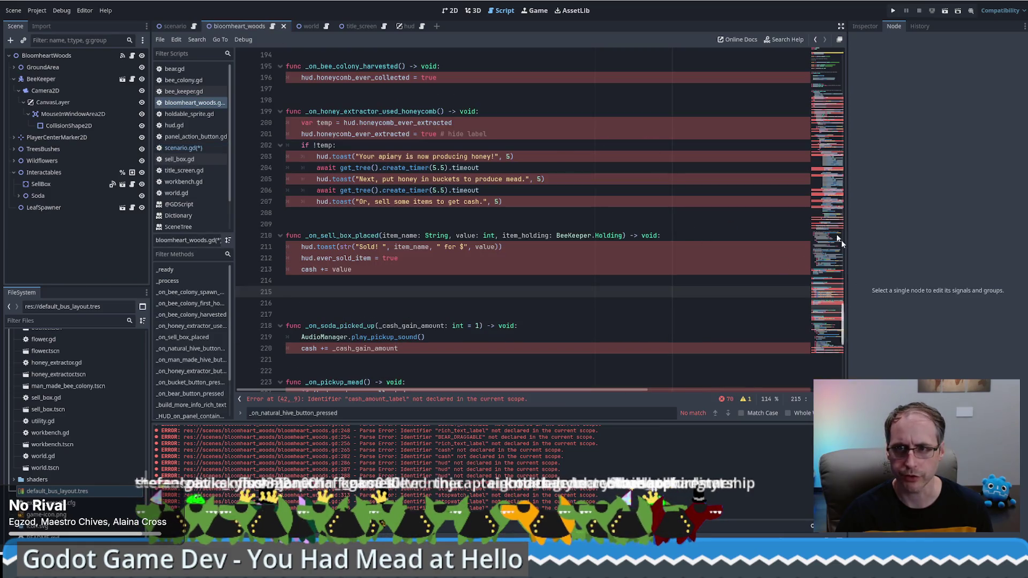
left_click(826, 66)
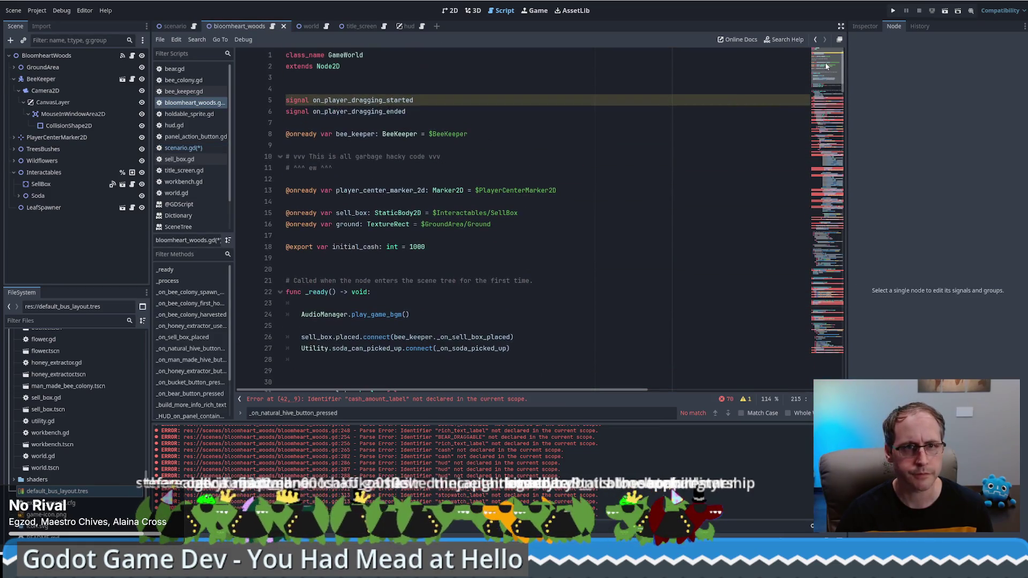
left_click_drag(429, 87, 450, 113)
left_click(446, 92)
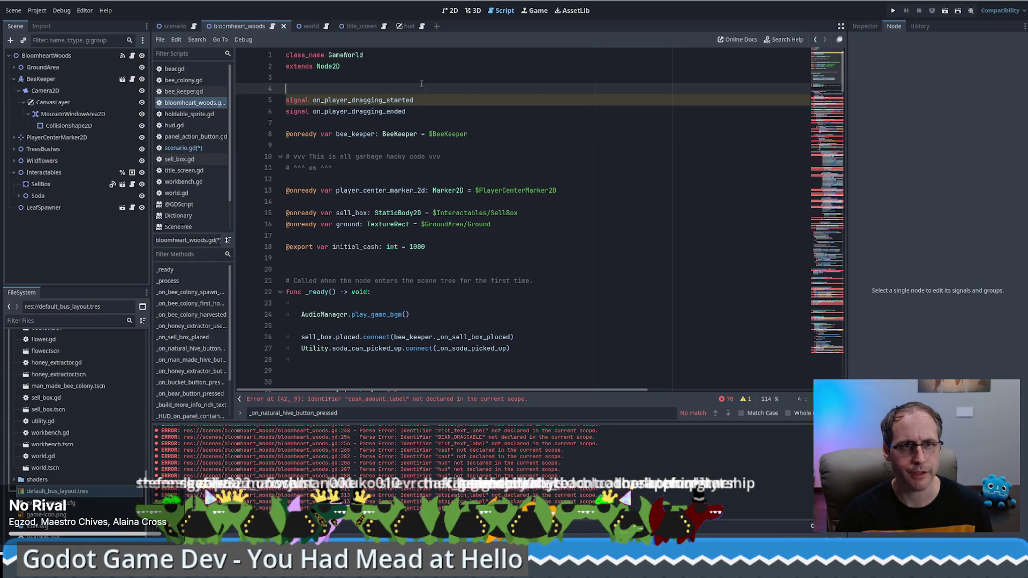
left_click_drag(445, 78, 459, 114)
key("BackSpace")
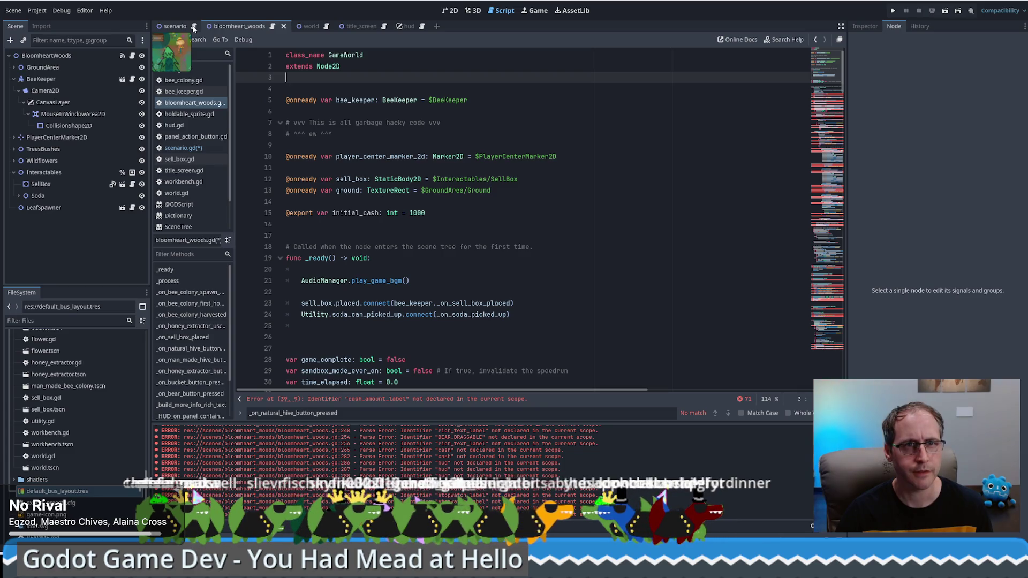
key("ctrl+z")
left_click(368, 82)
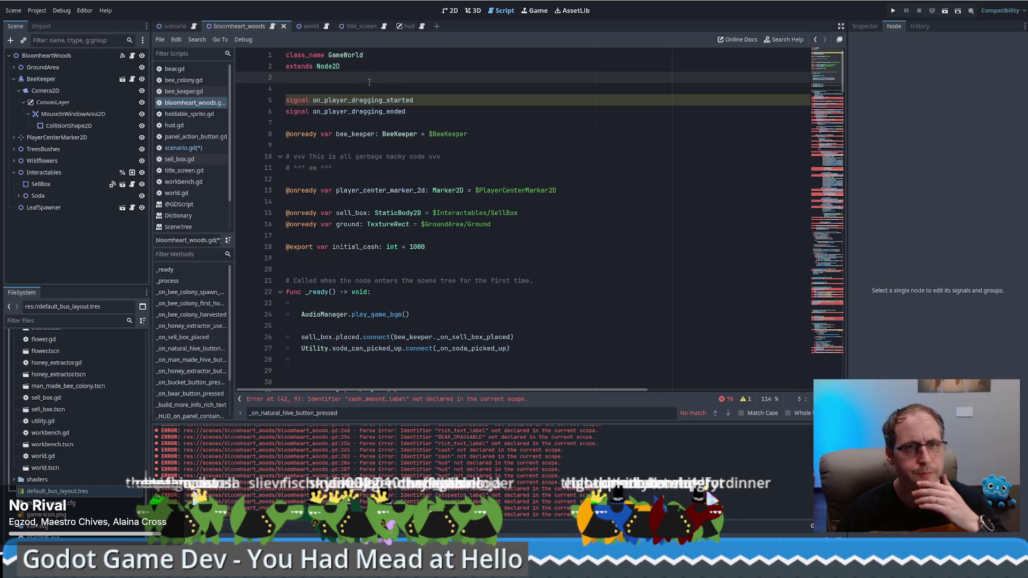
key("Delete")
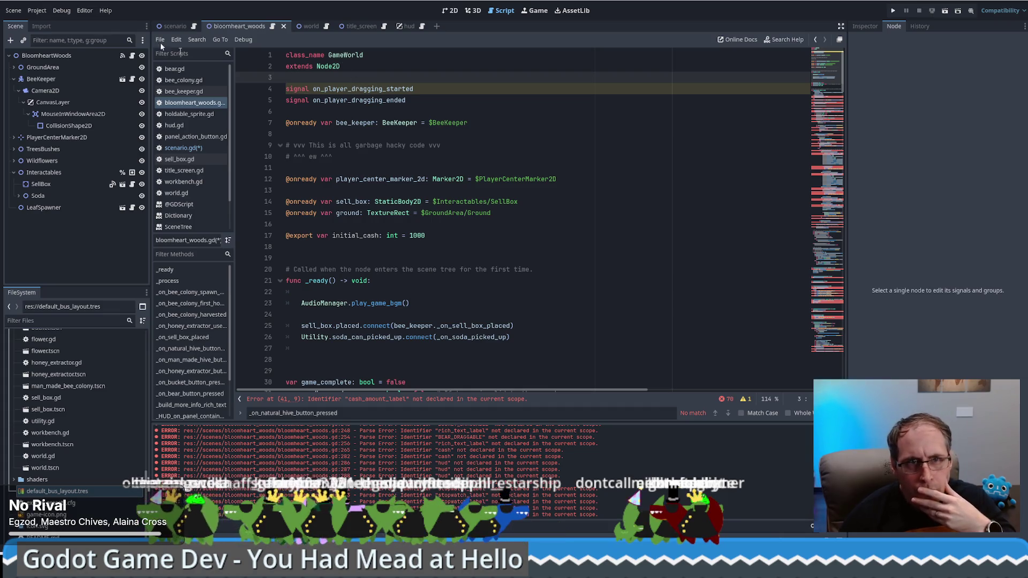
left_click_drag(394, 67, 430, 97)
key("ctrl+c")
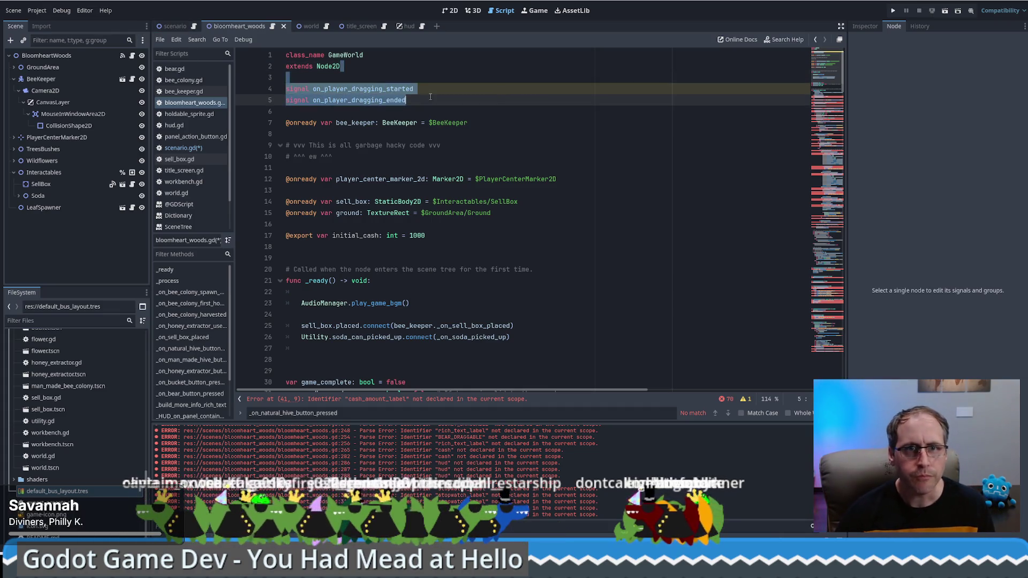
key("Delete")
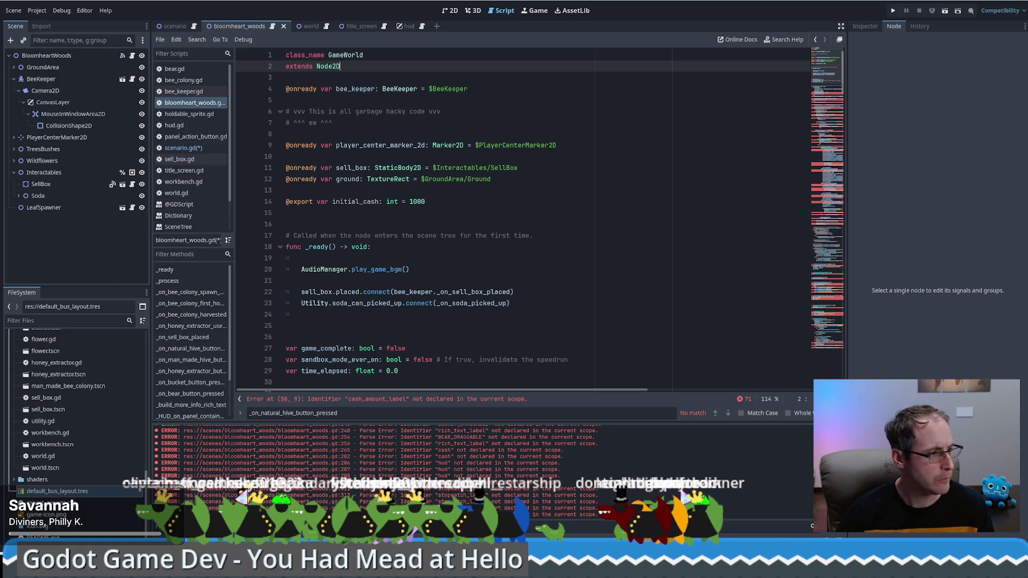
Paste the dragging signals into the open script, save, and scroll back to the top
left_click(176, 25)
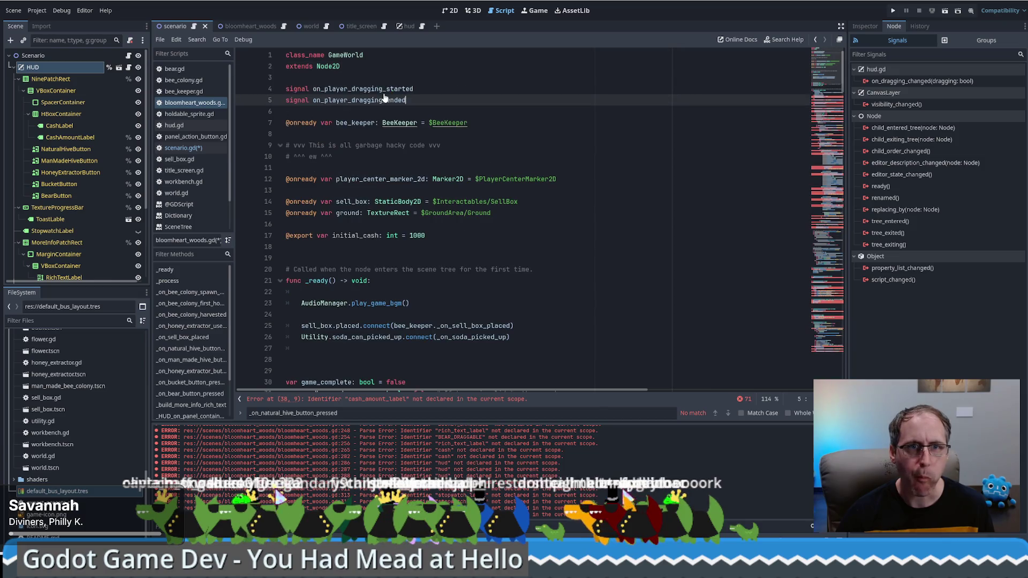
key("ctrl+v")
key("ctrl+s")
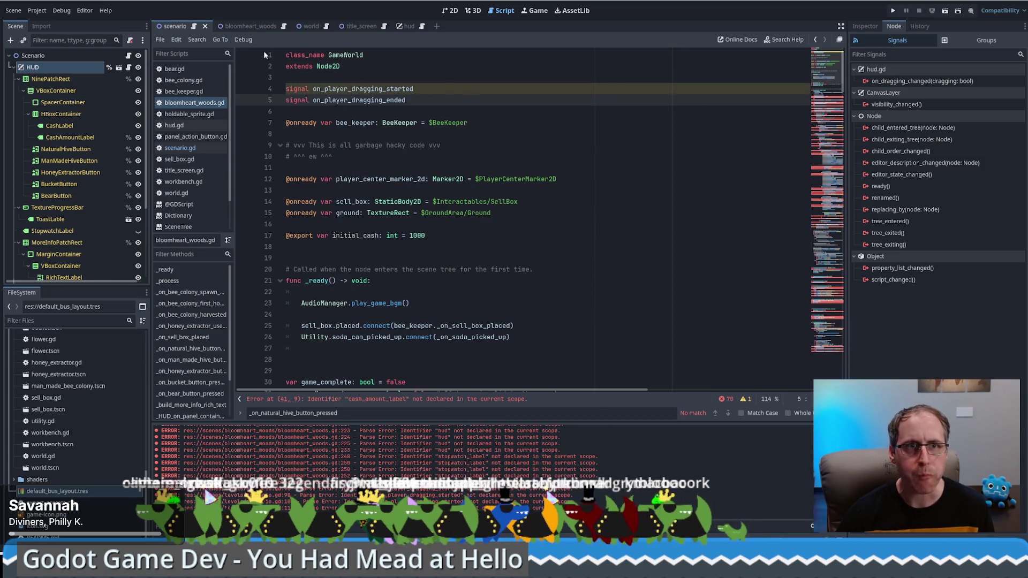
left_click(836, 103)
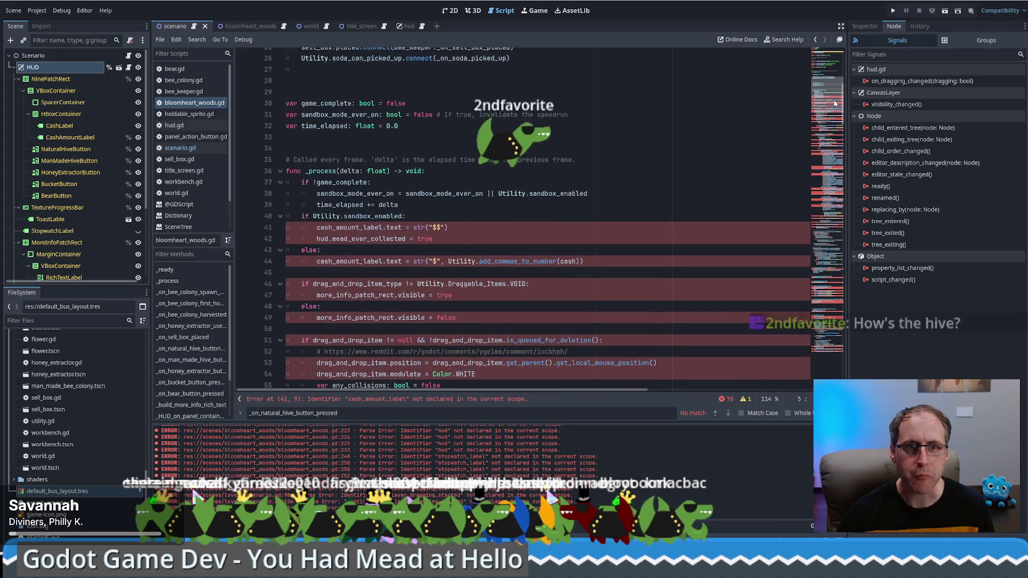
left_click_drag(835, 103, 829, 68)
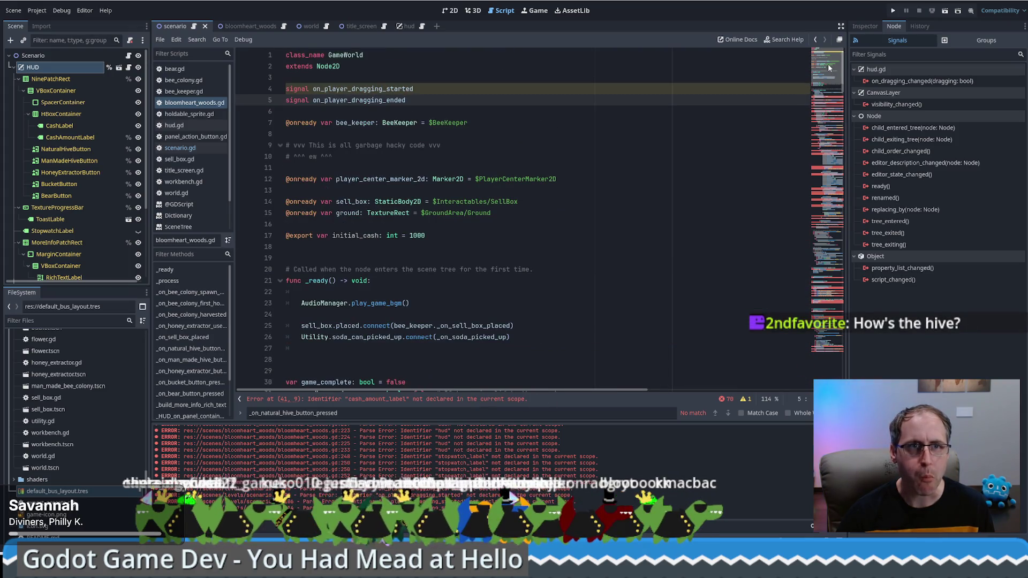
Paste the two dragging signals below extends Node2D in scenario.gd, save, and trim extra blank lines
left_click(195, 26)
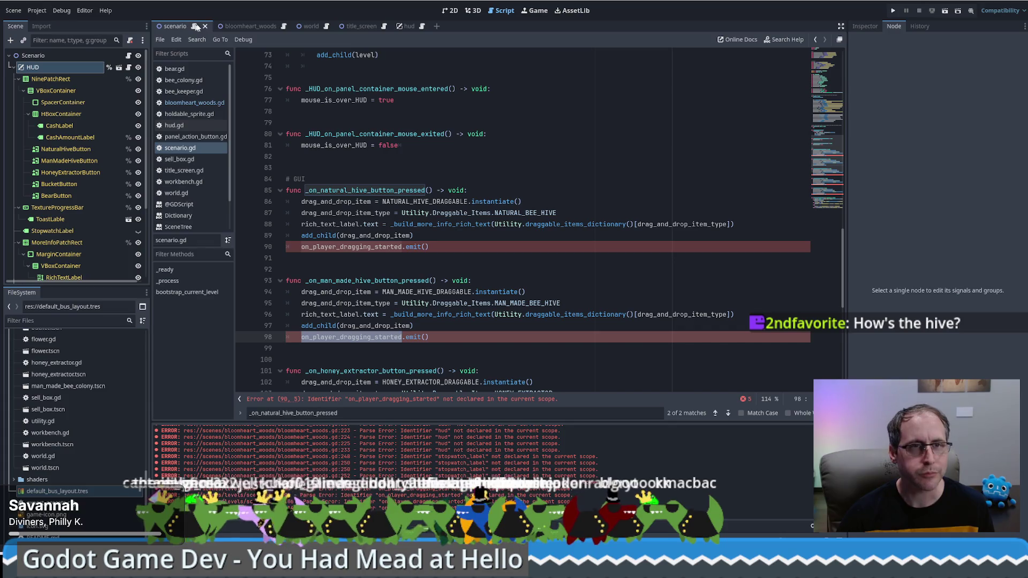
scroll(387, 155, "up", 15)
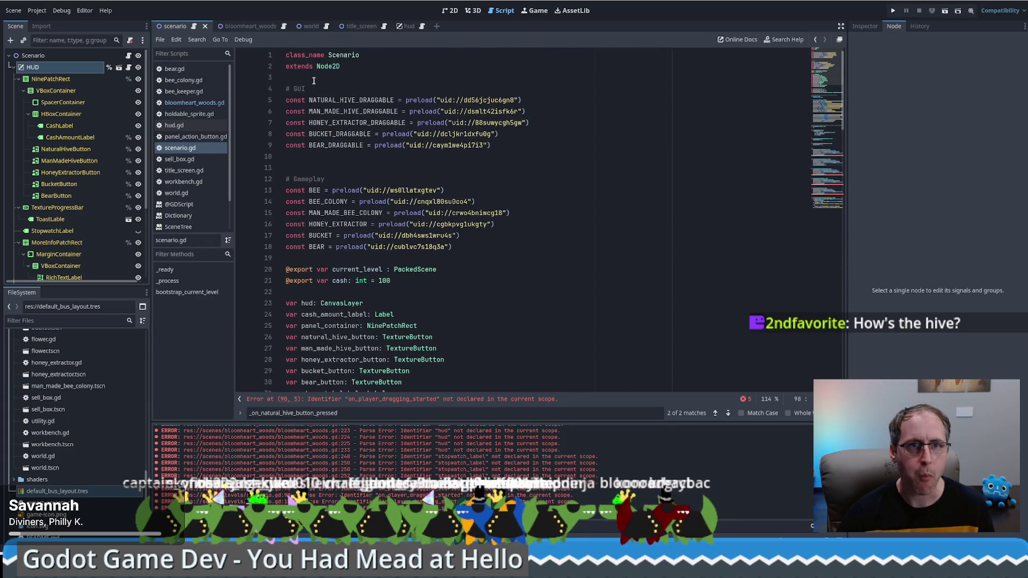
left_click(314, 81)
key("ctrl+v")
key("Return")
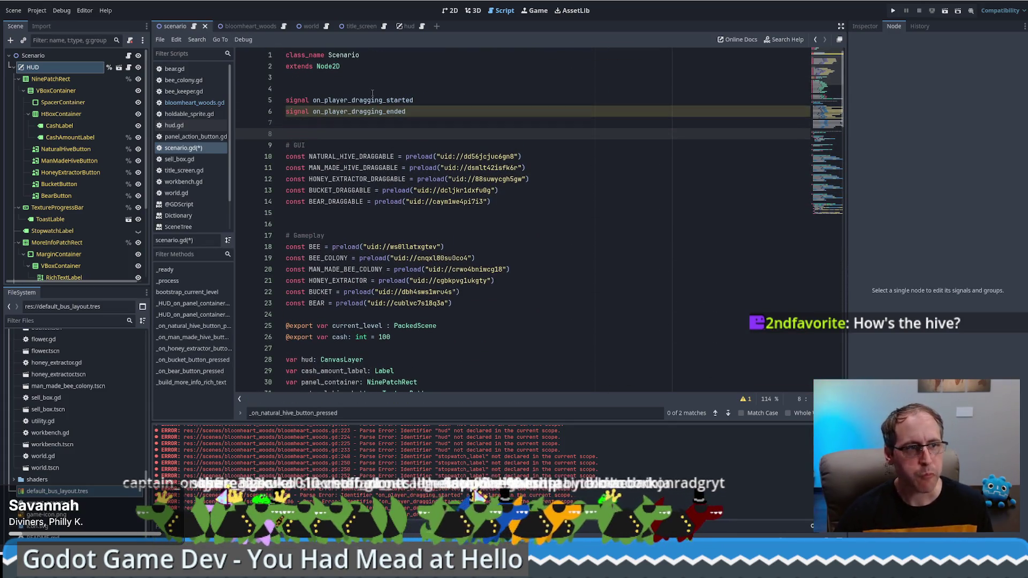
key("ctrl+s")
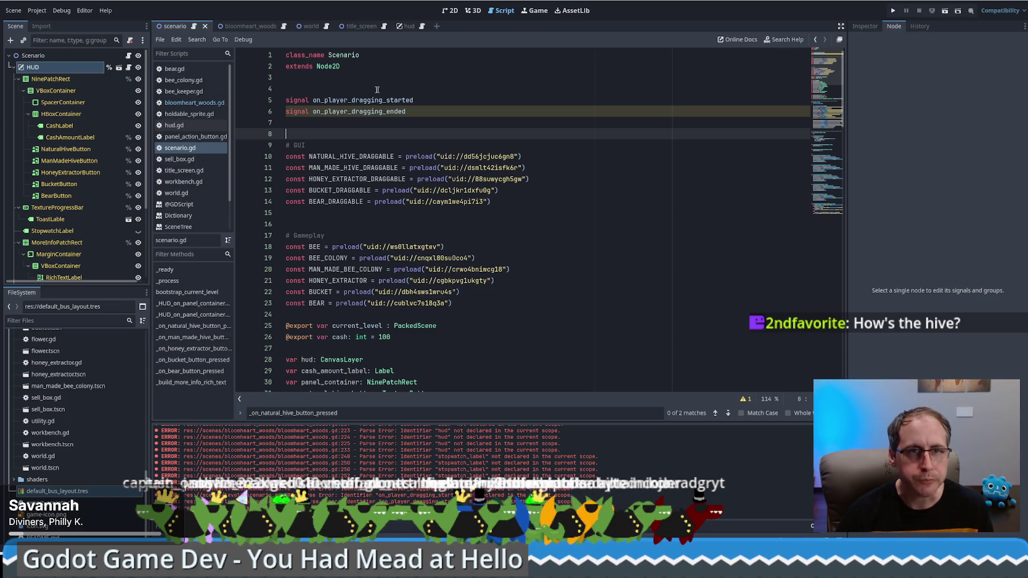
left_click(244, 30)
key("BackSpace")
key("BackSpace")
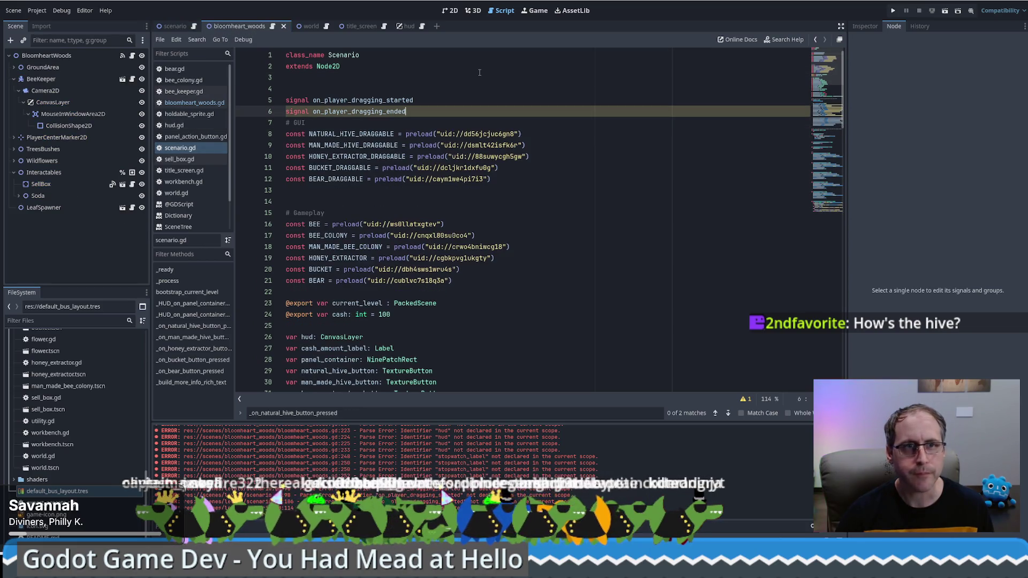
Reopen bloomheart_woods.gd and look over its code, now starting with class_name GameWorld
left_click(272, 26)
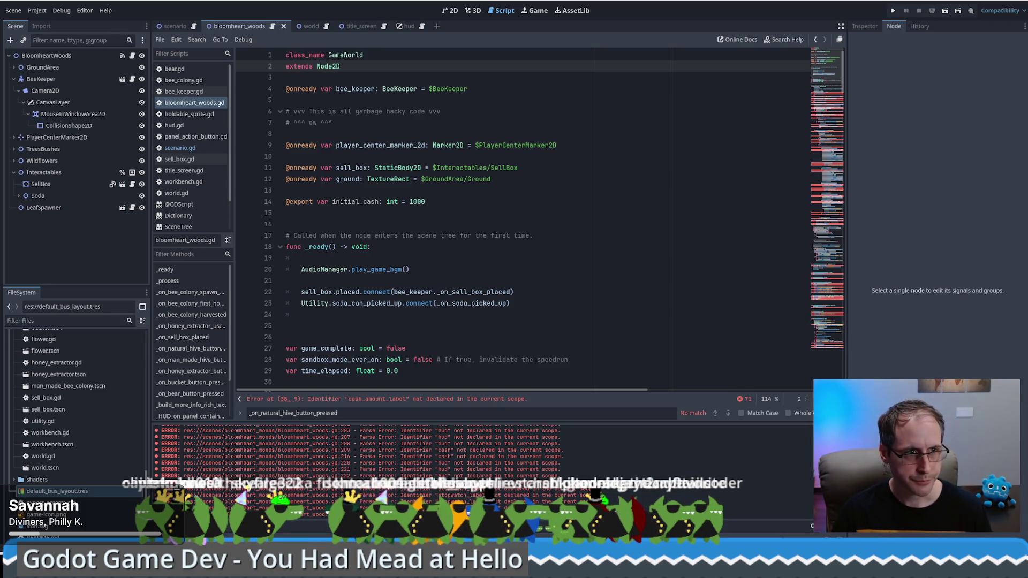
left_click(428, 236)
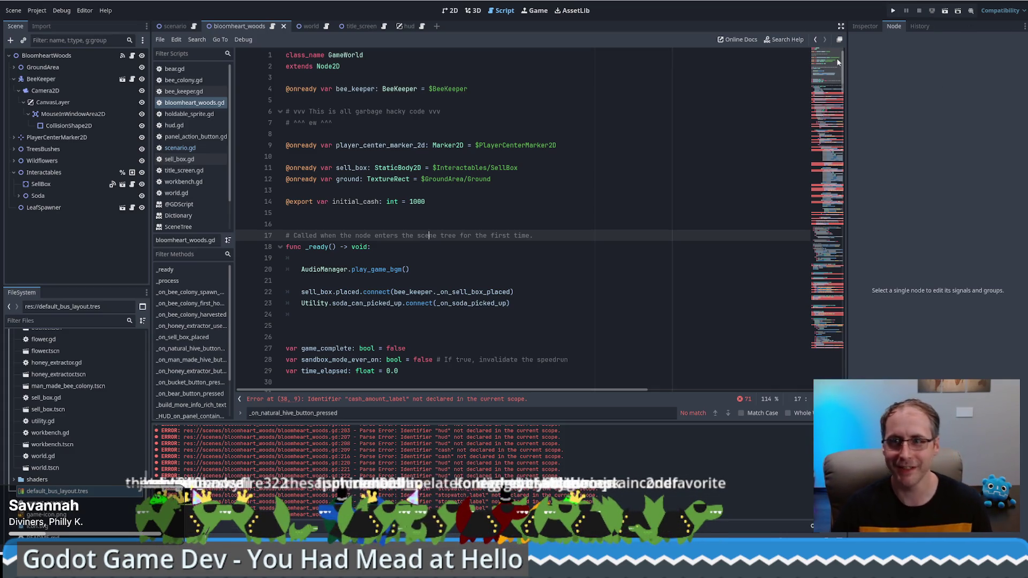
mouse_move(827, 64)
left_mouse_down()
mouse_move(844, 144)
mouse_move(833, 316)
mouse_move(804, 43)
left_mouse_up()
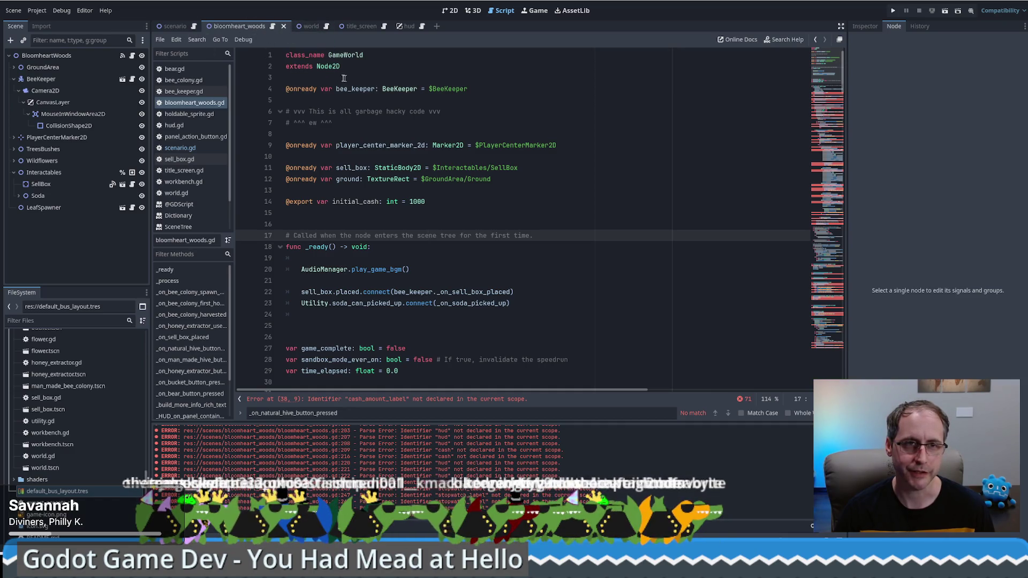
left_click(450, 10)
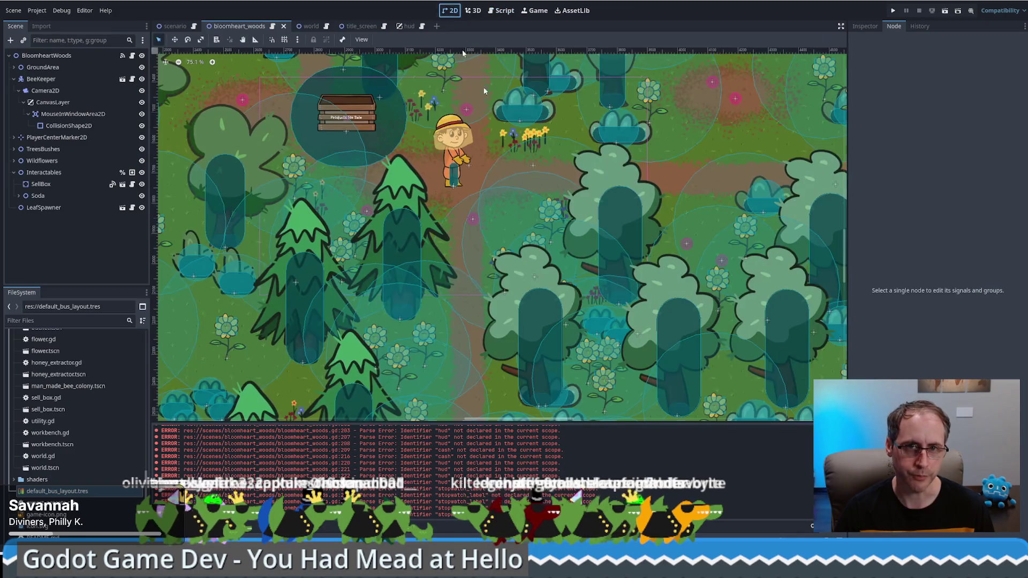
scroll(509, 175, "down", 5)
scroll(497, 169, "up", 6)
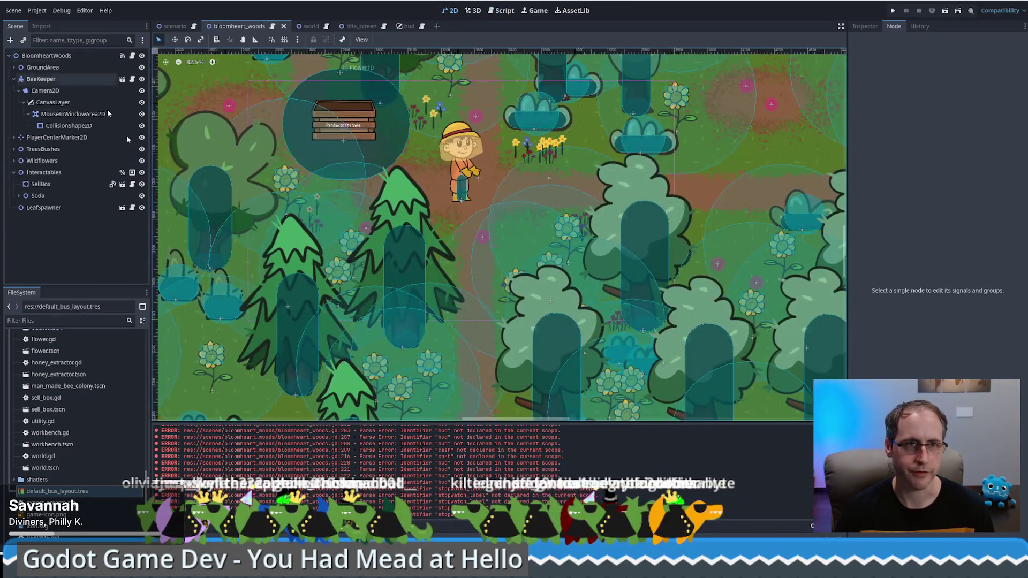
left_click(185, 27)
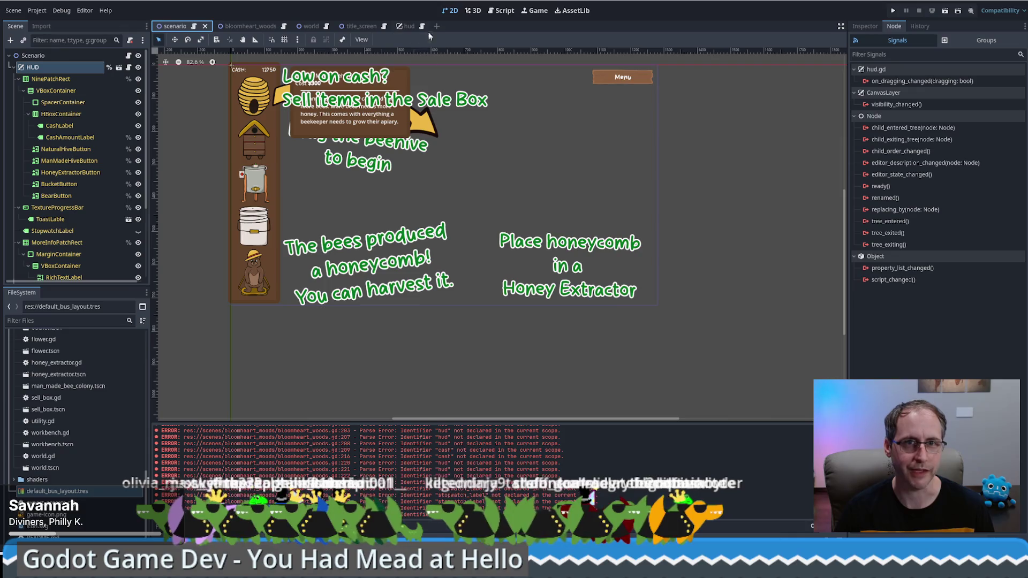
left_click(257, 28)
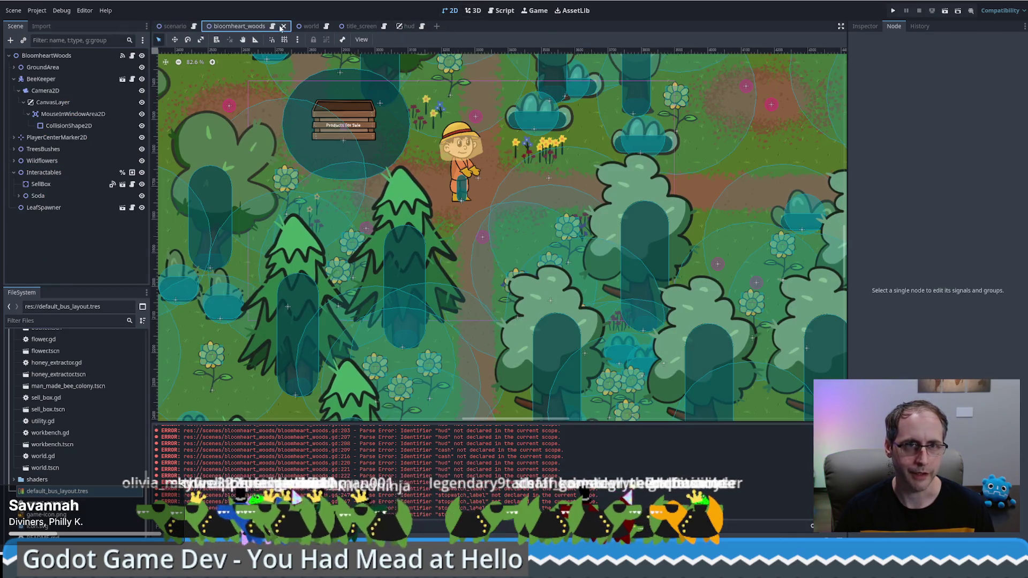
left_click(272, 26)
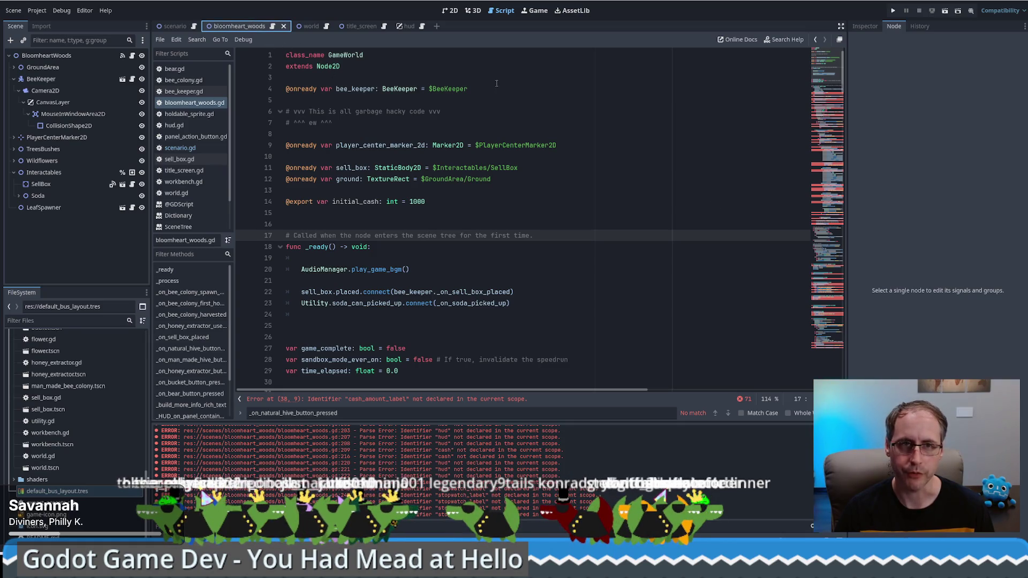
left_click(450, 10)
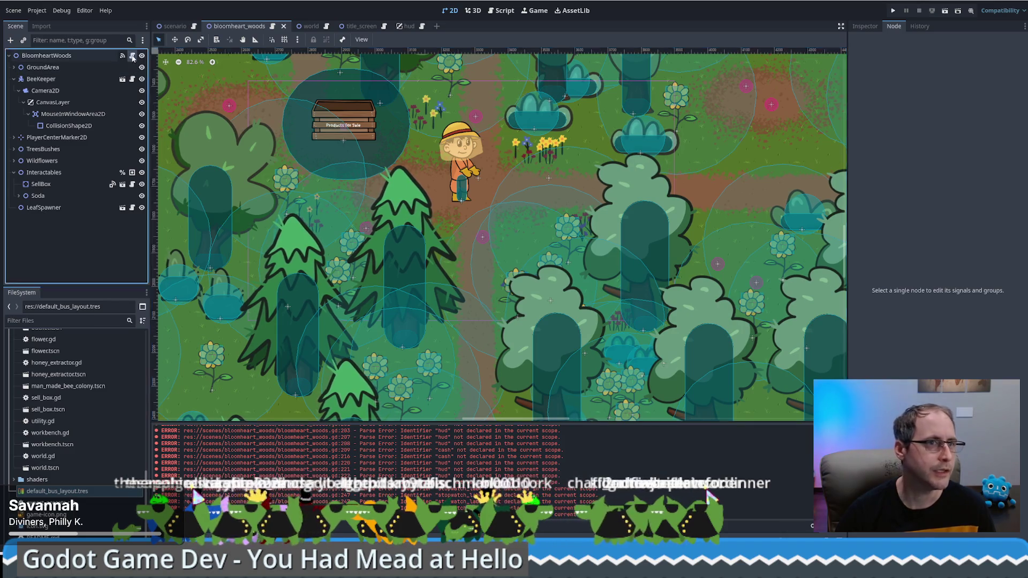
left_click(131, 56)
Fold func _process on line 33 of bloomheart_woods.gd and check the bee spawn handler below it
left_click(832, 86)
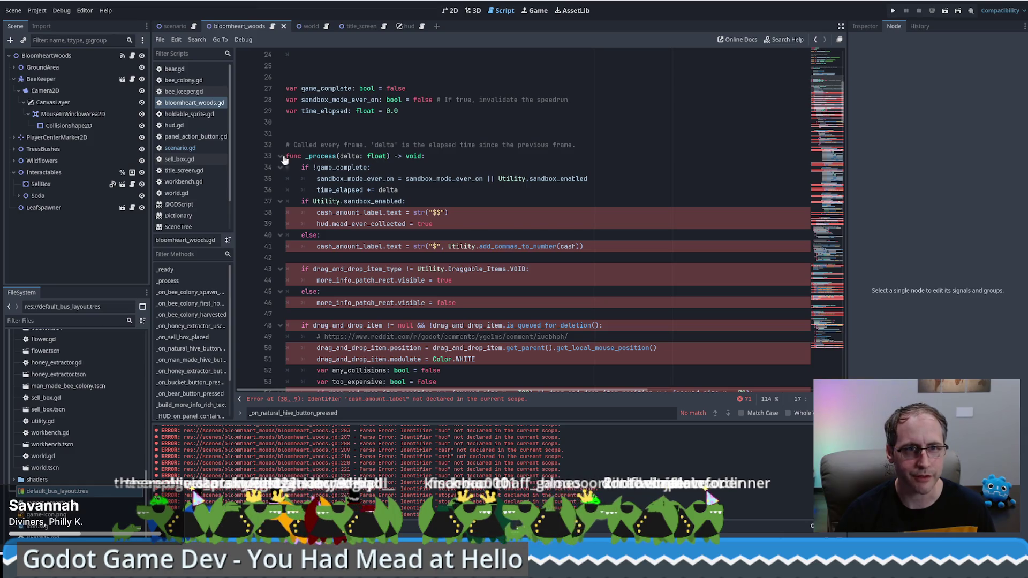
left_click(281, 156)
left_click(484, 201)
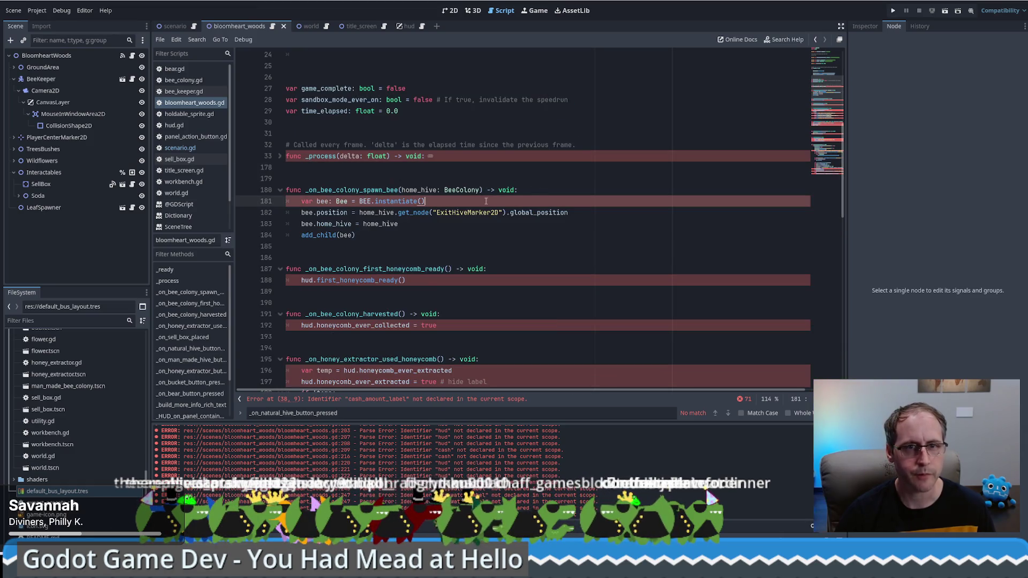
left_click(402, 182)
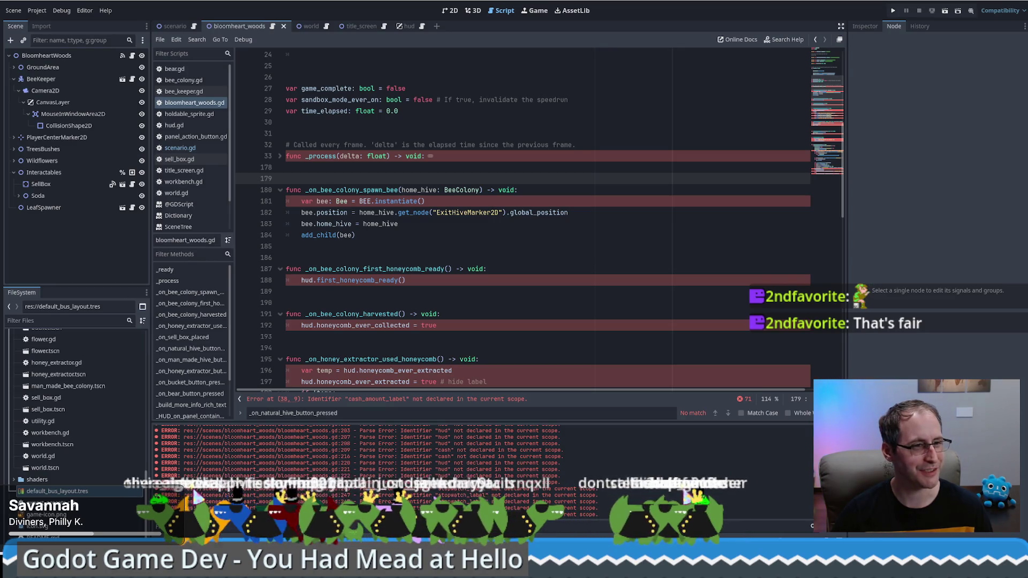
left_click(603, 234)
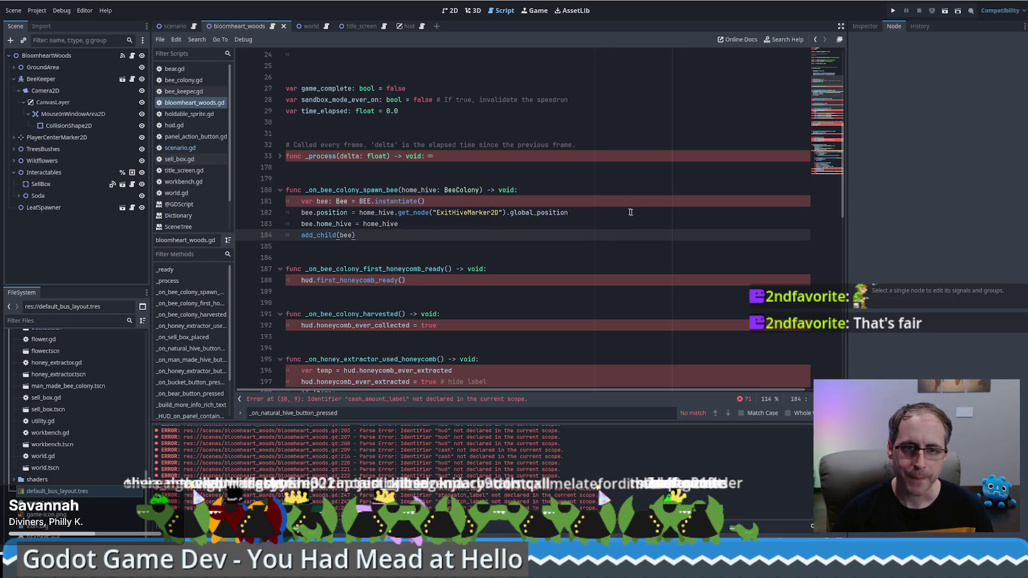
scroll(611, 205, "down", 1)
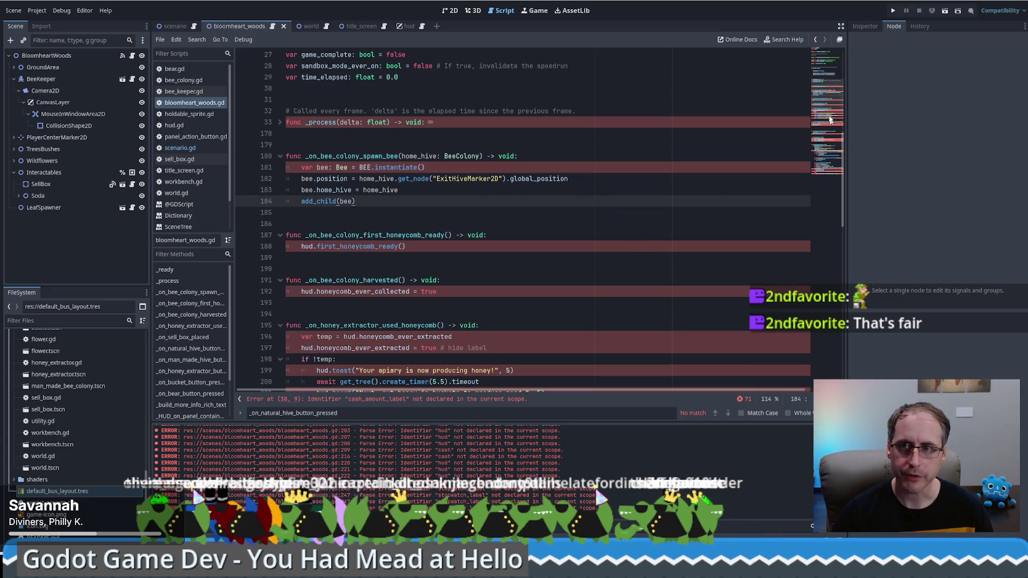
mouse_move(830, 120)
left_mouse_down()
mouse_move(824, 206)
mouse_move(839, 134)
mouse_move(832, 59)
left_mouse_up()
Delete the blank line 3 above the dragging signals in scenario.gd and save
left_click(180, 25)
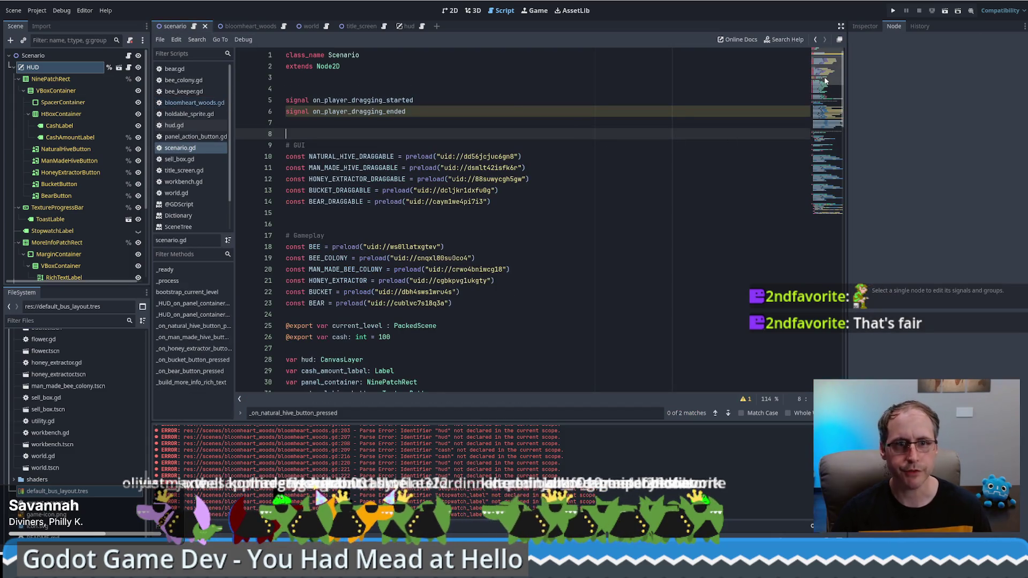
left_click(395, 77)
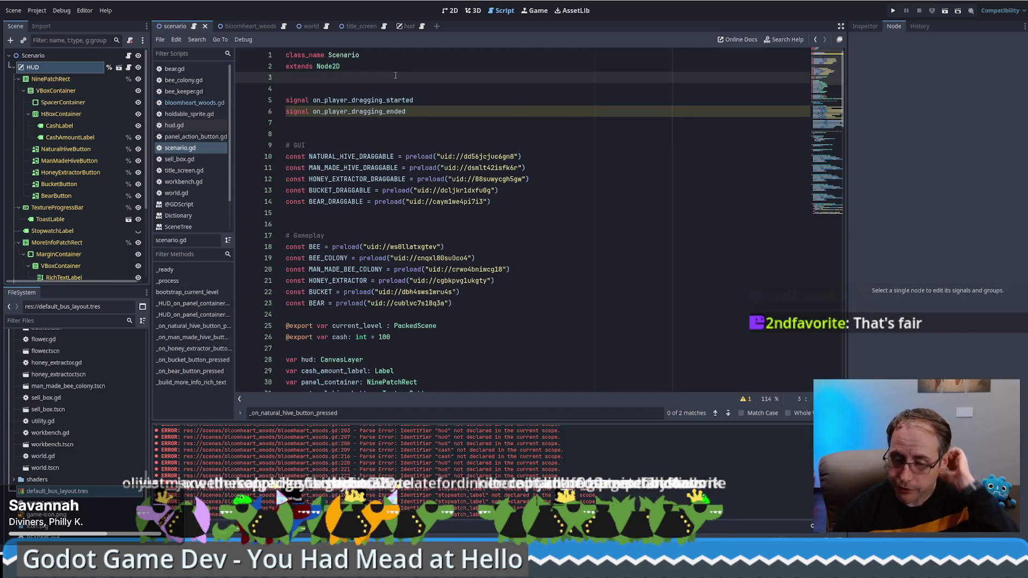
key("Delete")
left_click_drag(827, 72, 825, 198)
key("ctrl+s")
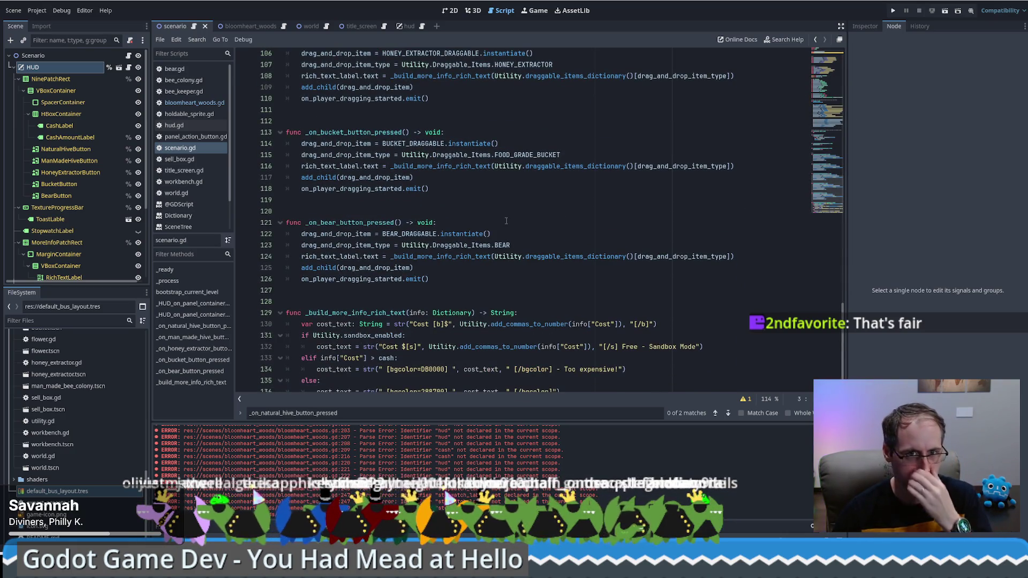
Review scenario.gd, then return to the top and select the on_player_dragging_ended signal name
scroll(835, 204, "down", 2)
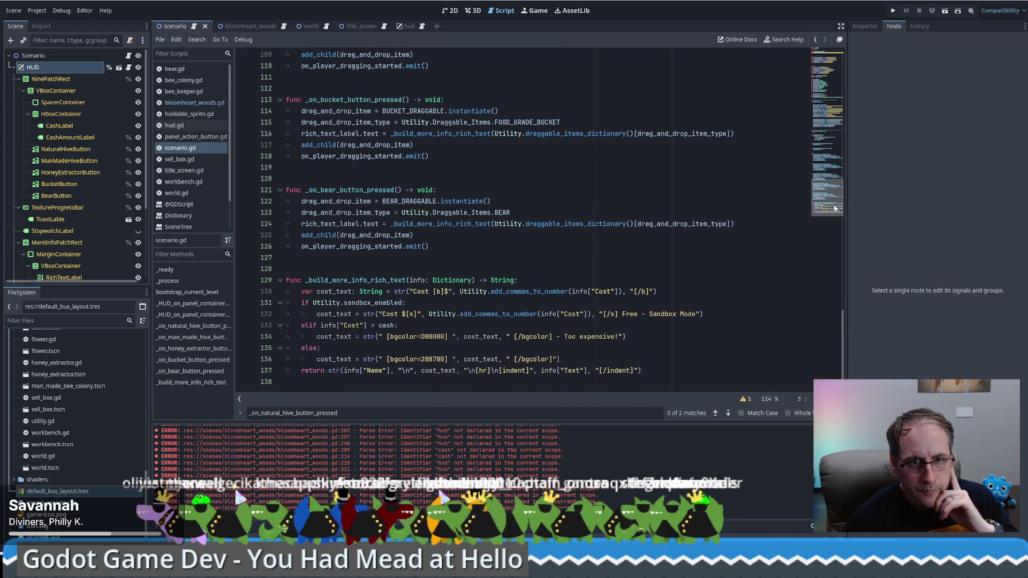
mouse_move(834, 210)
left_mouse_down()
mouse_move(831, 155)
mouse_move(824, 239)
left_mouse_up()
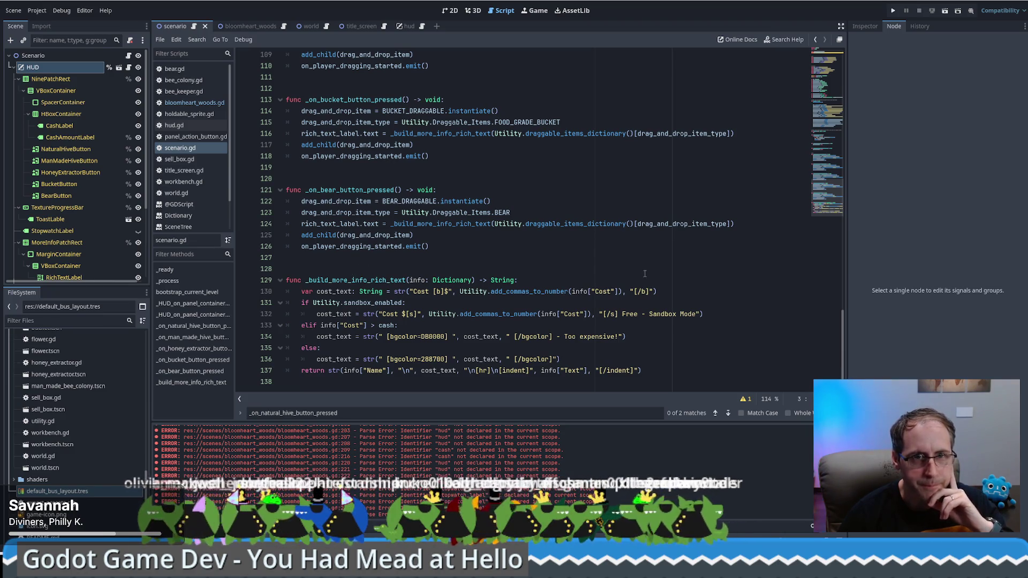
left_click_drag(818, 190, 817, 51)
left_click(537, 100)
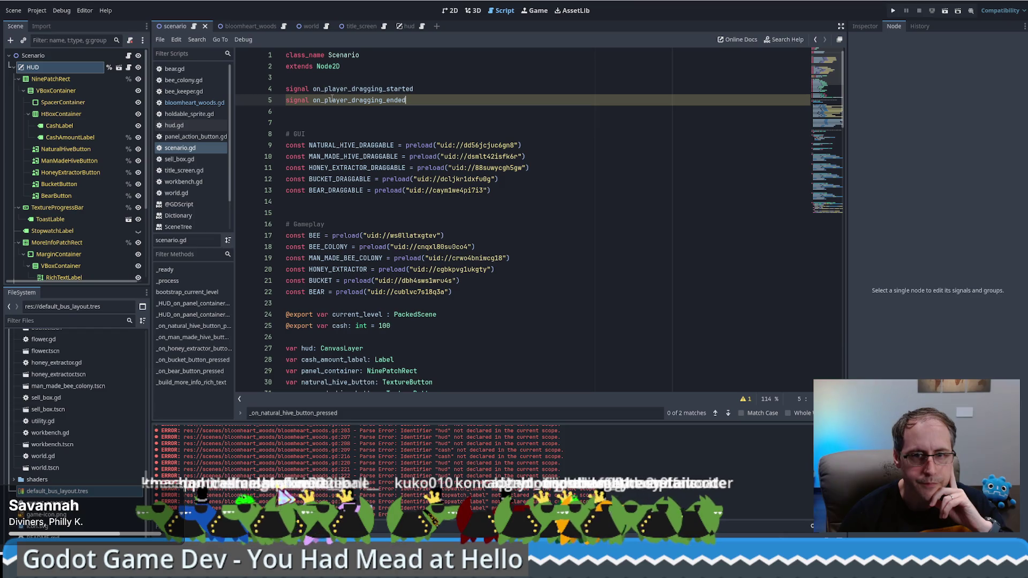
double_click(537, 103)
key("ctrl+c")
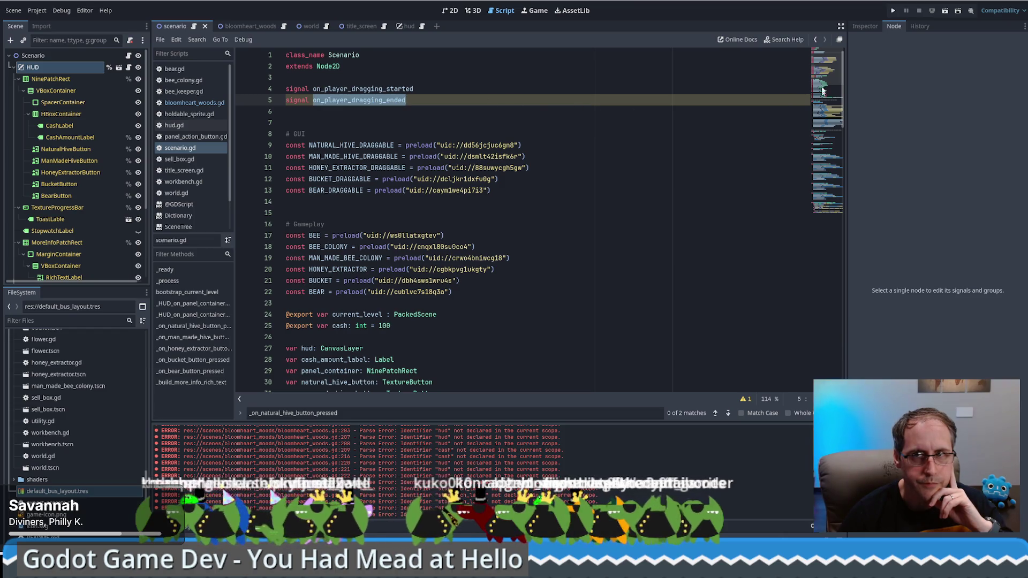
left_click(826, 115)
scroll(385, 161, "down", 10)
scroll(384, 128, "up", 20)
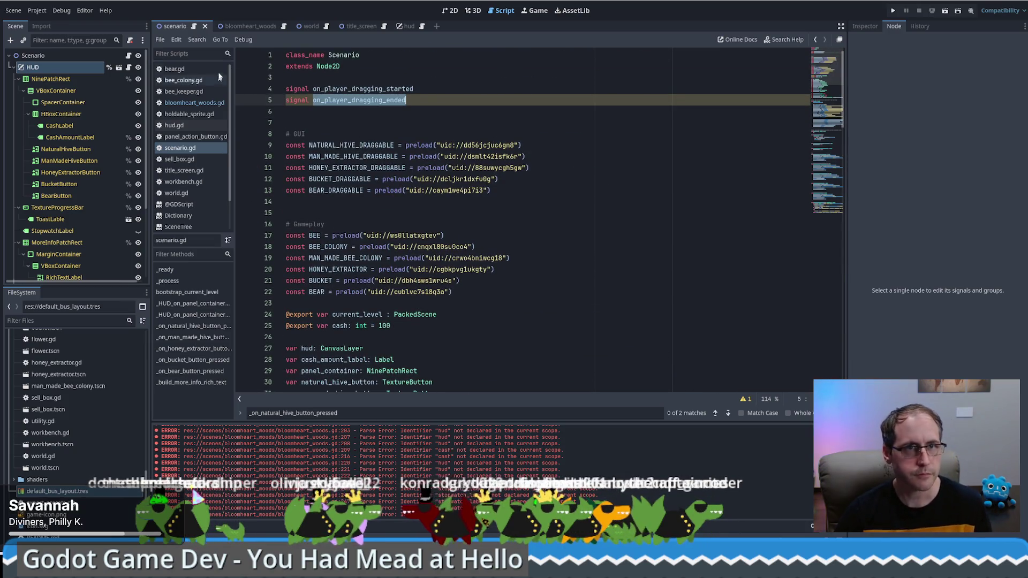
Search bloomheart_woods.gd for on_player_dragging_ended and review the matching code
left_click(254, 28)
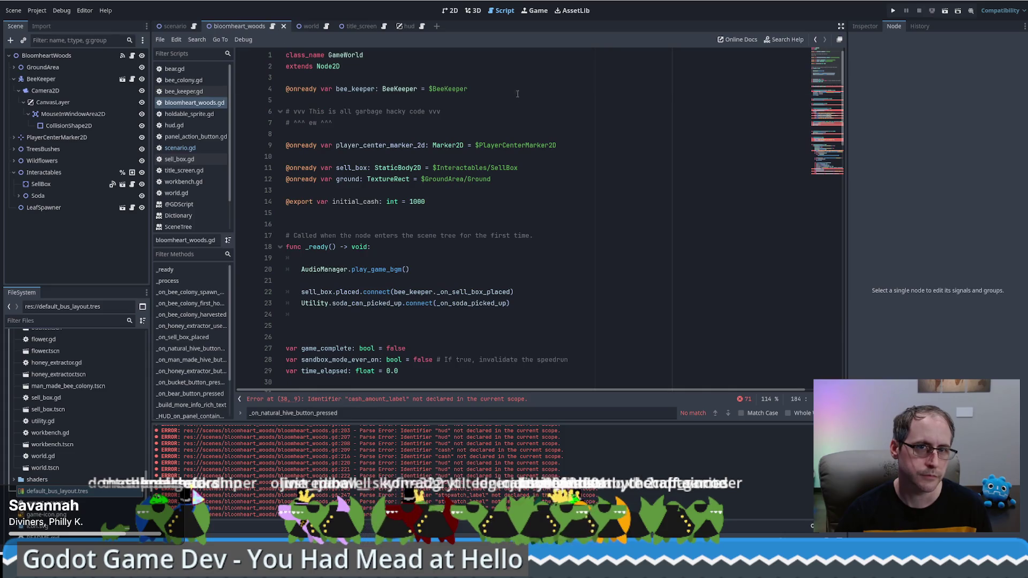
key("ctrl+f")
key("ctrl+v")
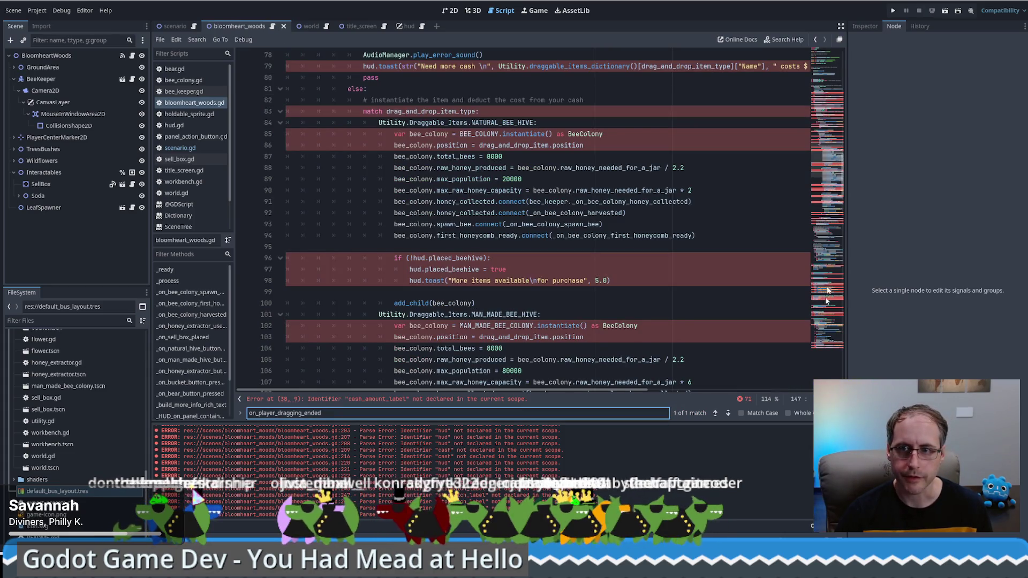
left_click_drag(817, 188, 825, 107)
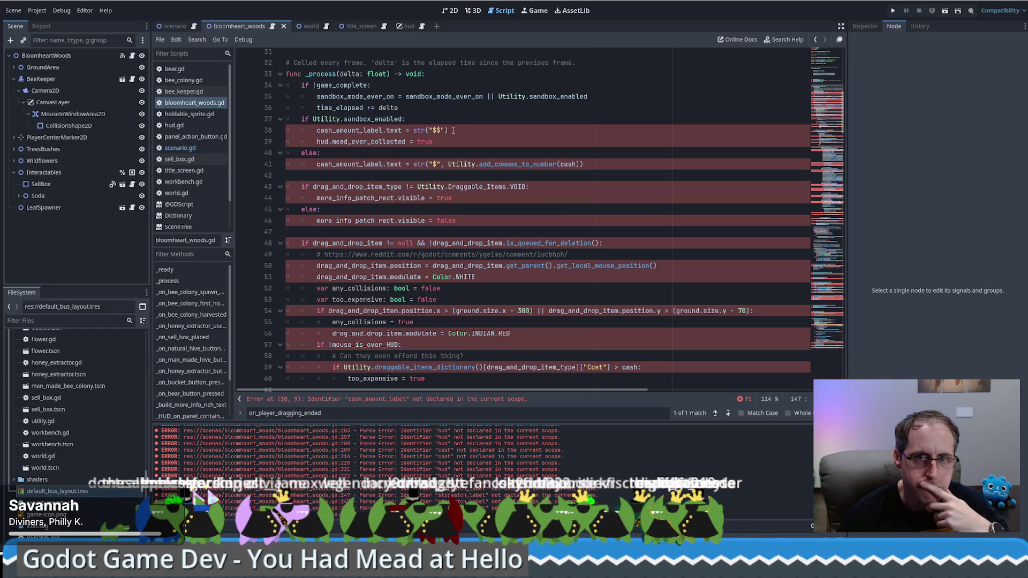
scroll(447, 205, "down", 1)
scroll(438, 202, "down", 1)
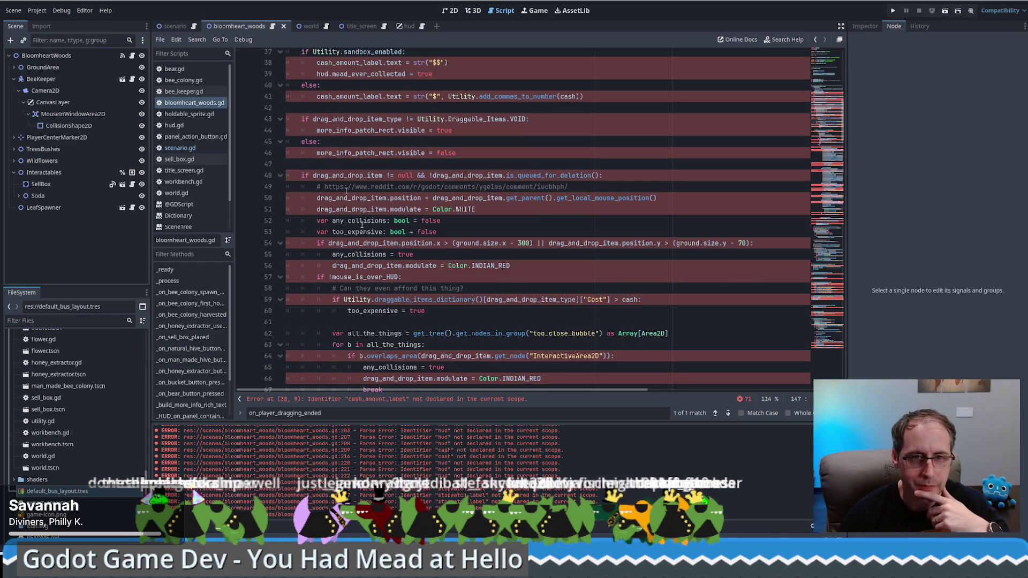
scroll(420, 153, "up", 3)
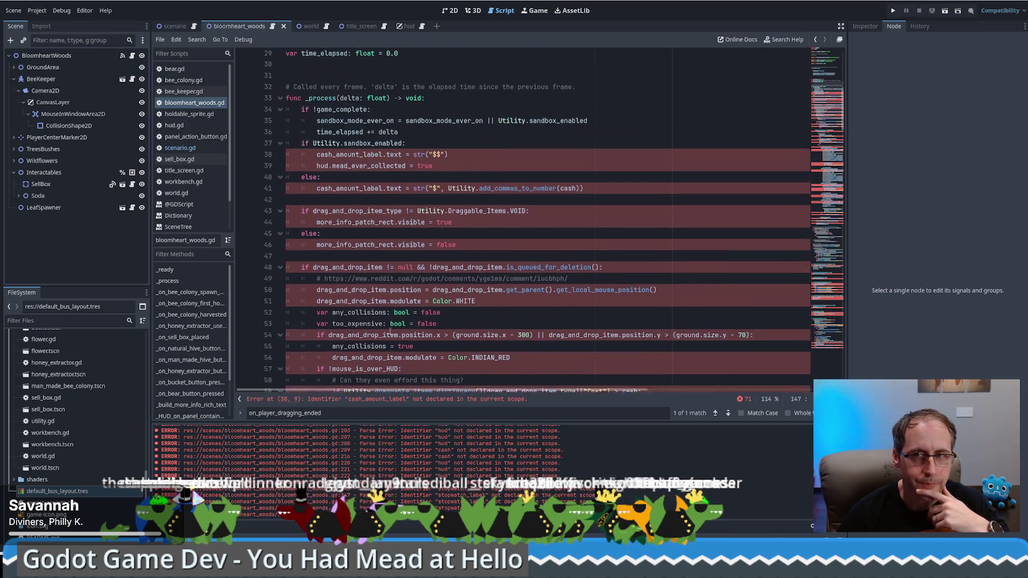
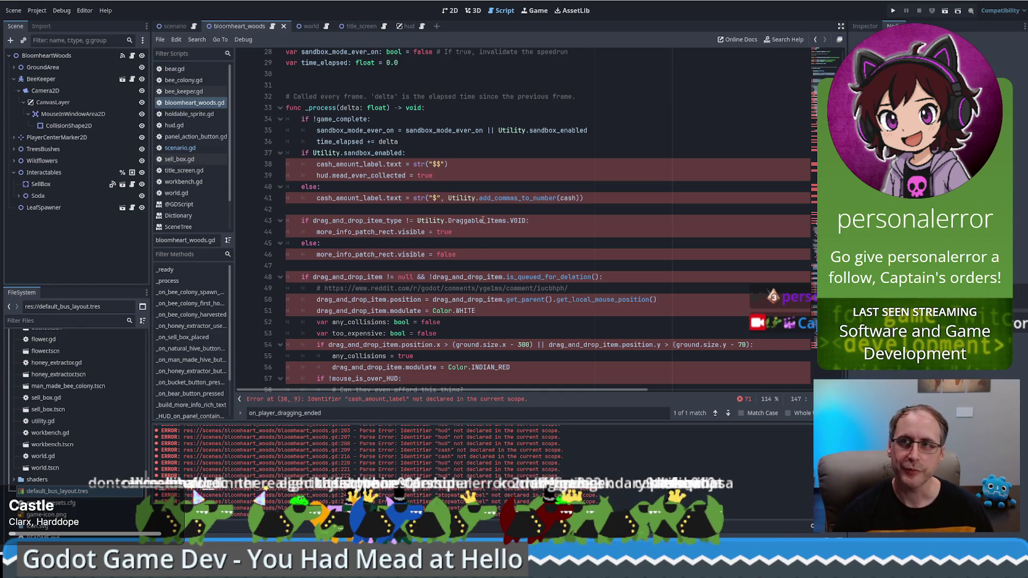
Fold and unfold _process in bloomheart_woods.gd, trying selections of its body down to line 141
mouse_move(483, 220)
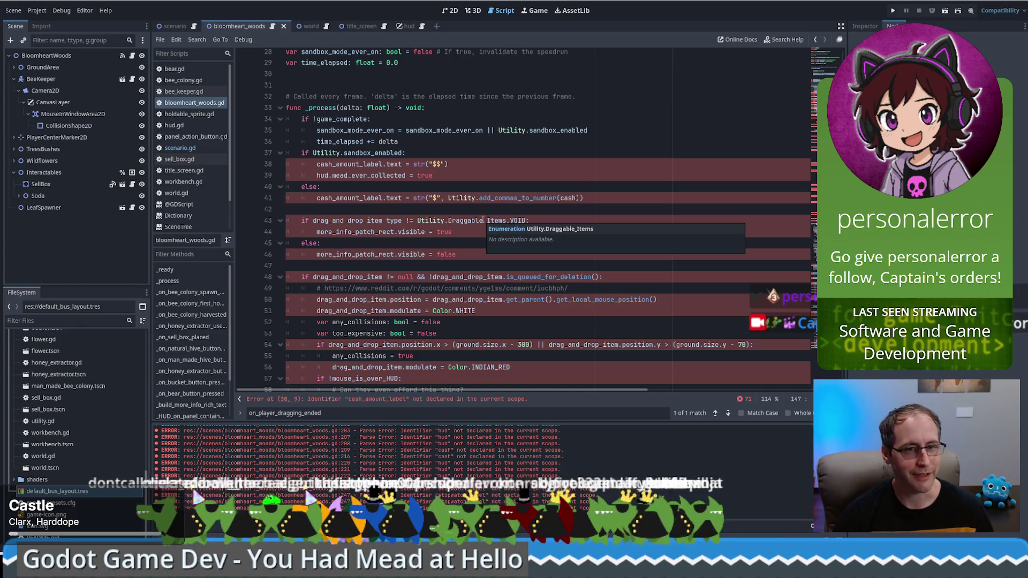
left_click(667, 168)
left_click(664, 144)
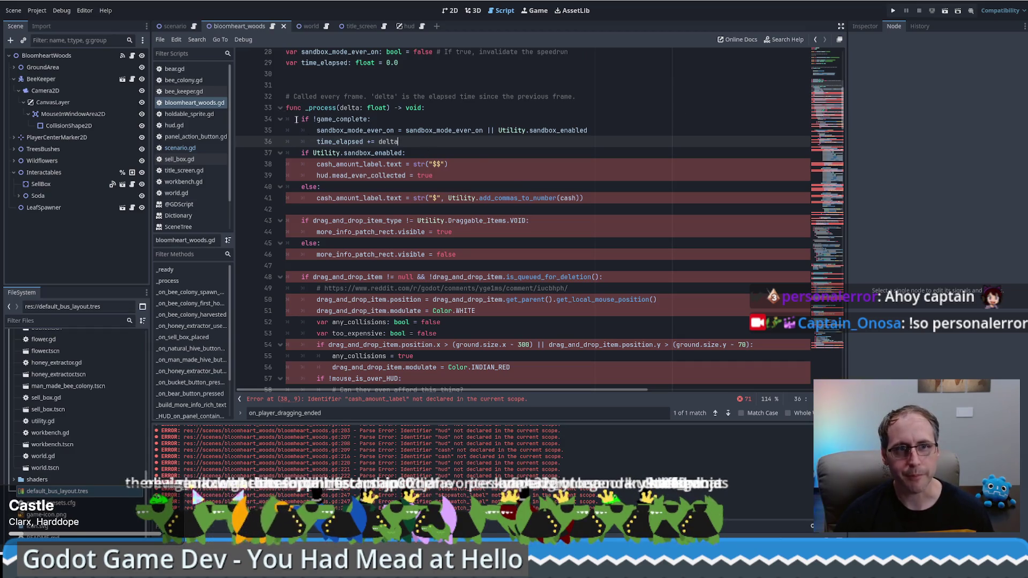
left_click(280, 108)
key("shift+Up")
key("shift+Home")
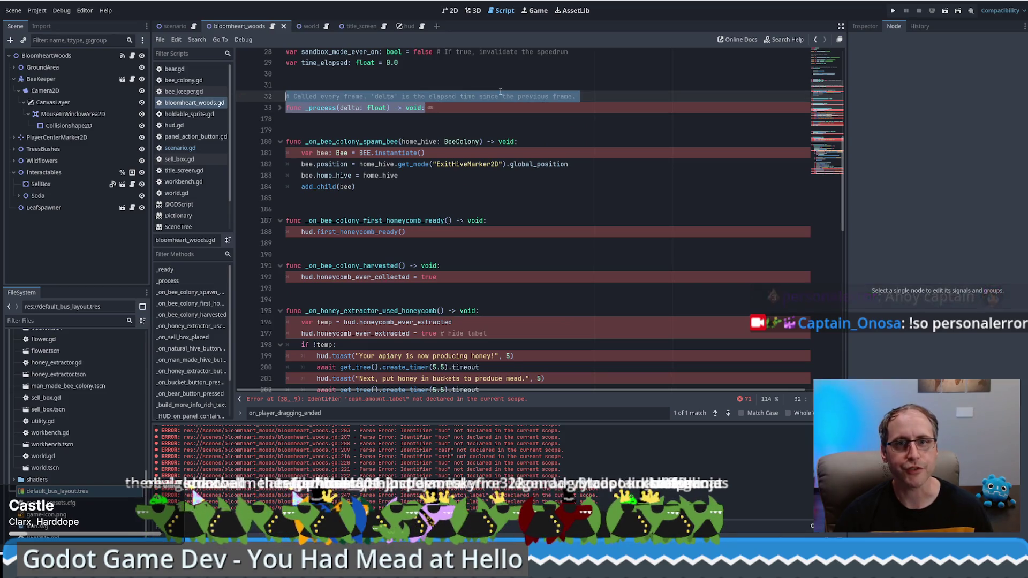
key("shift+Down")
left_click(280, 108)
left_click(314, 119)
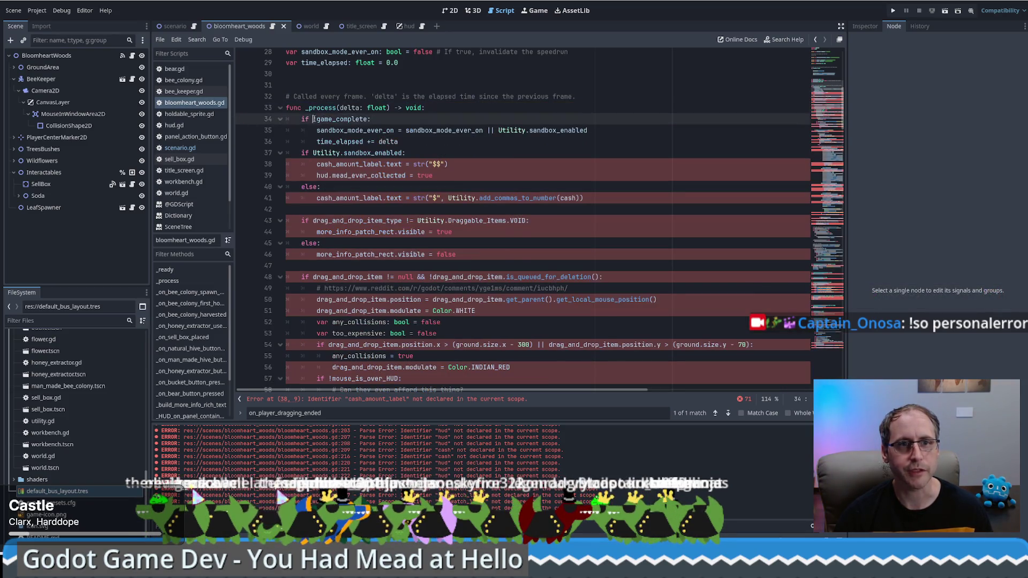
mouse_move(288, 109)
left_mouse_down()
mouse_move(472, 166)
mouse_move(476, 241)
left_mouse_up()
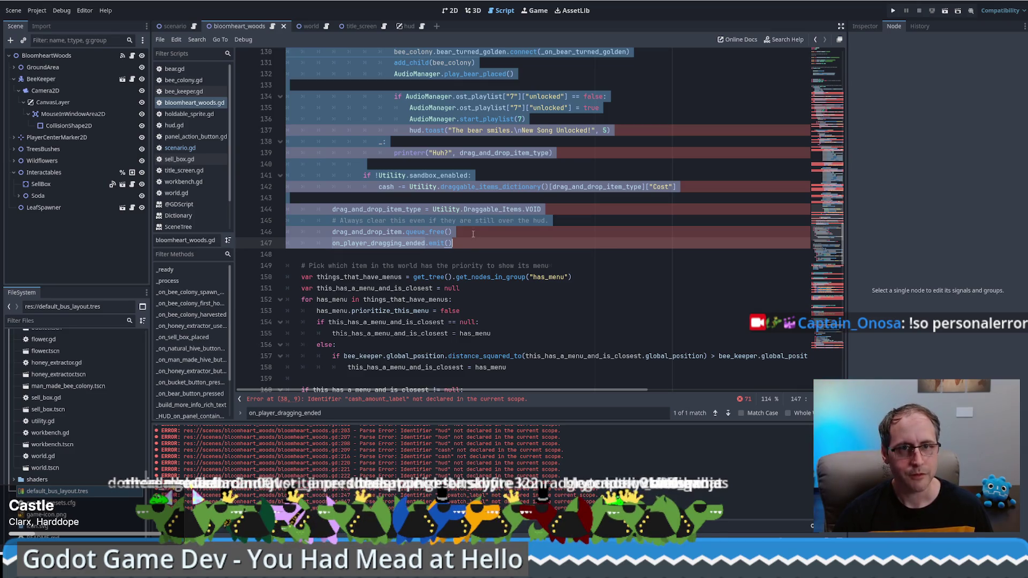
mouse_move(473, 234)
left_mouse_down()
mouse_move(482, 199)
mouse_move(435, 257)
mouse_move(274, 209)
left_mouse_up()
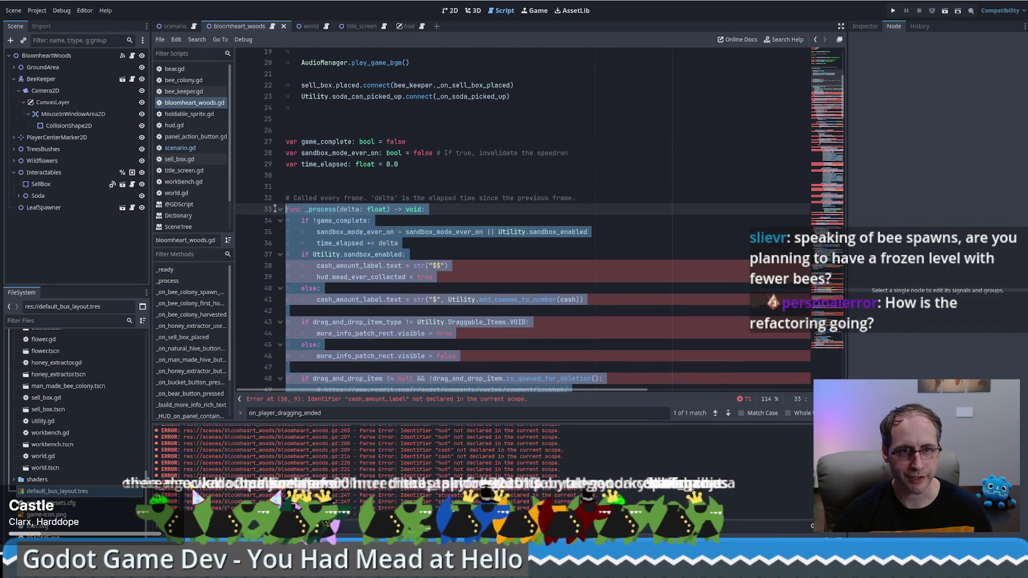
Select the _process body, cut it with Ctrl+X, then undo to restore it
left_click(406, 254)
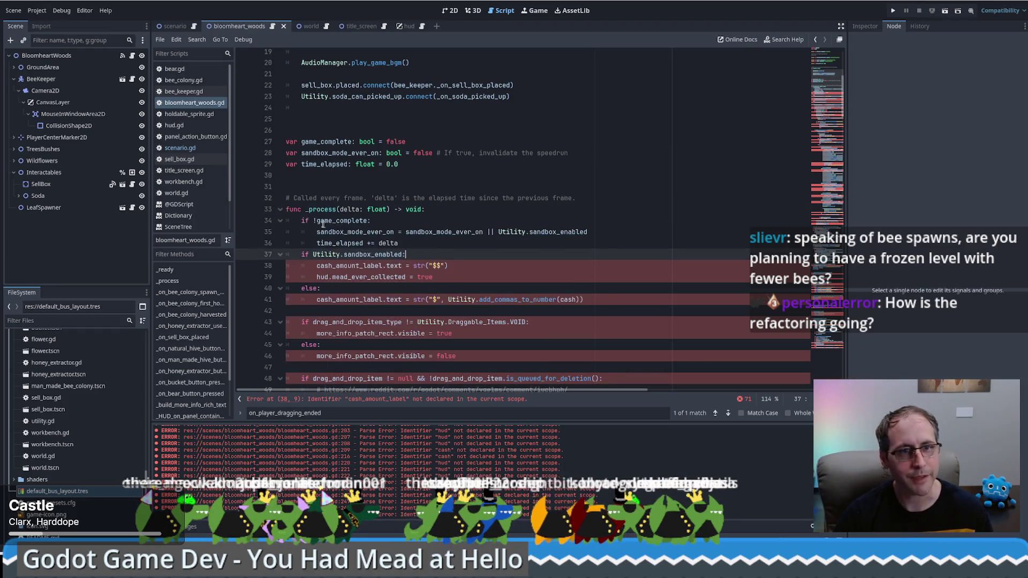
left_click_drag(301, 220, 333, 231)
scroll(352, 241, "down", 20)
left_click_drag(350, 239, 355, 249)
scroll(355, 249, "down", 4)
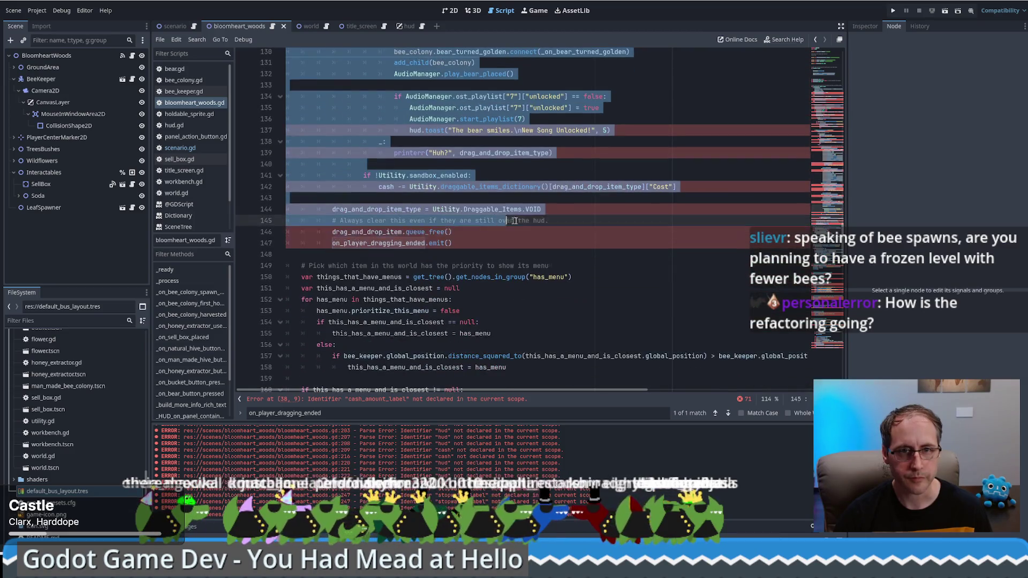
key("ctrl+x")
scroll(388, 244, "up", 8)
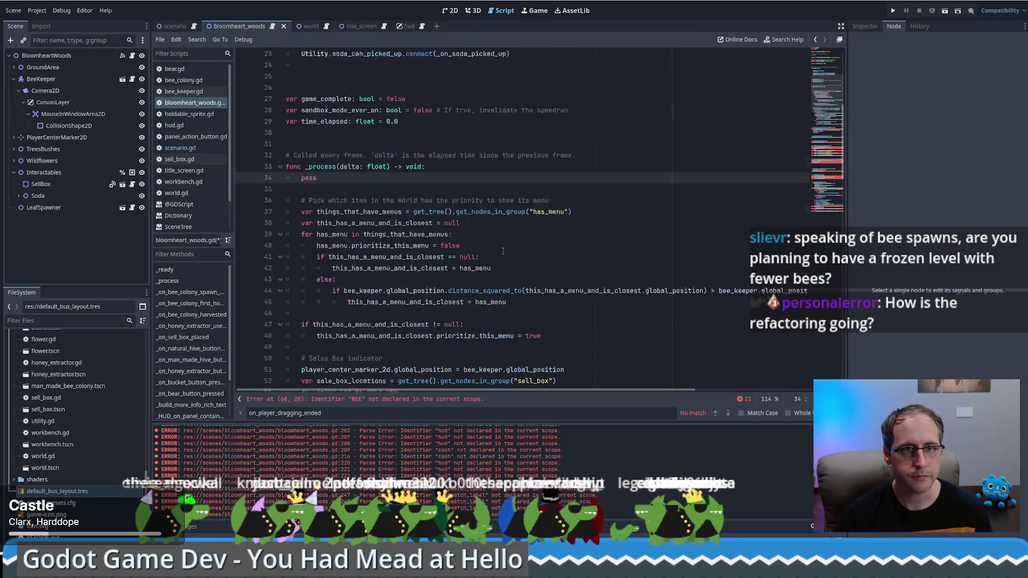
key("ctrl+z")
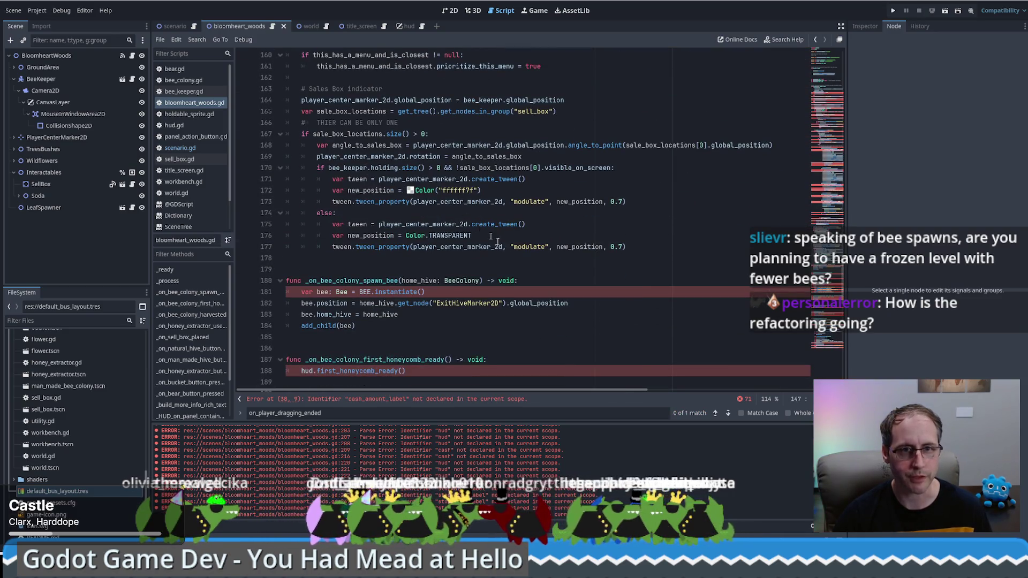
Reselect the whole _process body, delete it and replace it with pass
left_click(650, 247, "shift")
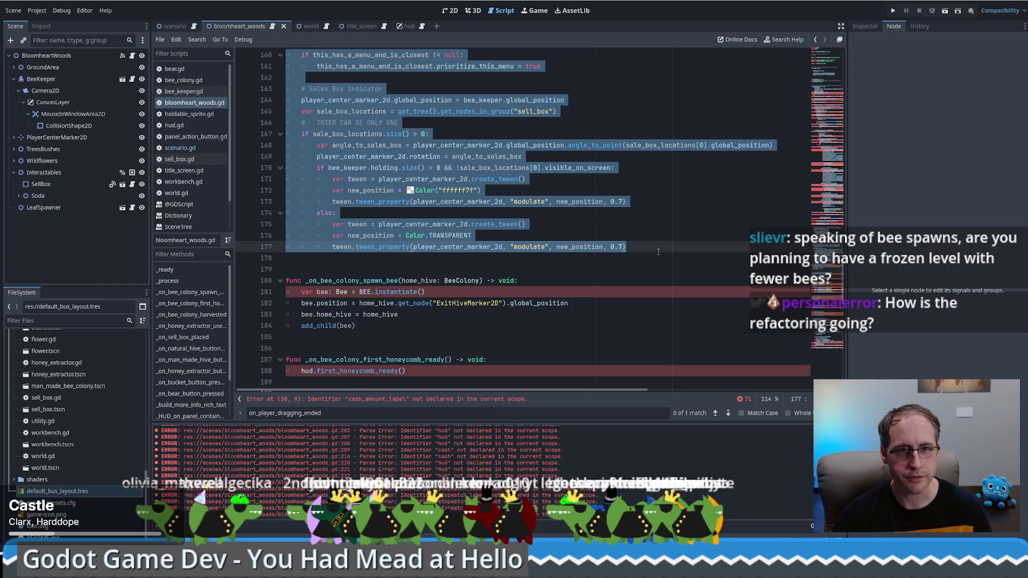
mouse_move(657, 251)
left_mouse_down()
mouse_move(650, 155)
mouse_move(643, 195)
mouse_move(616, 212)
mouse_move(238, 128)
left_mouse_up()
scroll(648, 163, "up", 7)
scroll(649, 166, "up", 20)
scroll(649, 179, "up", 13)
scroll(643, 195, "up", 3)
key("Delete")
key("Return")
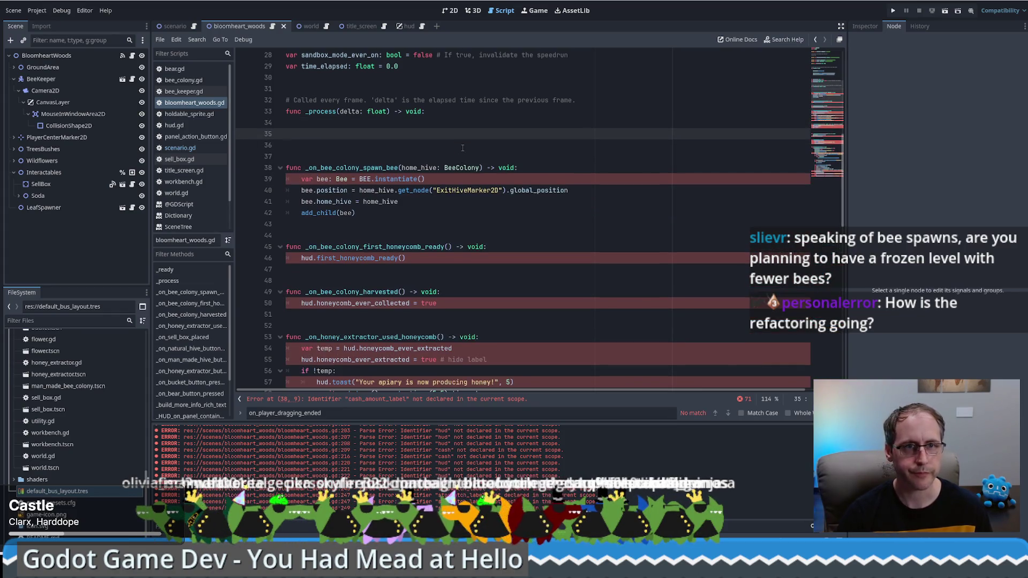
key("BackSpace")
type("pass")
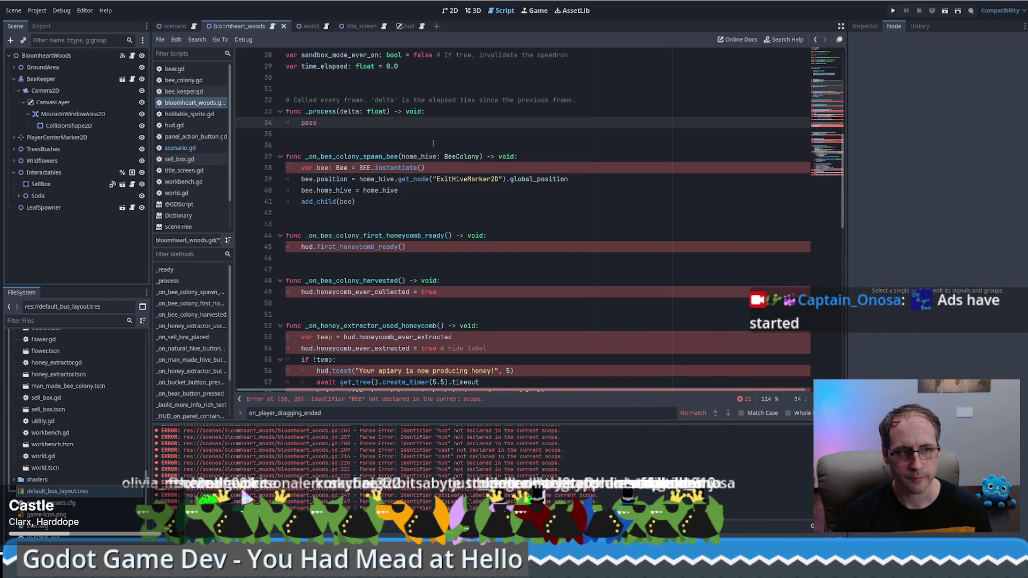
In scenario.gd, put the moved code at the pass placeholder
left_click(194, 26)
scroll(351, 192, "down", 5)
scroll(351, 192, "down", 12)
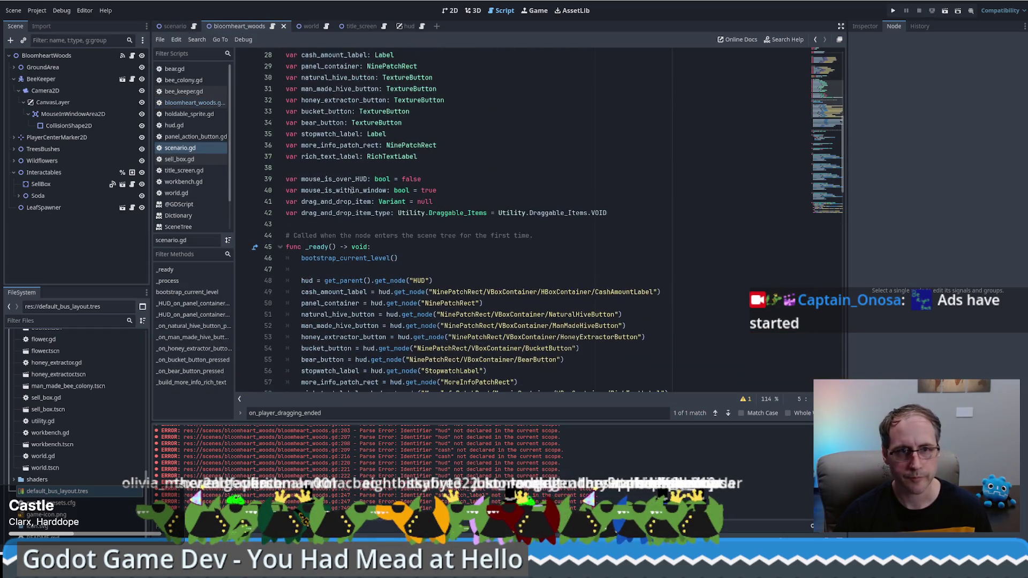
left_click(329, 203)
key("ctrl+z")
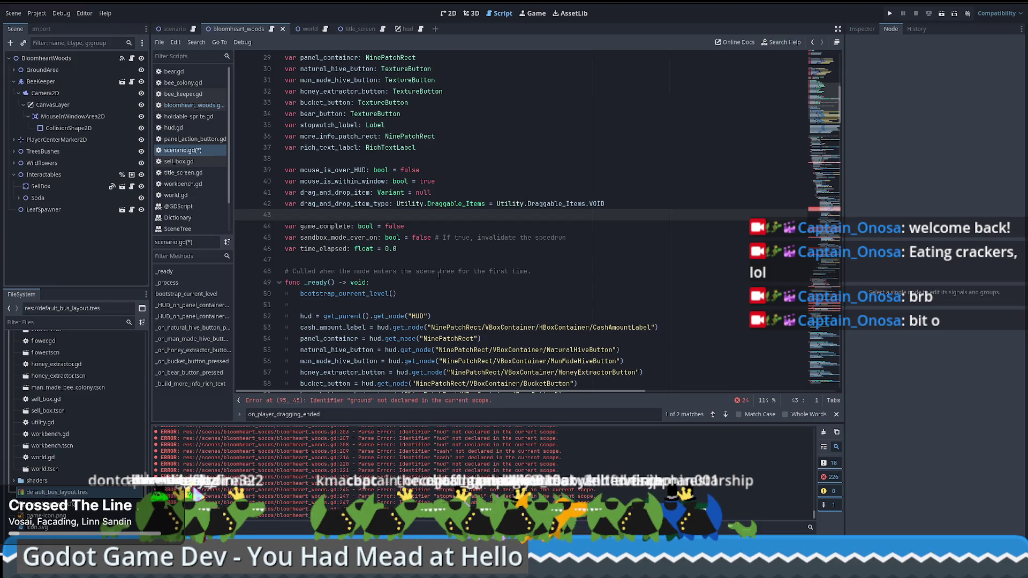
Review the variable declarations and hud node lookups, then save scenario.gd
scroll(439, 275, "up", 3)
left_click(457, 242)
scroll(457, 242, "down", 2)
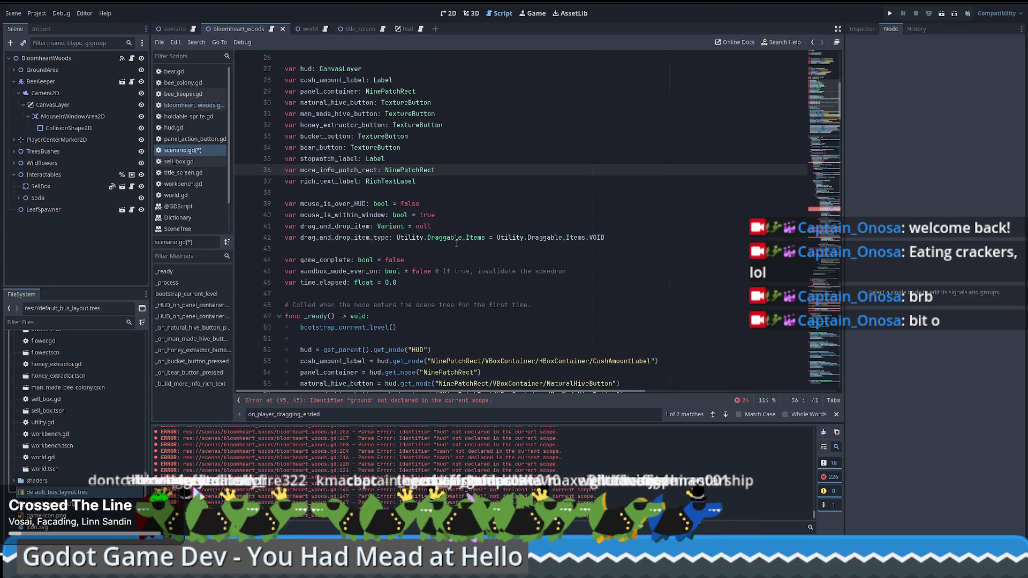
left_click(451, 280)
scroll(774, 92, "down", 8)
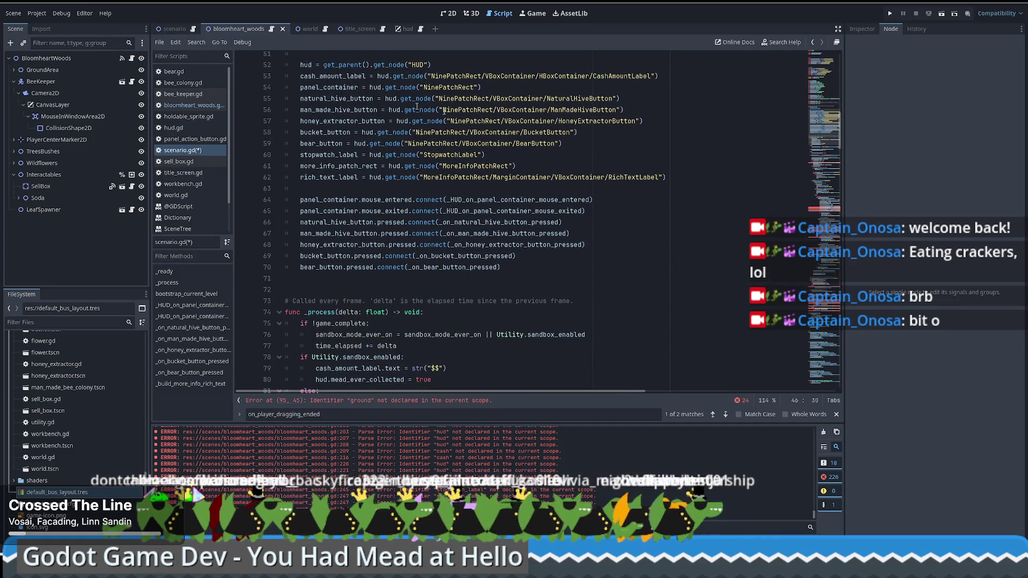
left_click(493, 110)
key("ctrl+s")
Check the undeclared ground reference on line 95, then return to bloomheart_woods.gd
left_click_drag(825, 134, 827, 171)
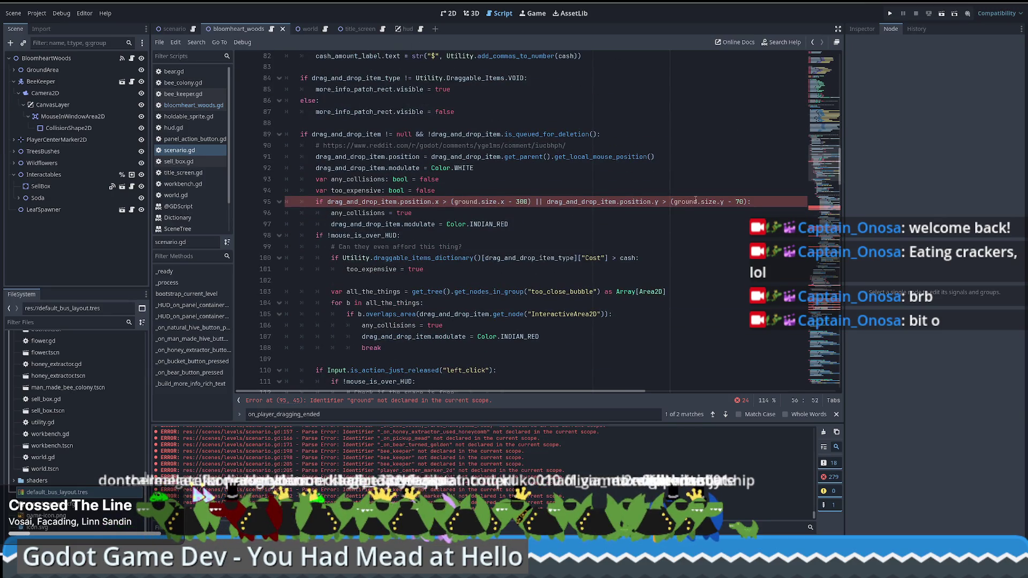
left_click(481, 201)
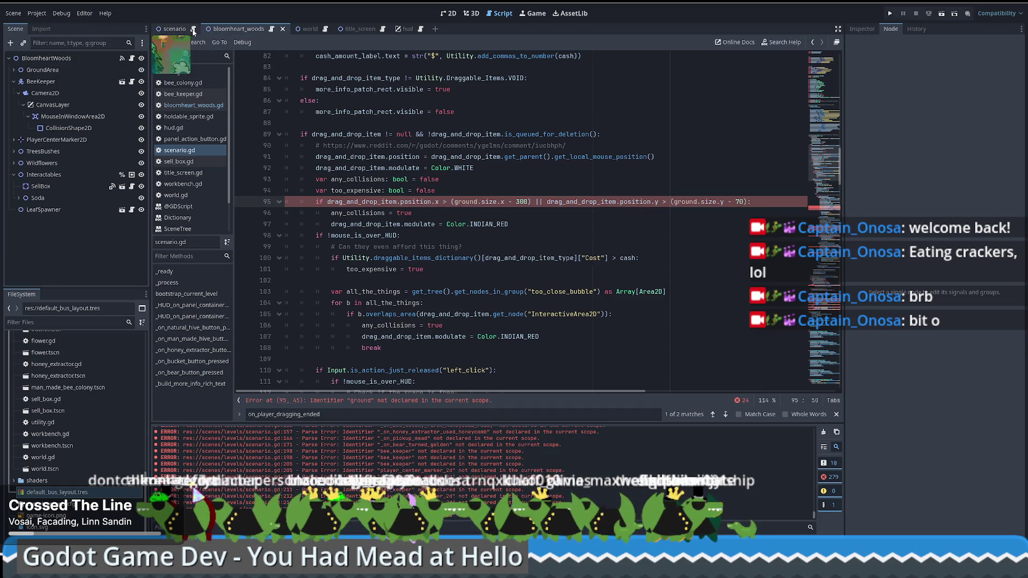
left_click(272, 29)
scroll(466, 186, "up", 3)
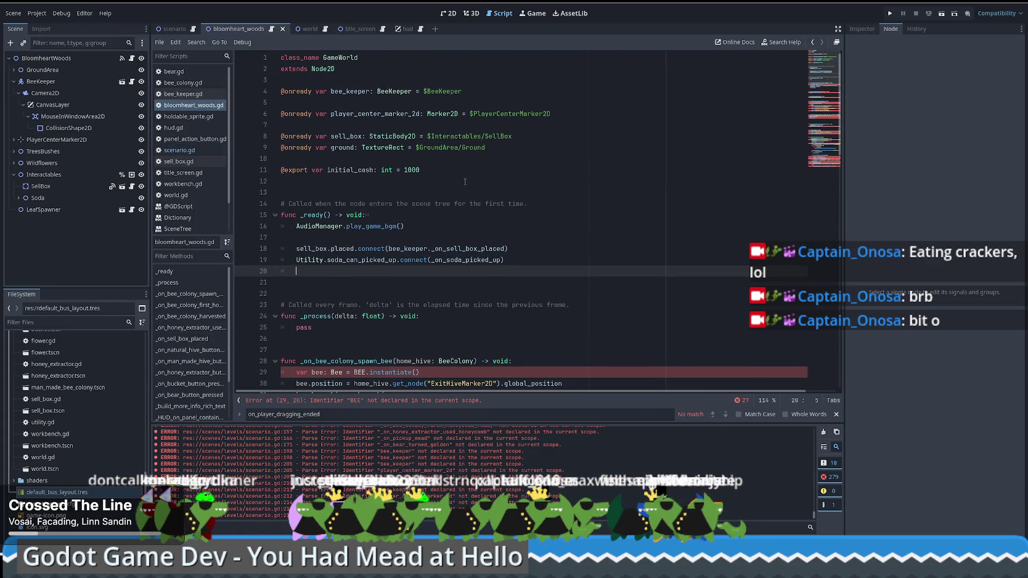
left_click_drag(513, 147, 545, 136)
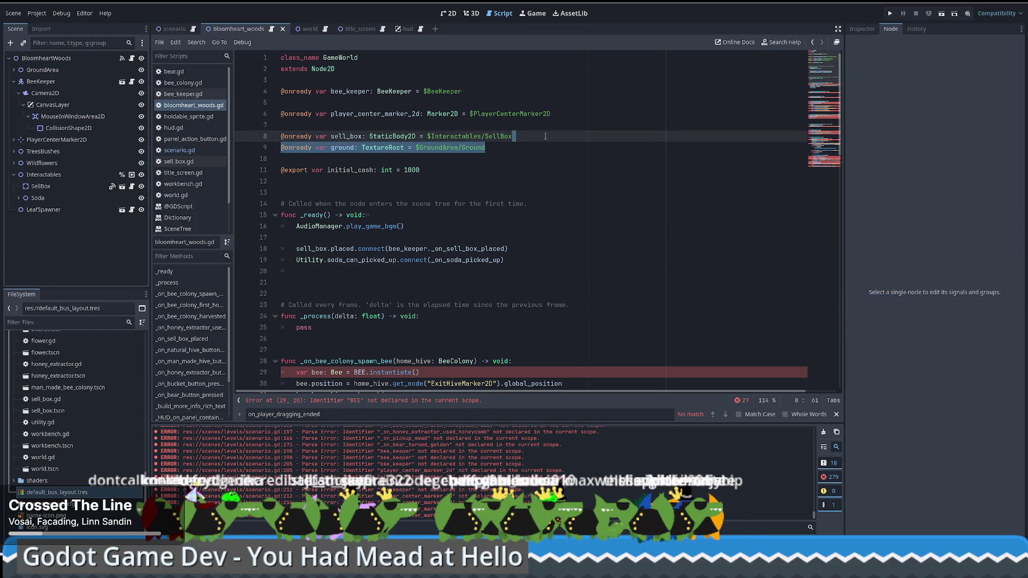
key("Delete")
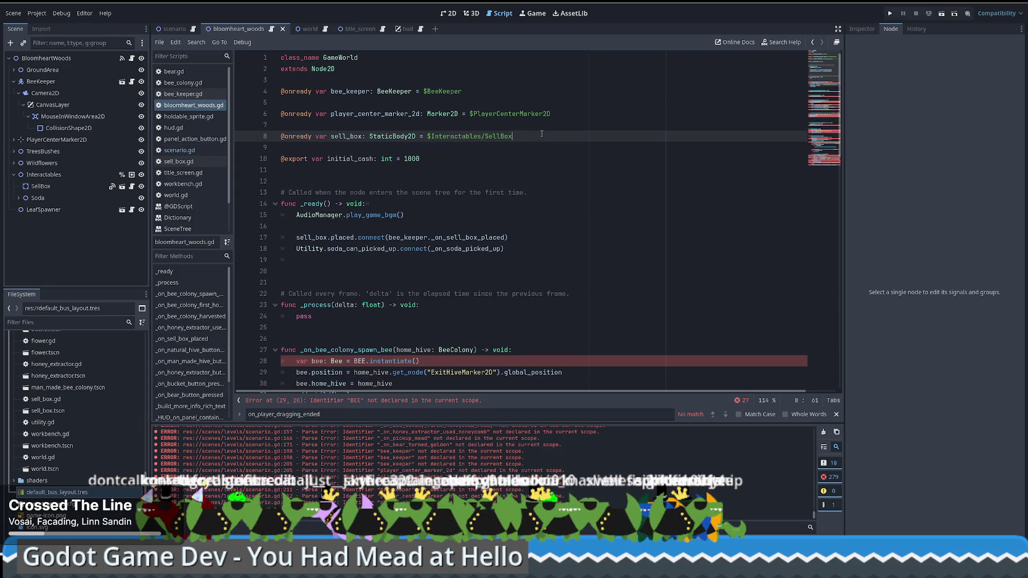
left_click(175, 29)
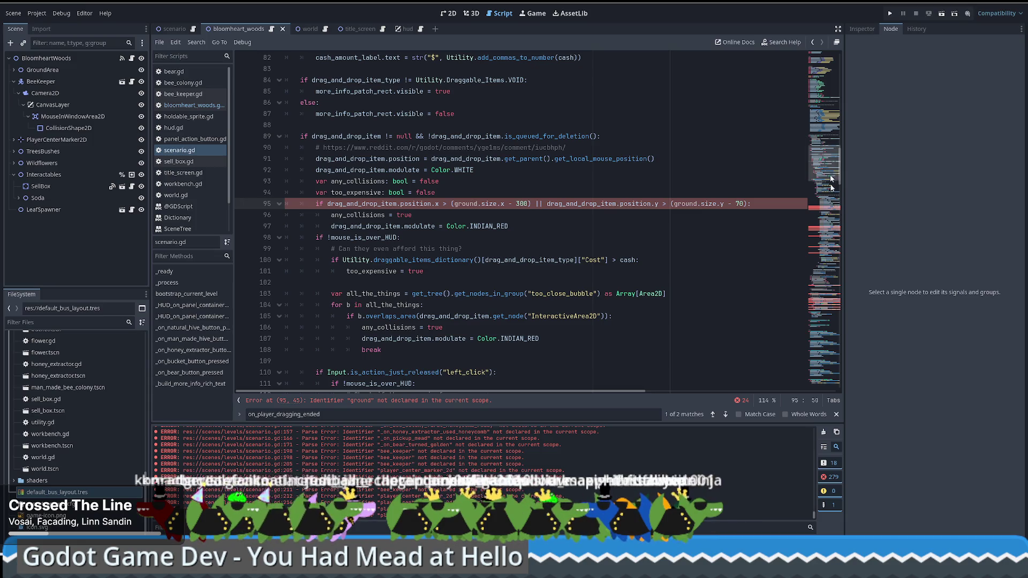
mouse_move(825, 164)
left_mouse_down()
mouse_move(820, 72)
mouse_move(818, 104)
left_mouse_up()
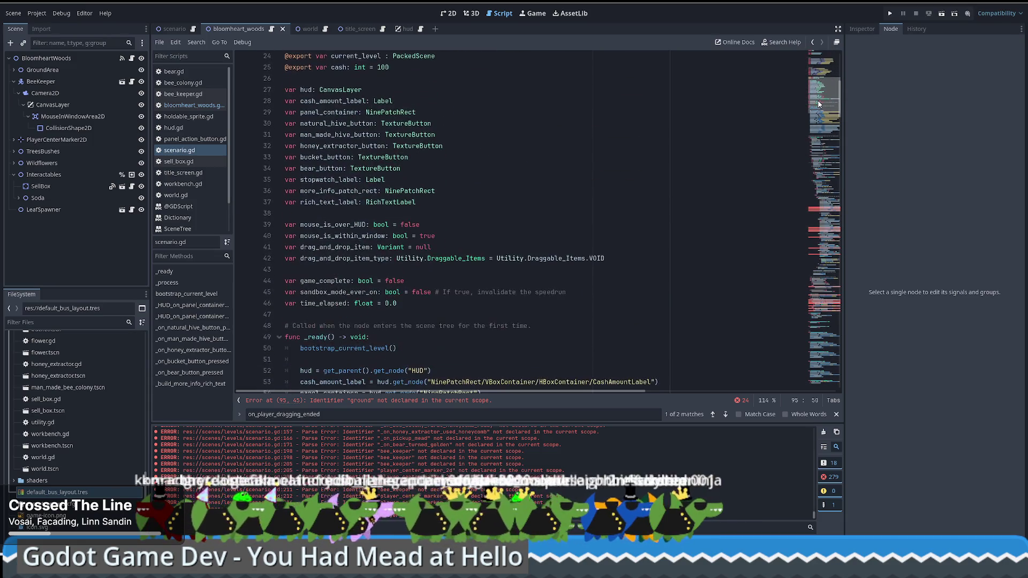
scroll(505, 166, "up", 3)
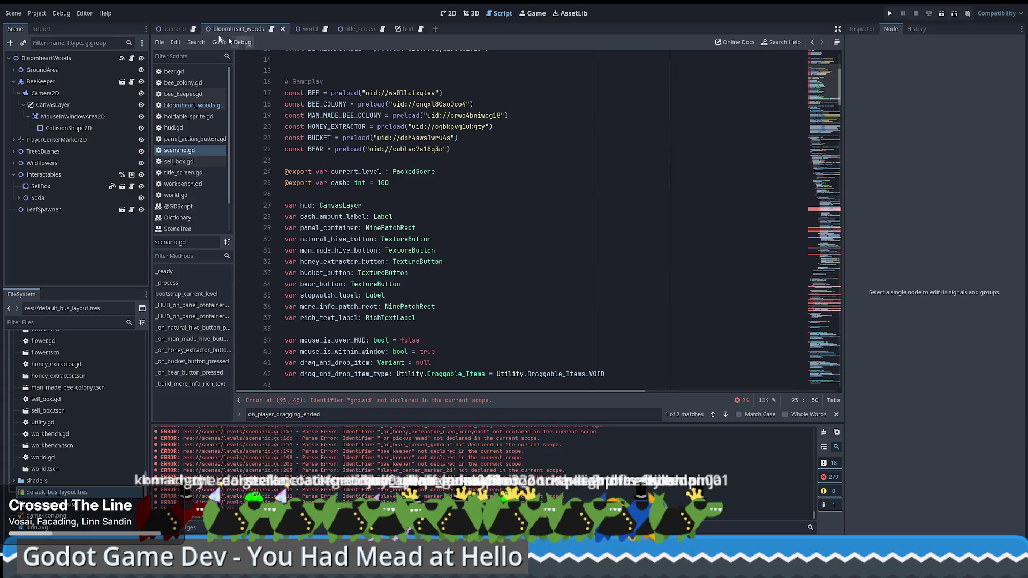
left_click(272, 30)
key("ctrl+v")
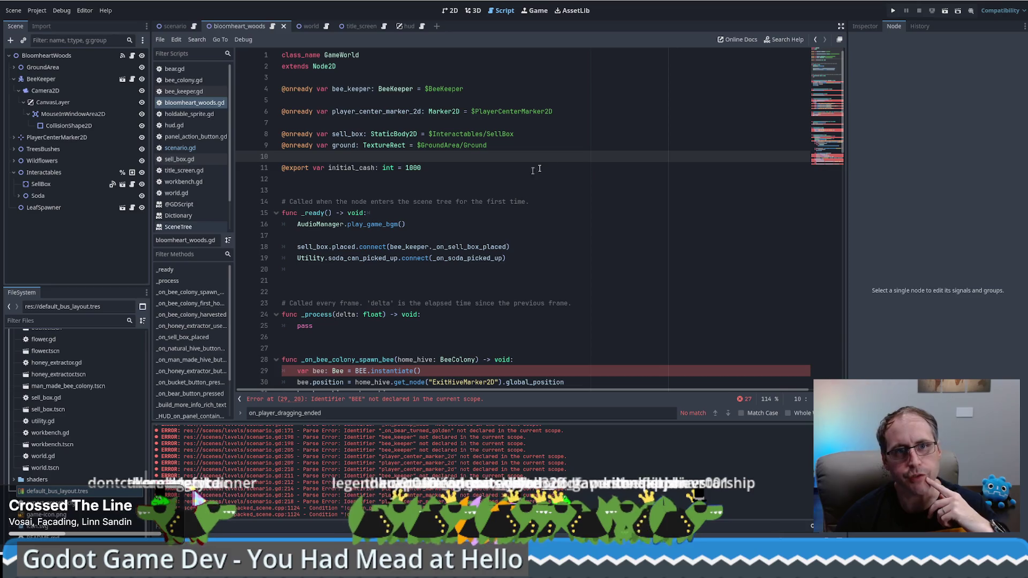
key("Up")
key("Up")
key("Up")
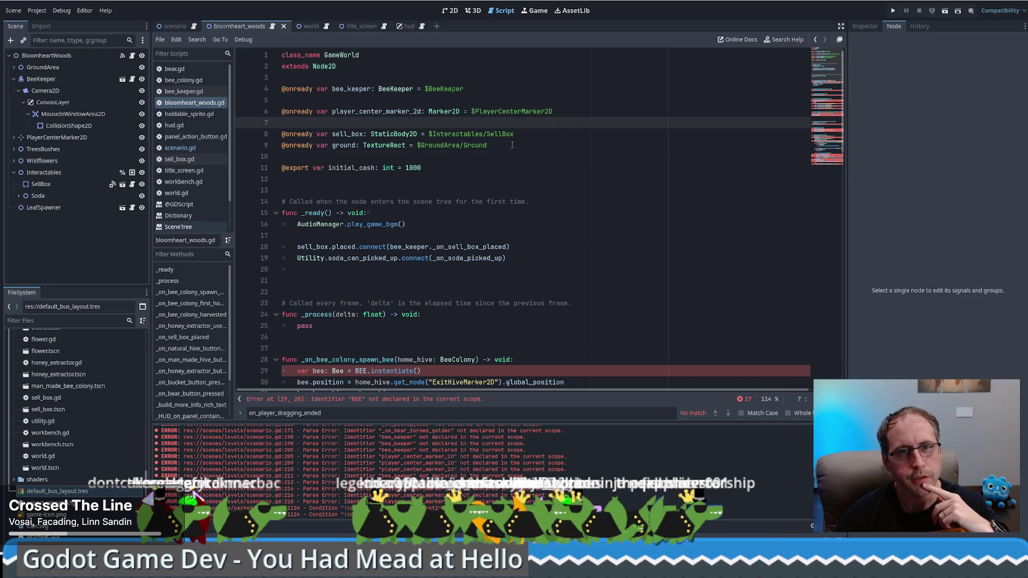
key("Down")
key("Down")
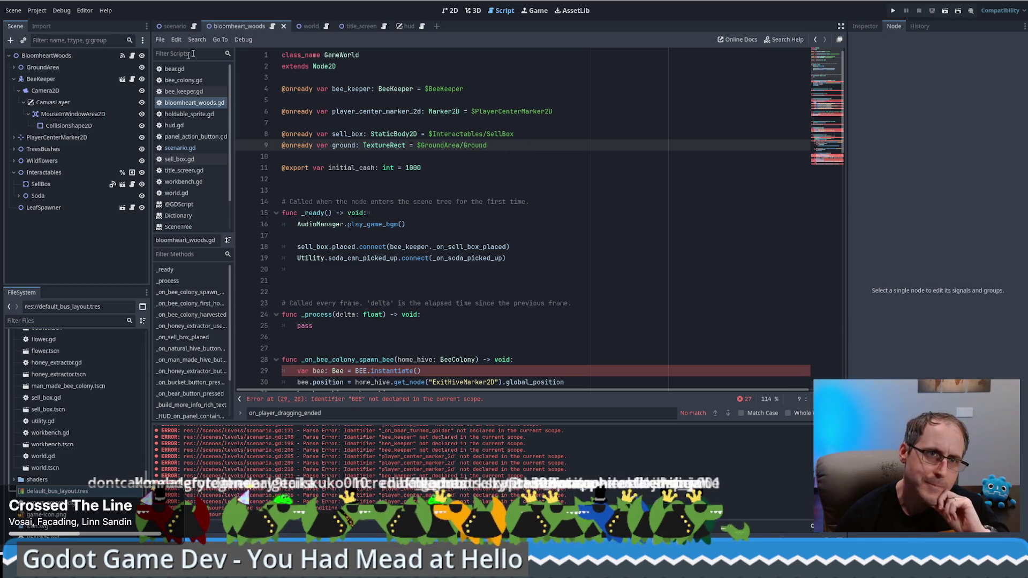
left_click(17, 67)
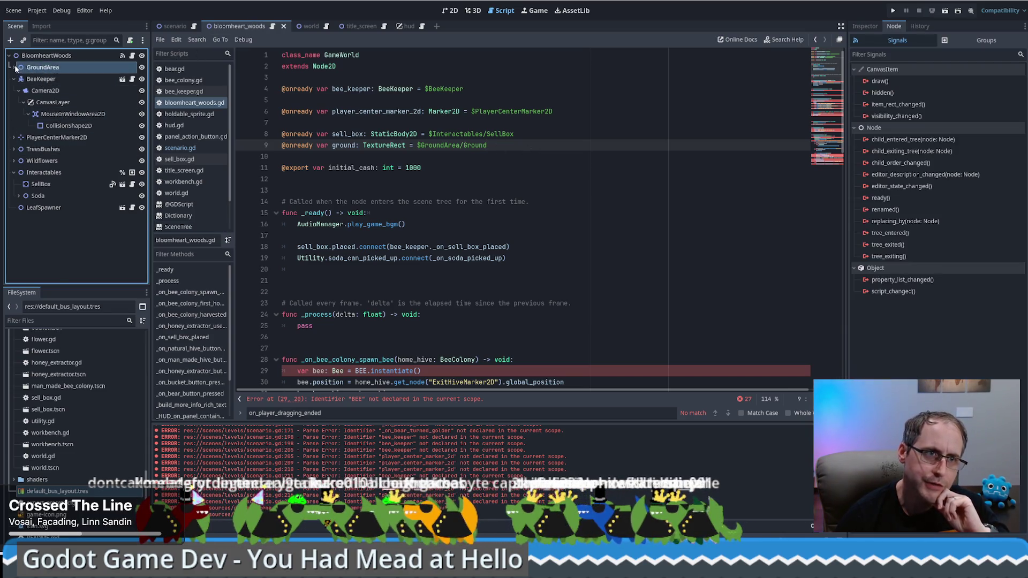
Expand GroundArea and view the Ground node's properties in the Inspector
left_click(14, 67)
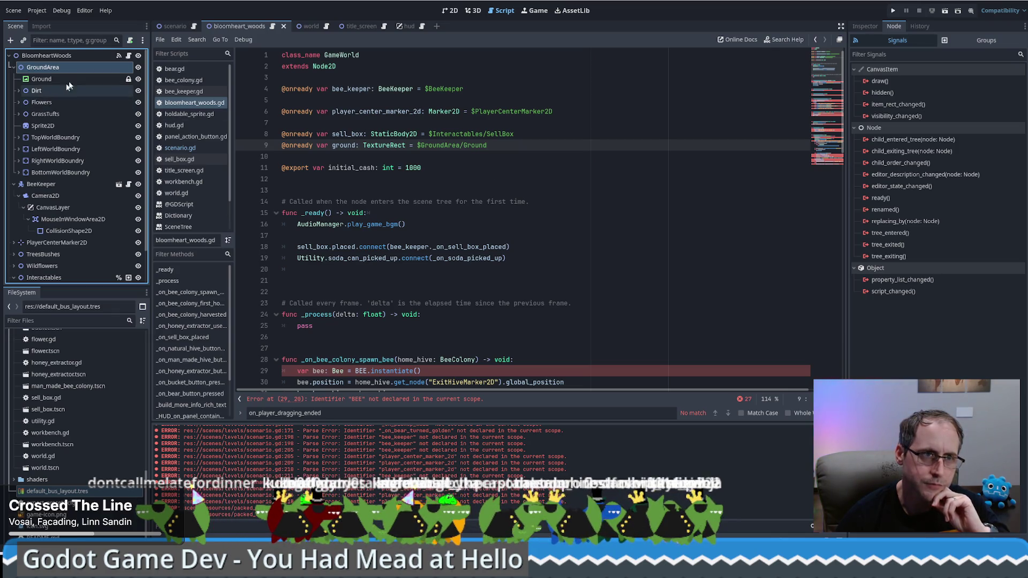
left_click(131, 80)
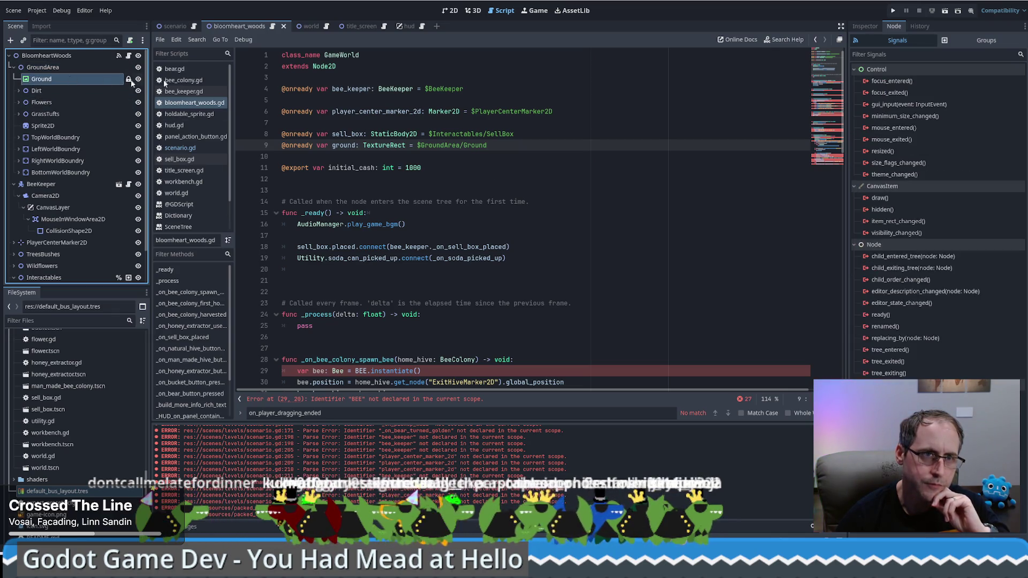
left_click(865, 26)
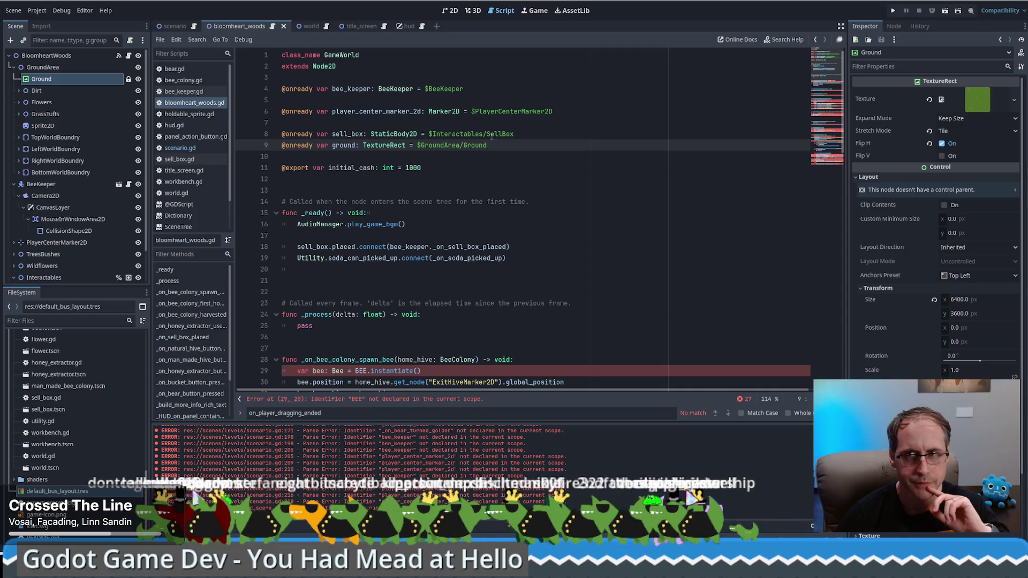
scroll(497, 188, "down", 8)
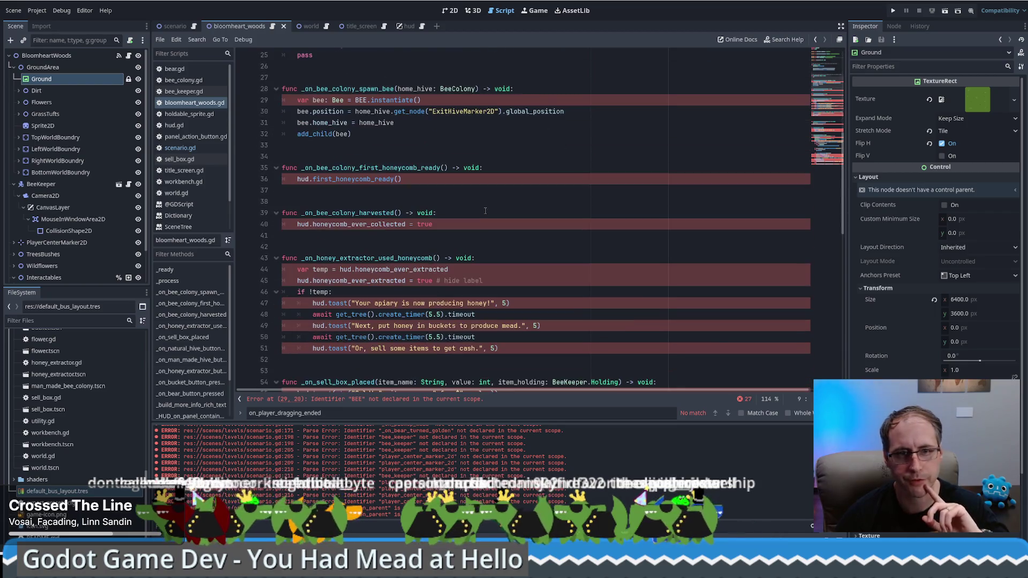
scroll(497, 189, "up", 7)
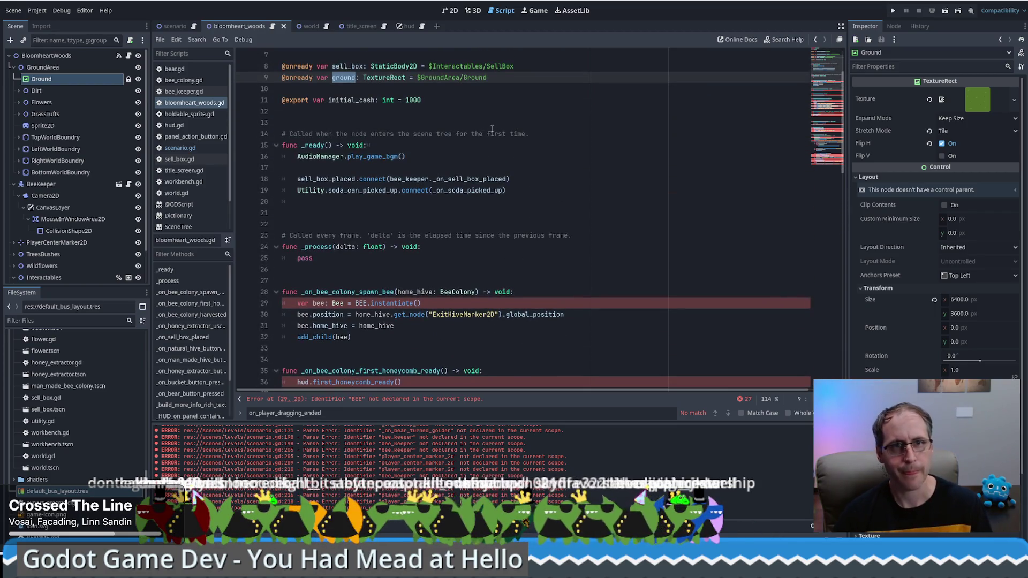
Search the script for 'ground', then bring up the Scenario scene and scenario.gd
left_click(406, 134)
double_click(343, 112)
key("ctrl+f")
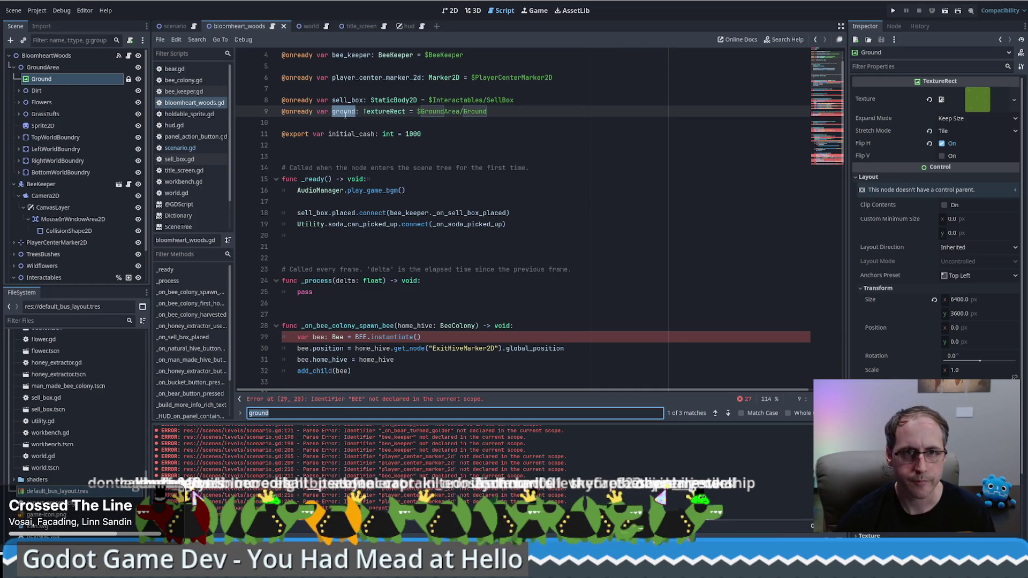
scroll(345, 114, "up", 1)
left_click(175, 26)
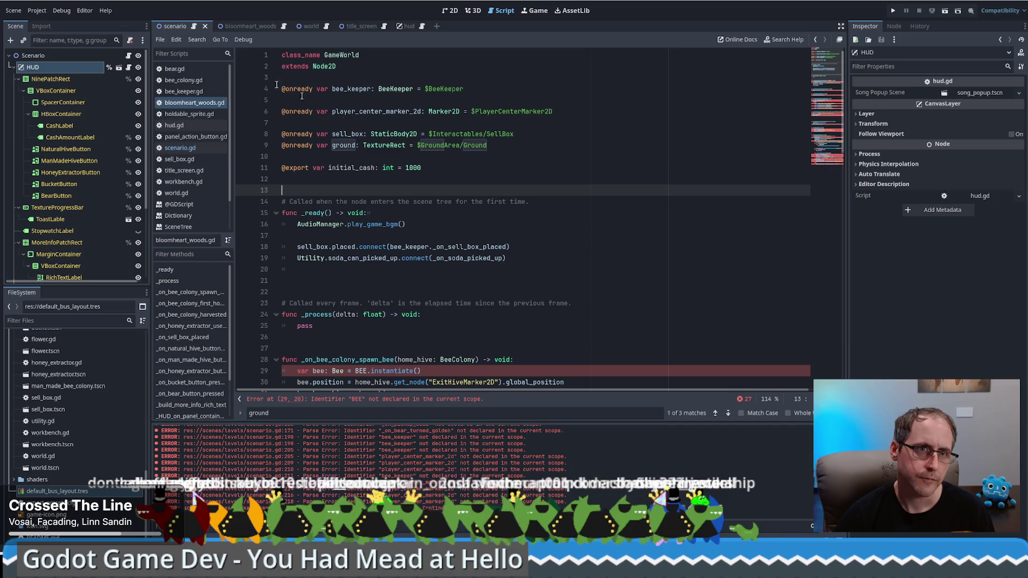
left_click(194, 26)
left_click(542, 183)
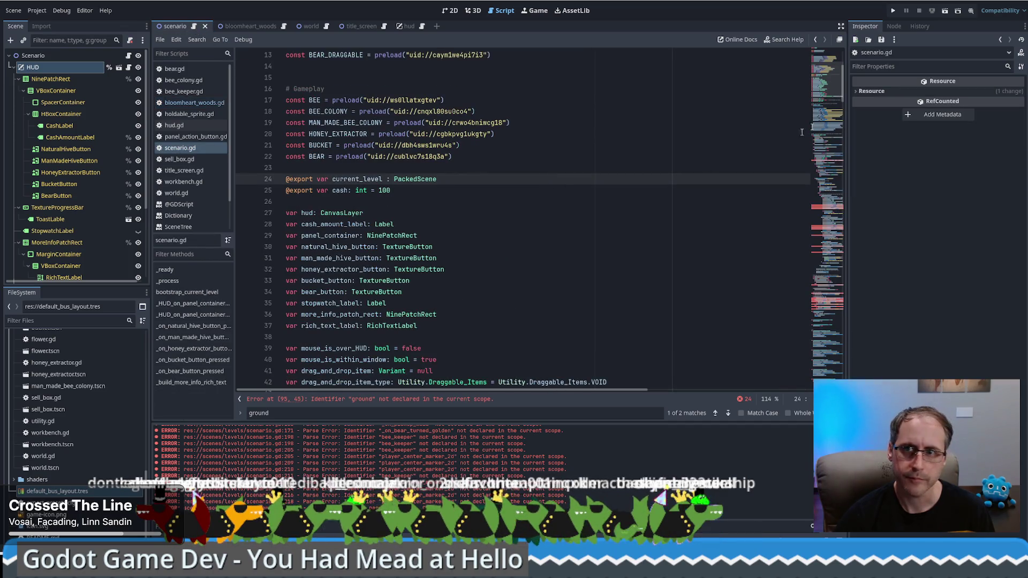
left_click(825, 175)
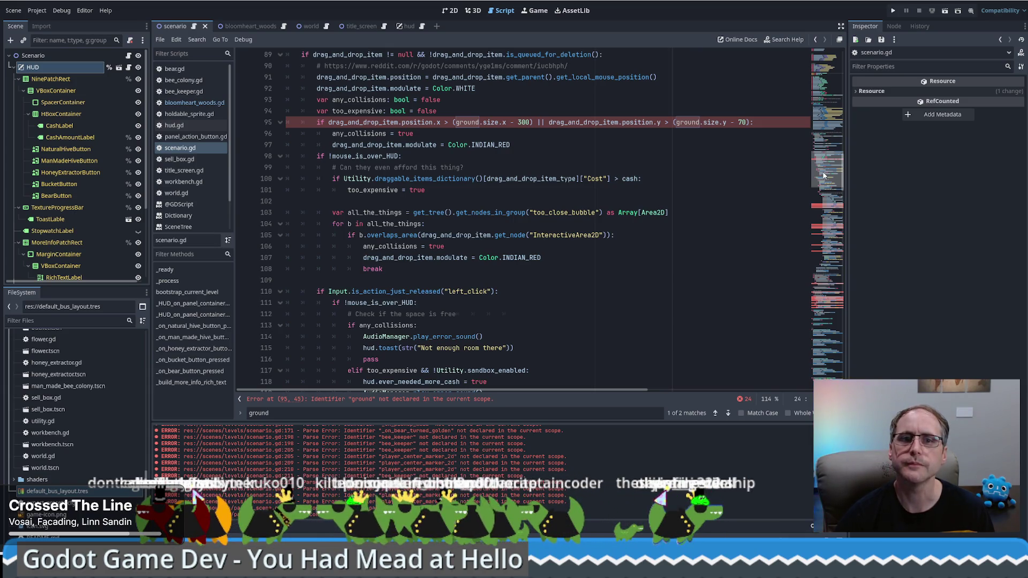
mouse_move(825, 176)
left_mouse_down()
mouse_move(827, 109)
mouse_move(827, 135)
left_mouse_up()
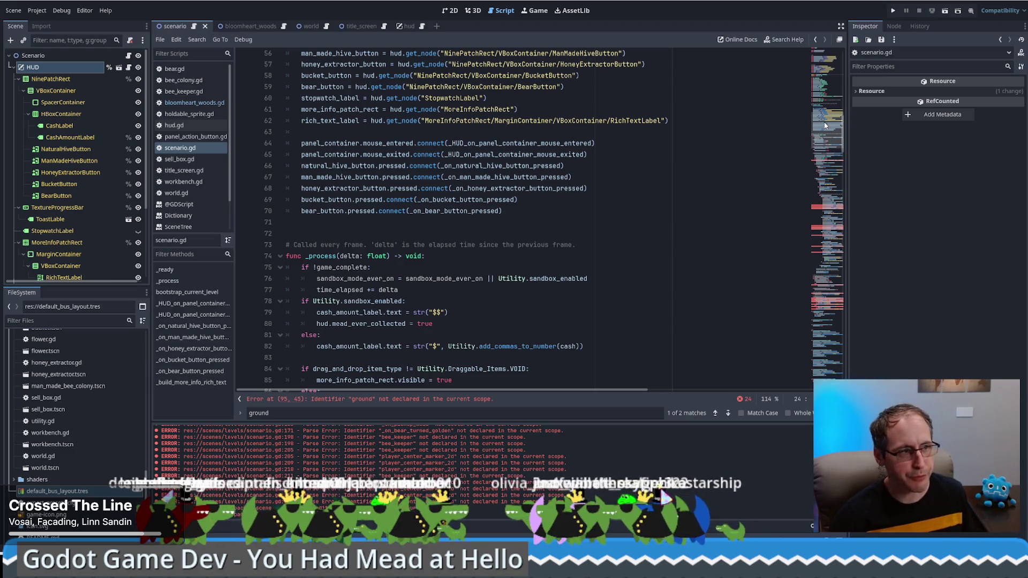
mouse_move(825, 128)
left_mouse_down()
mouse_move(830, 89)
mouse_move(834, 161)
mouse_move(848, 57)
left_mouse_up()
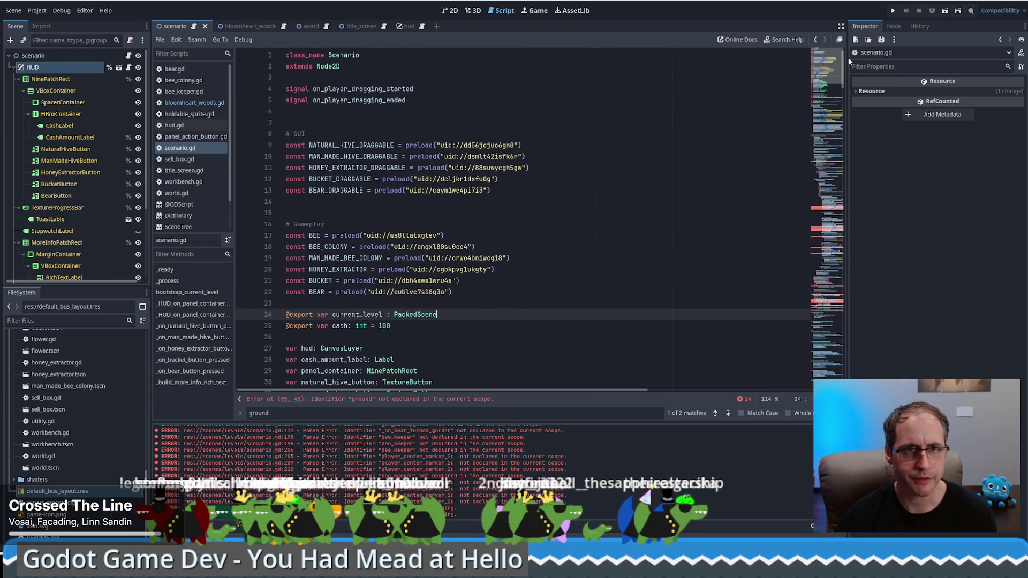
double_click(347, 315)
mouse_move(830, 72)
left_mouse_down()
mouse_move(828, 203)
mouse_move(842, 83)
mouse_move(843, 95)
mouse_move(810, 103)
left_mouse_up()
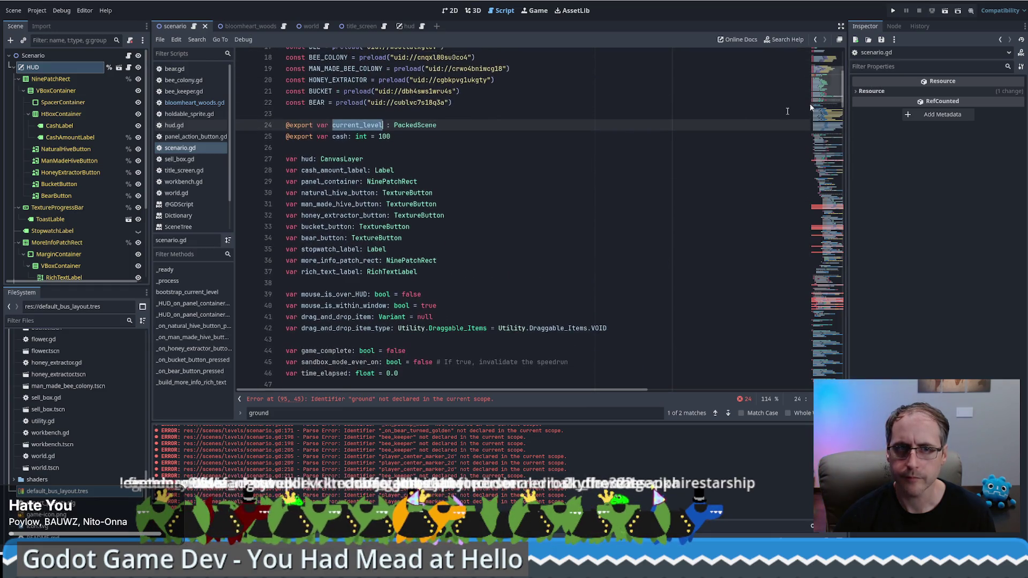
left_click(422, 137)
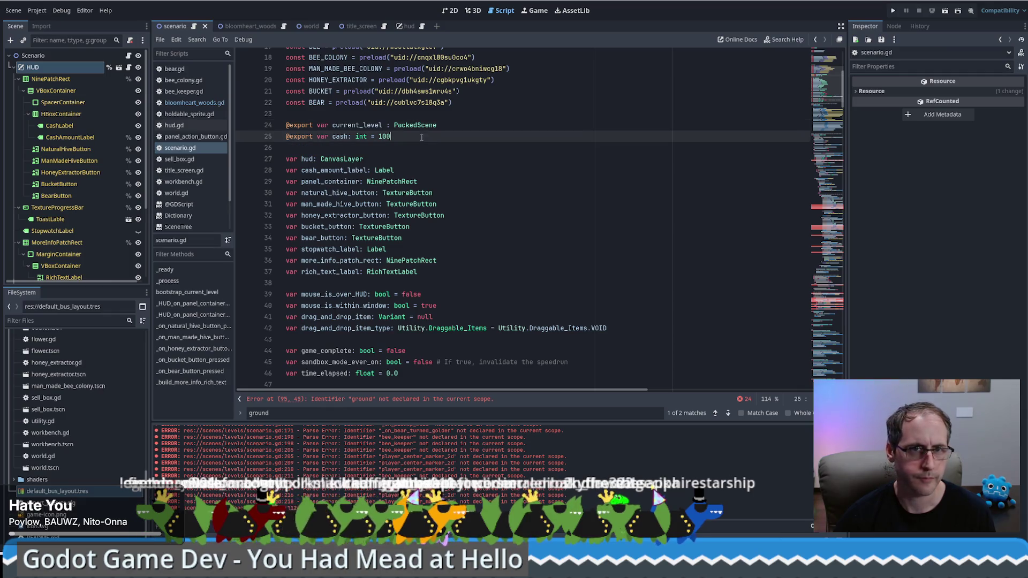
Add the declaration 'var level : GameWorld' below the exports in scenario.gd
left_click(348, 149)
left_click(348, 125)
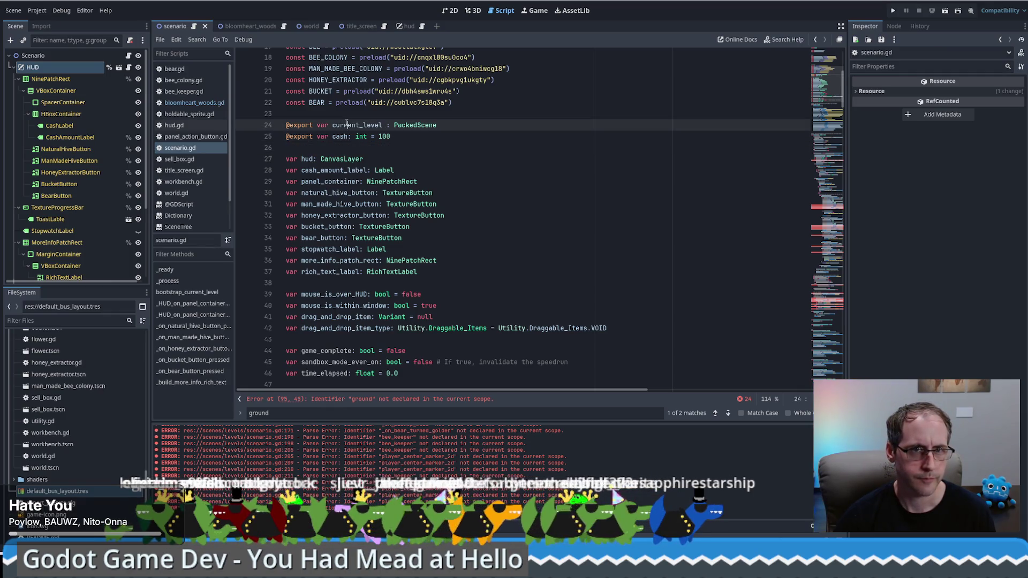
left_click(364, 148)
key("Return")
type("var level :")
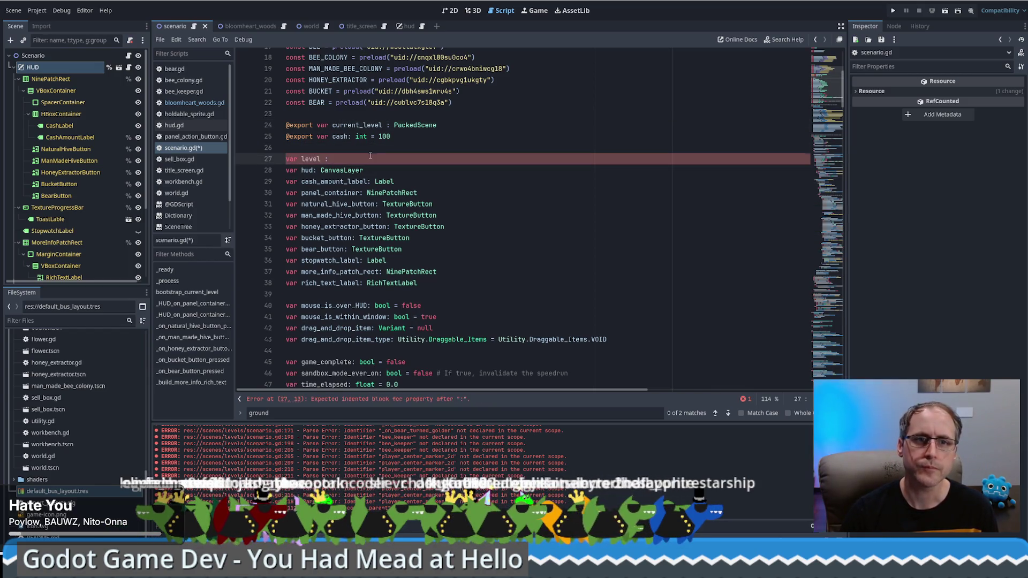
left_click(283, 26)
double_click(343, 56)
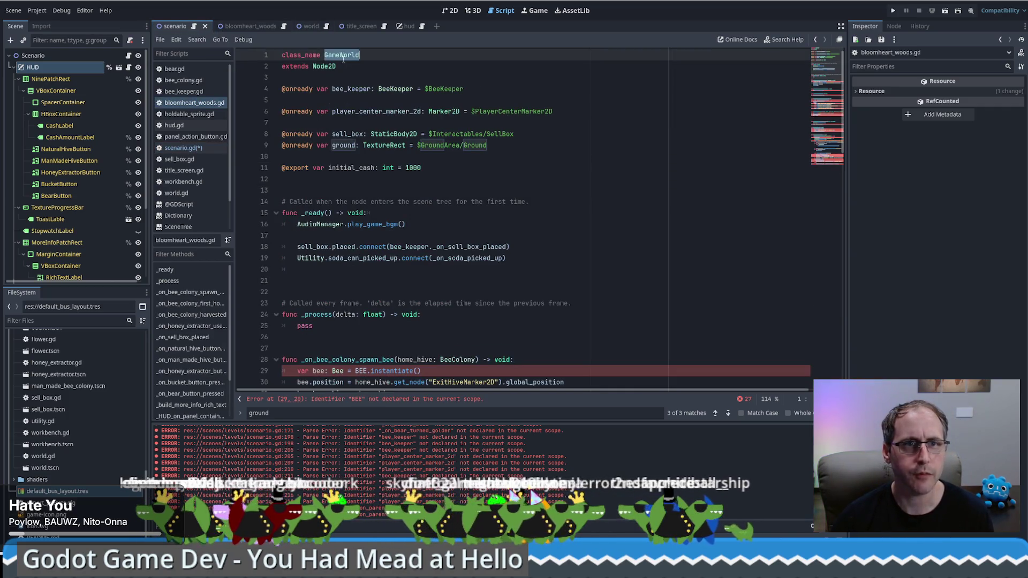
type("GameWorld")
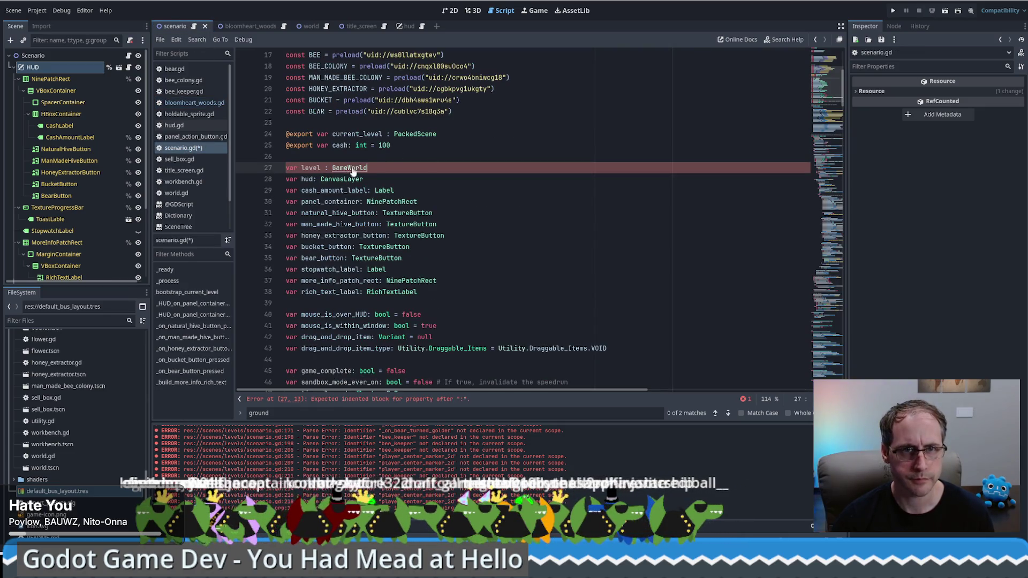
Strip 'var' and ': GameWorld' so line 223 reads 'level = current_level.instantiate()'
mouse_move(826, 75)
left_mouse_down()
mouse_move(833, 182)
mouse_move(833, 145)
left_mouse_up()
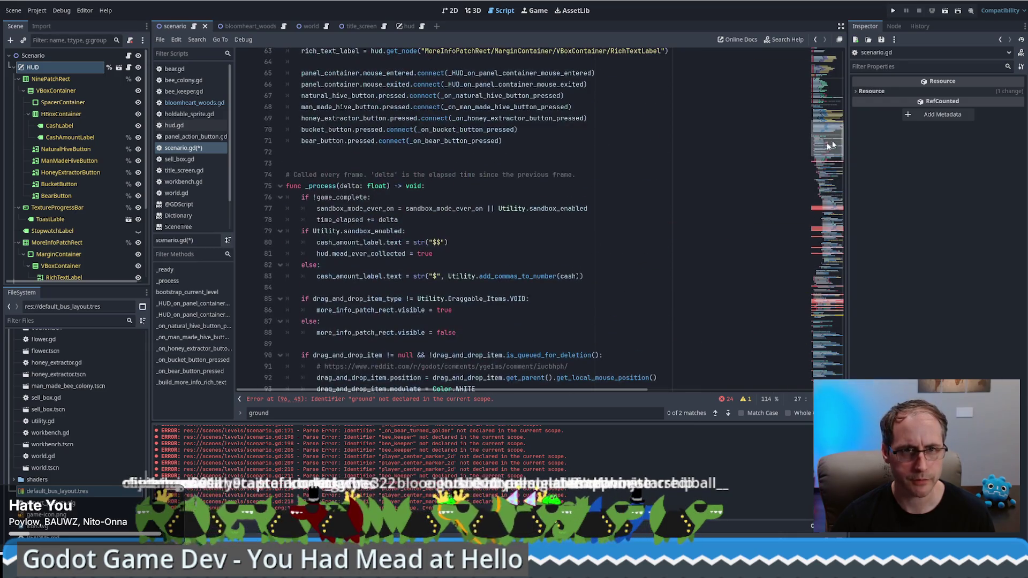
left_click(280, 186)
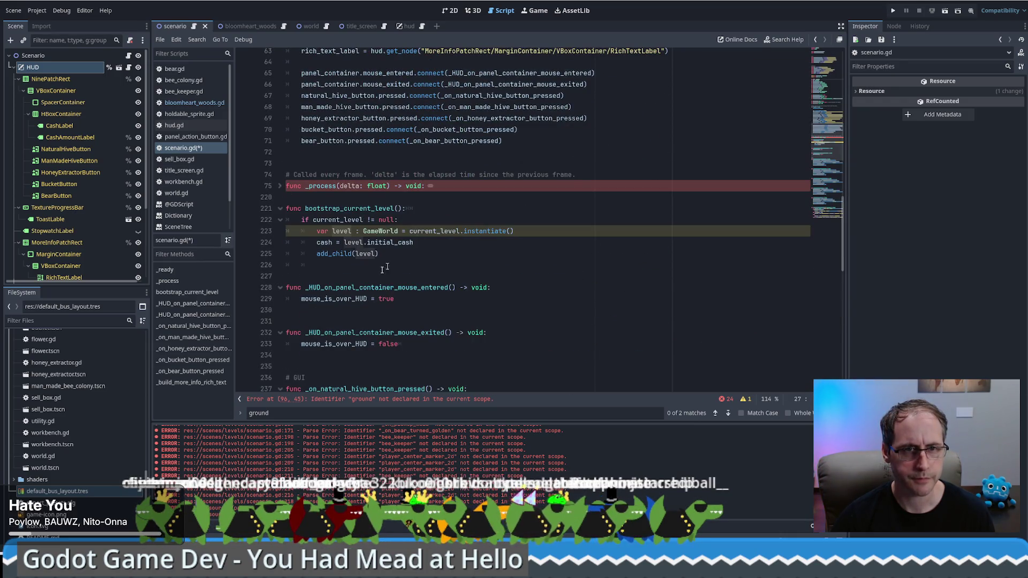
double_click(324, 232)
key("Delete")
key("Delete")
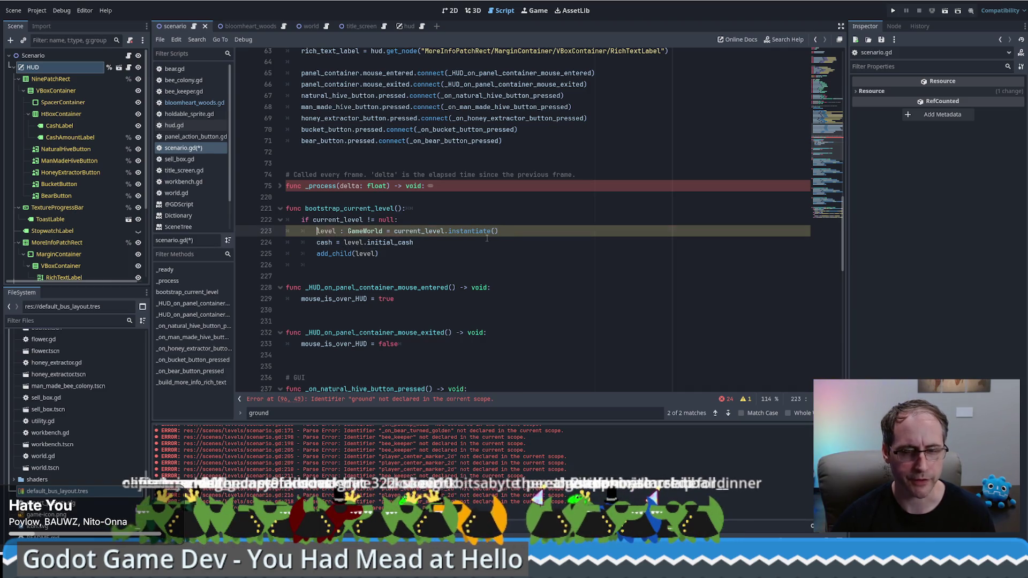
left_click(412, 229, "ctrl")
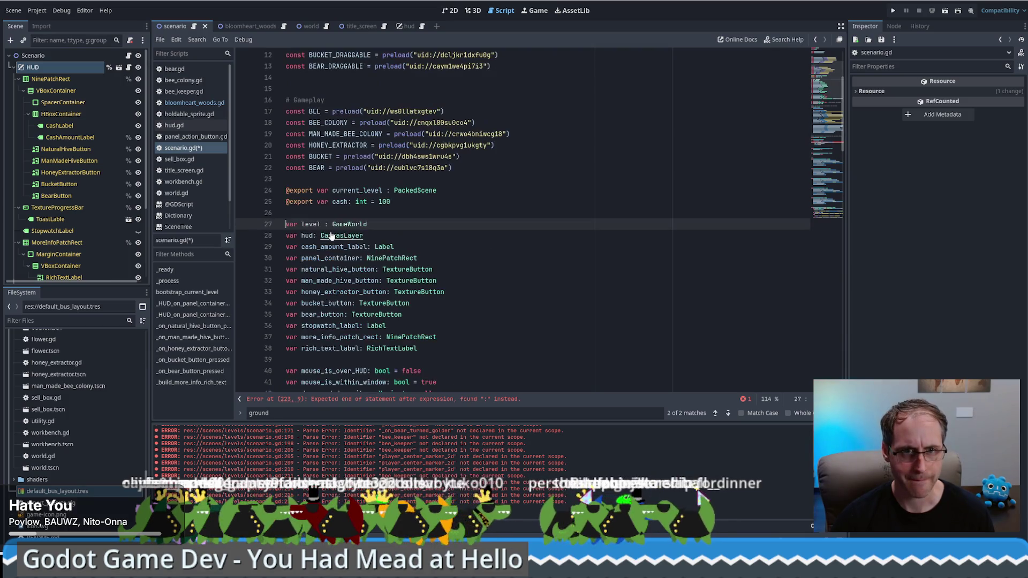
key("alt+Left")
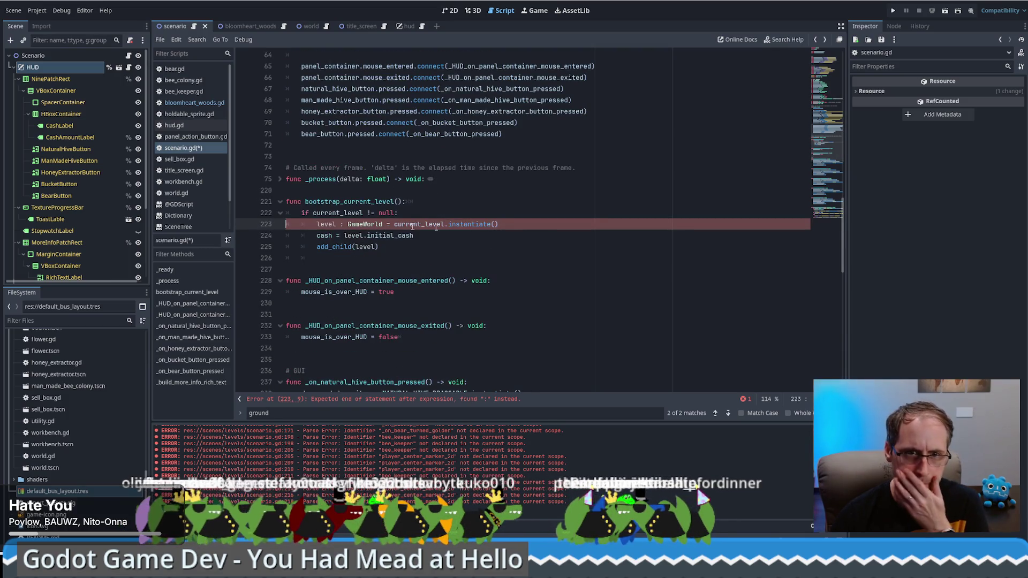
left_click_drag(337, 225, 383, 224)
key("BackSpace")
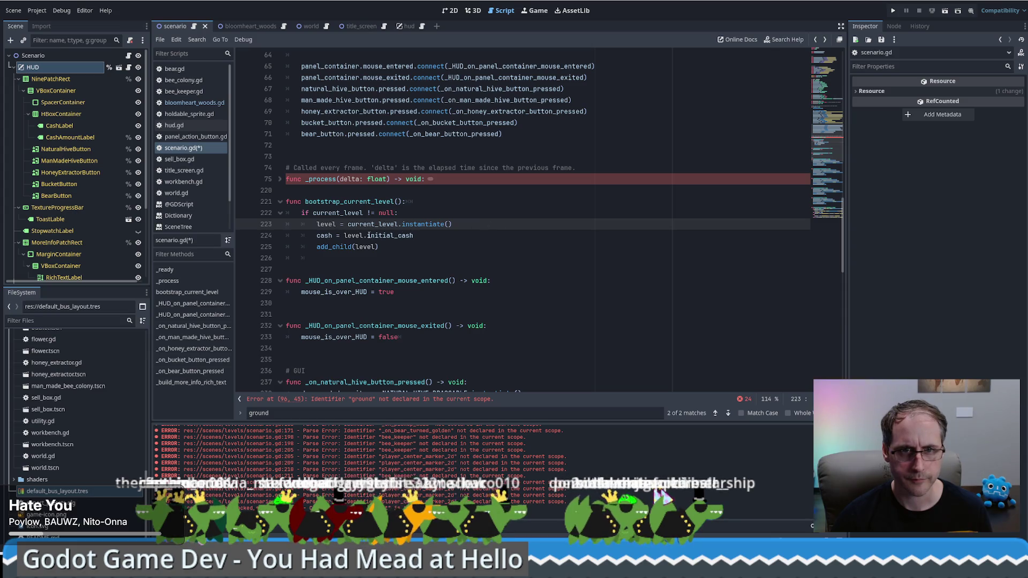
left_click(279, 179)
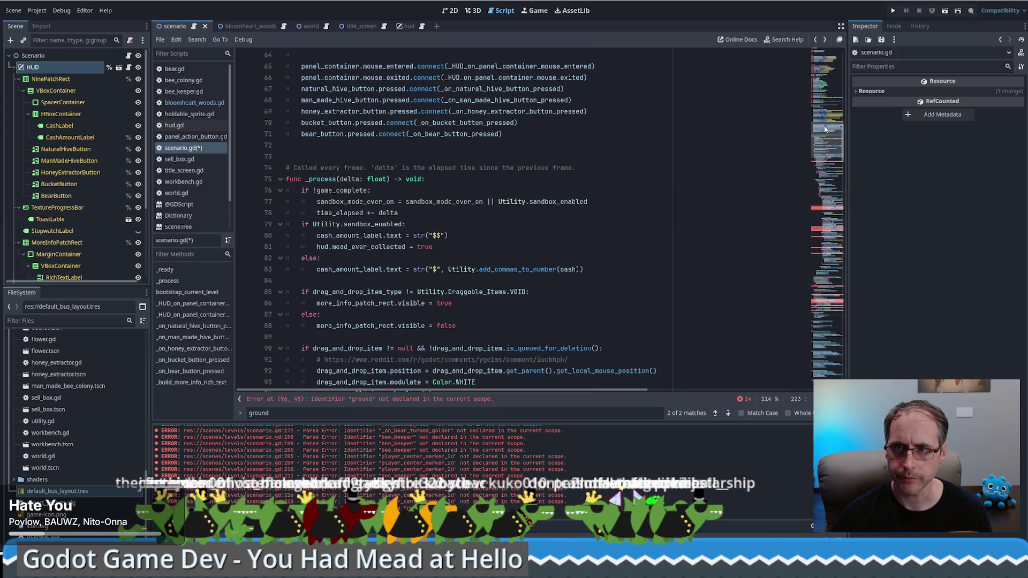
Wrap the first ground on line 96 as level.get_node("ground")
left_click(829, 159)
left_click(455, 257)
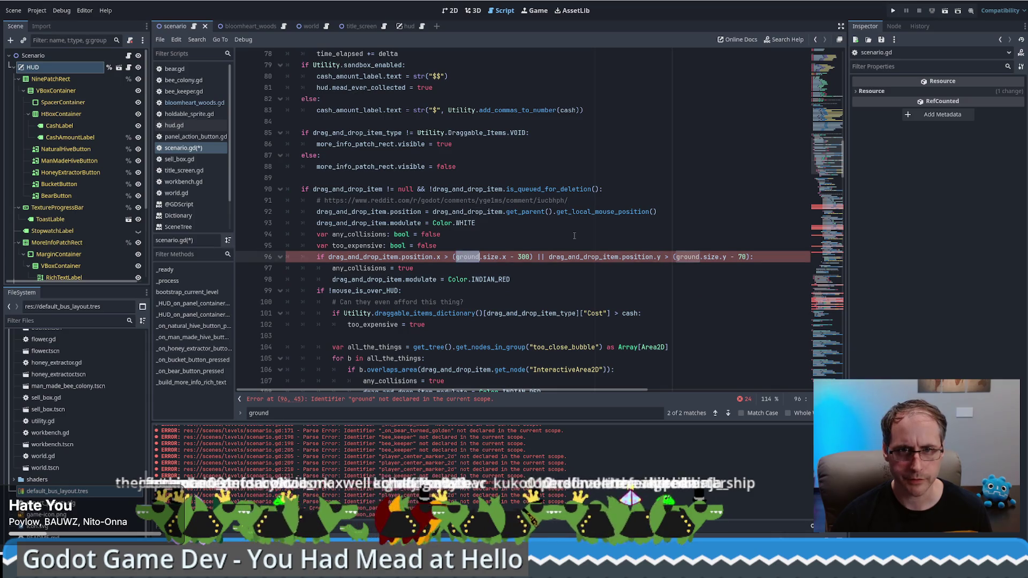
type("level.")
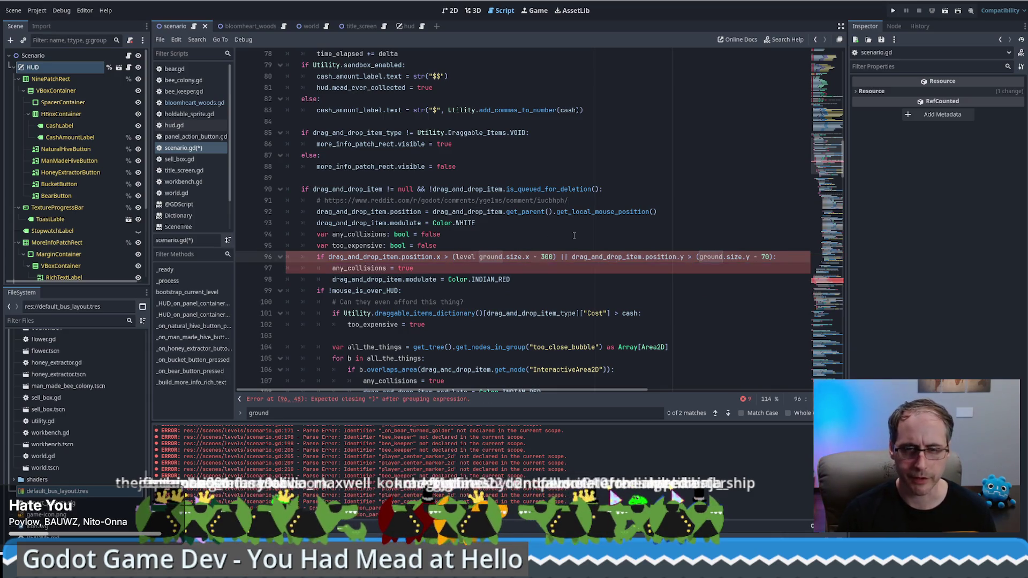
type("get_node")
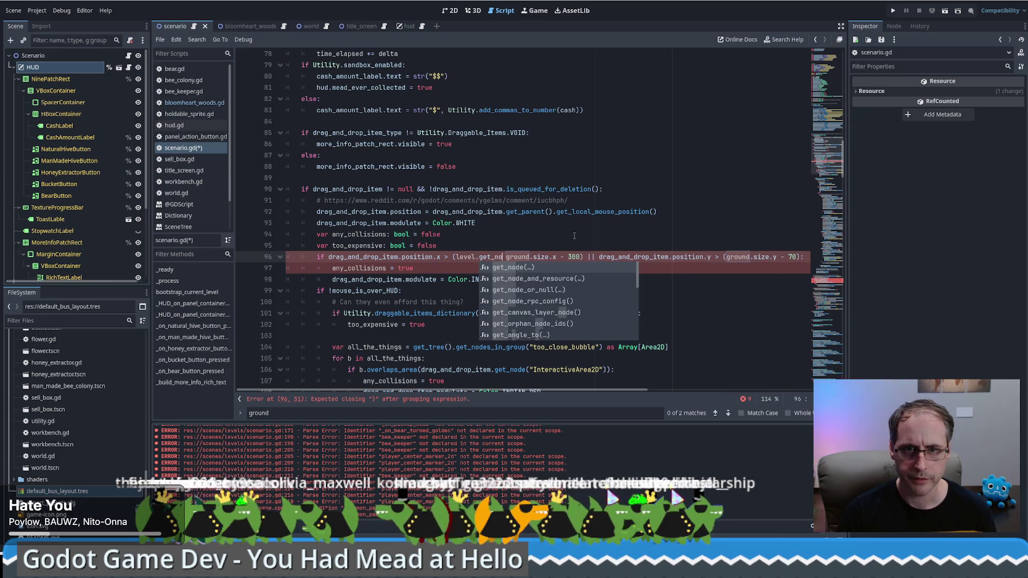
key("Return")
key("Delete")
key("Delete")
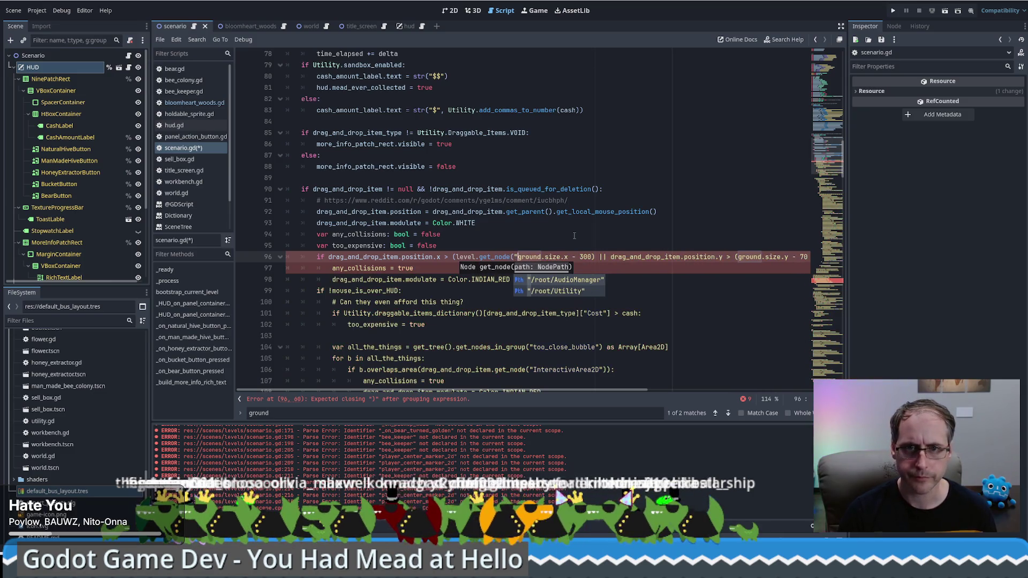
type("\"")
key("ctrl+Right")
type("\")")
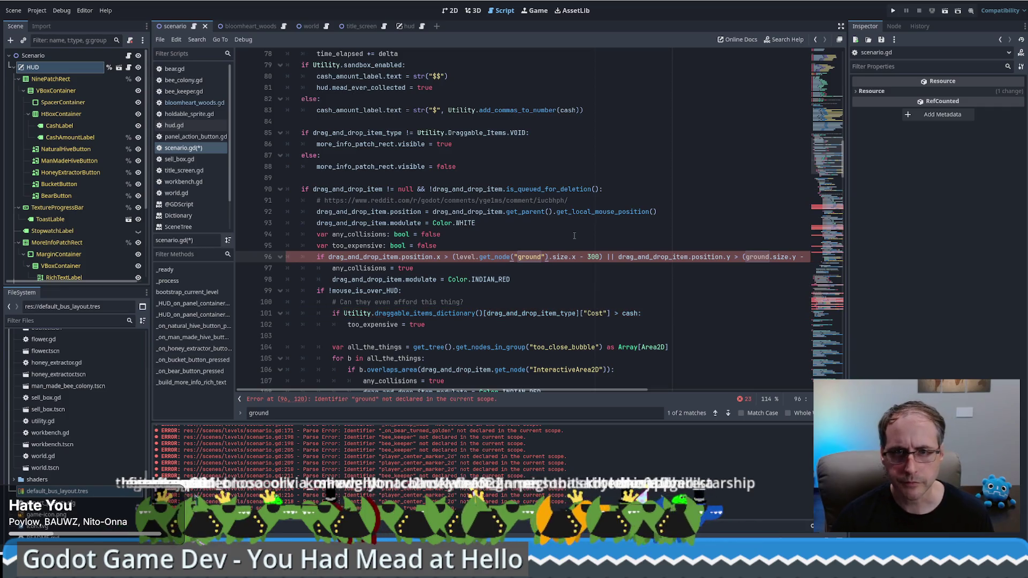
Copy level.get_node("ground") and paste it over the second bare ground on line 96
left_click(479, 257)
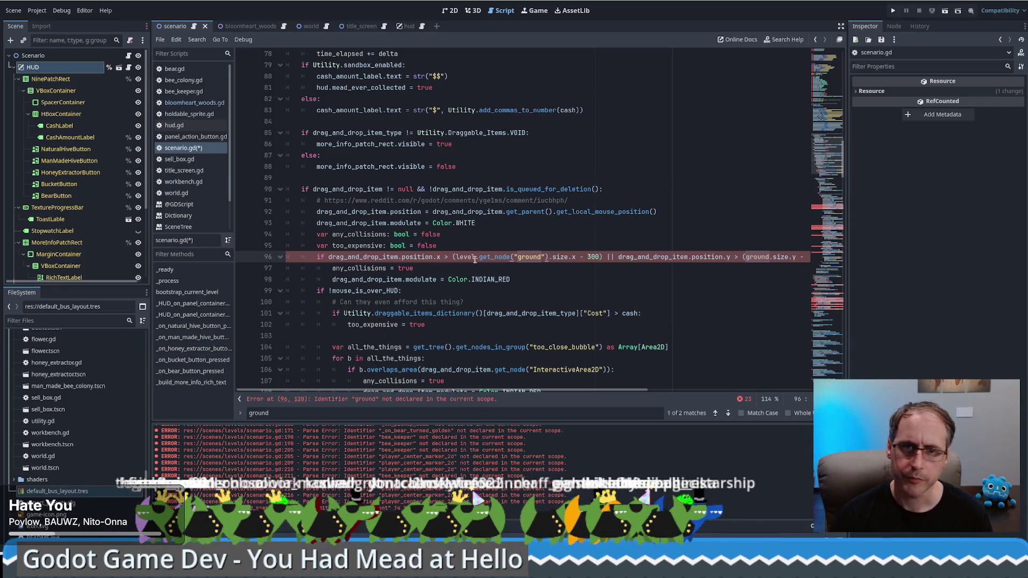
left_click_drag(458, 258, 546, 258)
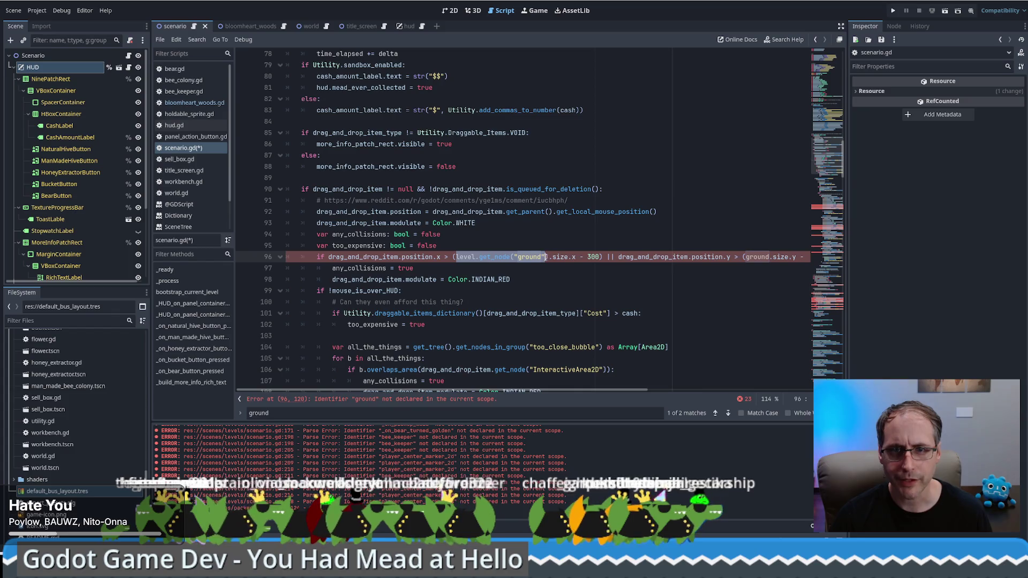
key("ctrl+c")
double_click(755, 257)
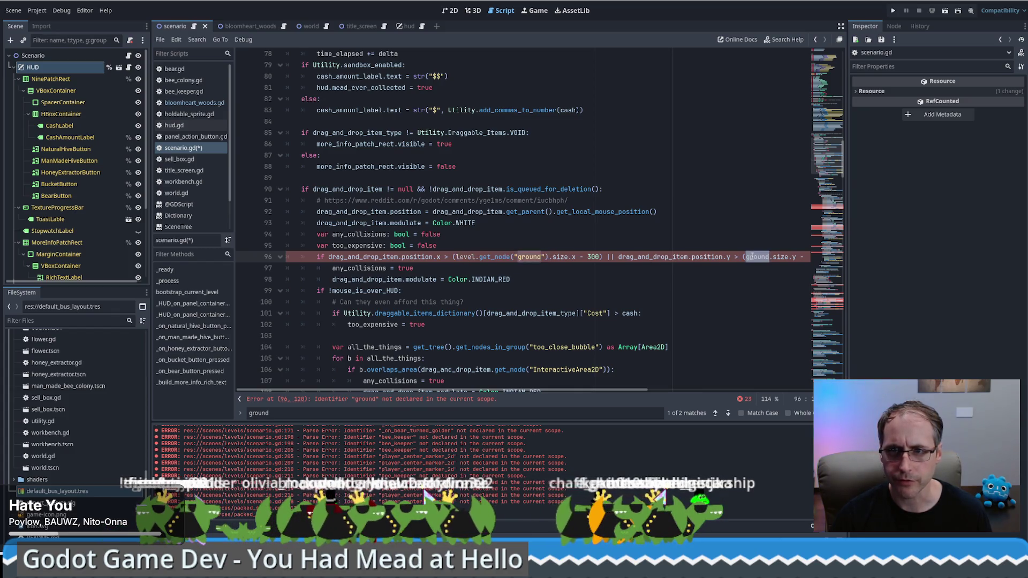
key("ctrl+v")
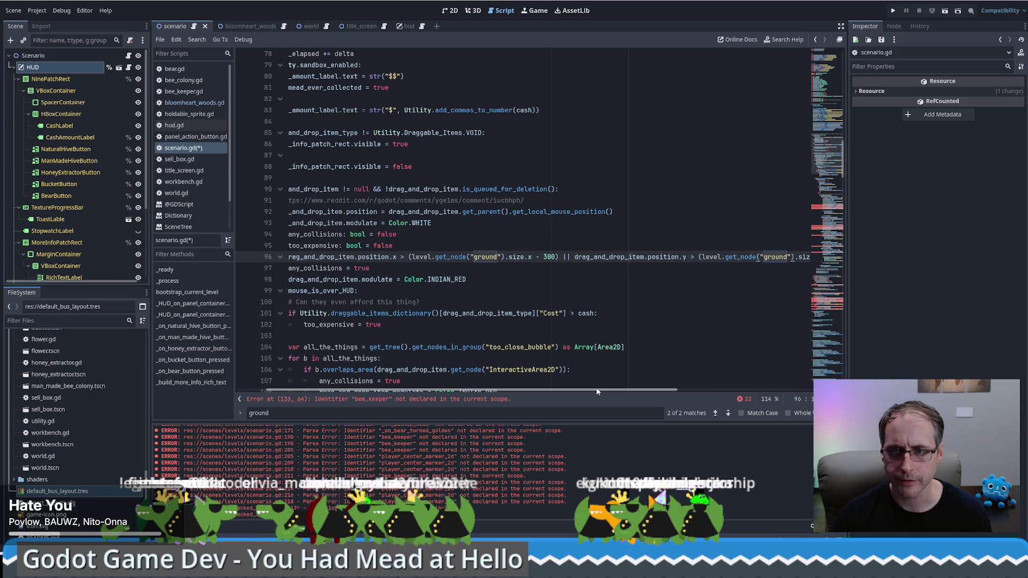
mouse_move(595, 390)
left_mouse_down()
mouse_move(771, 389)
mouse_move(516, 388)
left_mouse_up()
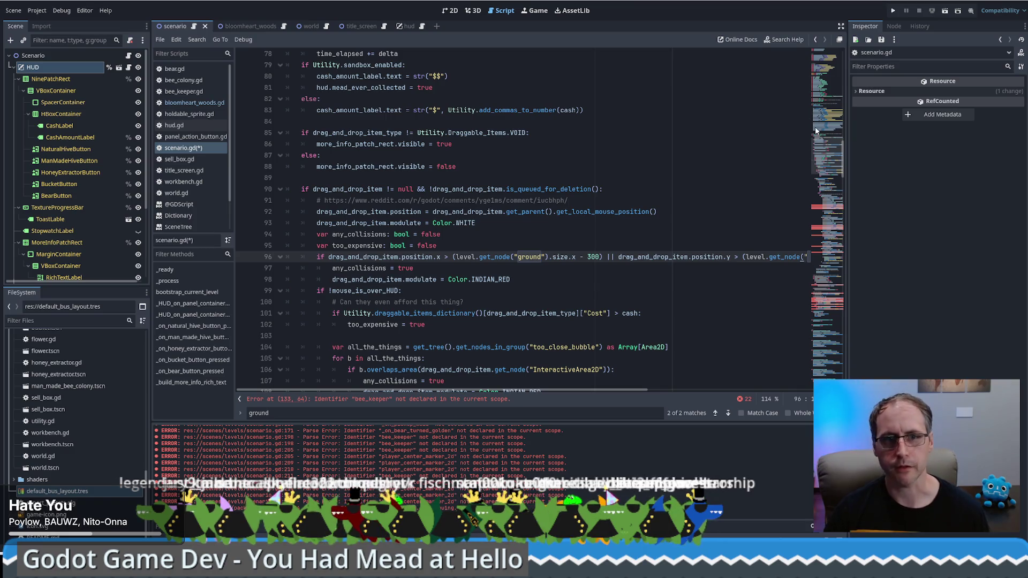
Review scenario.gd from line 97 to the bee_keeper connection on line 133, then open bloomheart_woods.gd
scroll(829, 155, "up", 1)
scroll(828, 156, "down", 3)
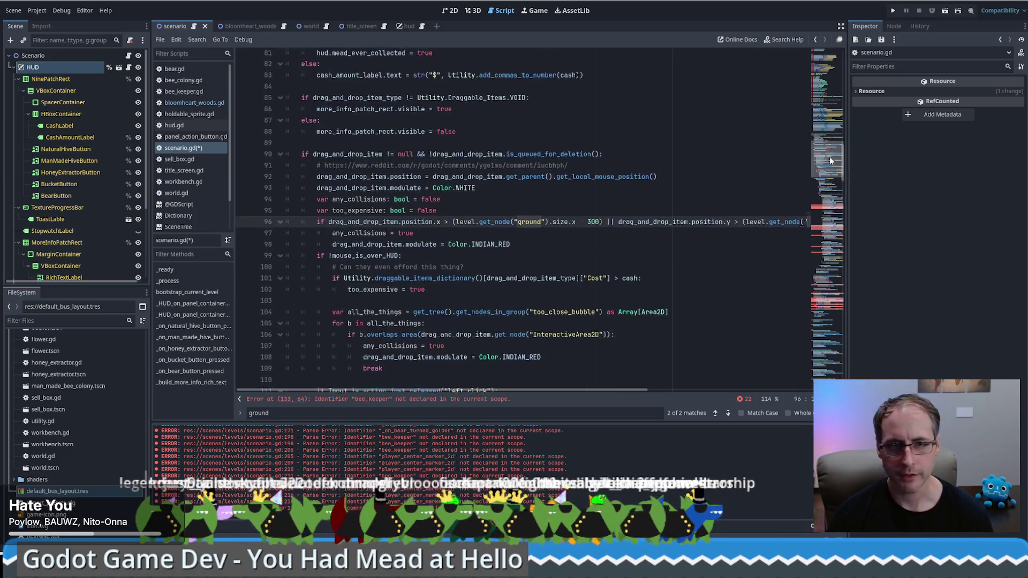
left_click(669, 209)
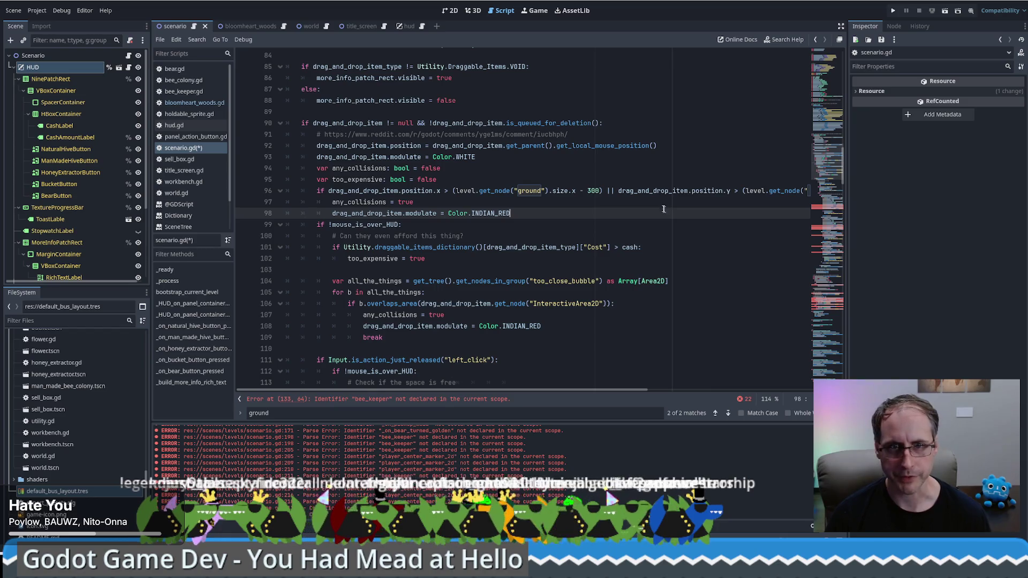
left_click(654, 204)
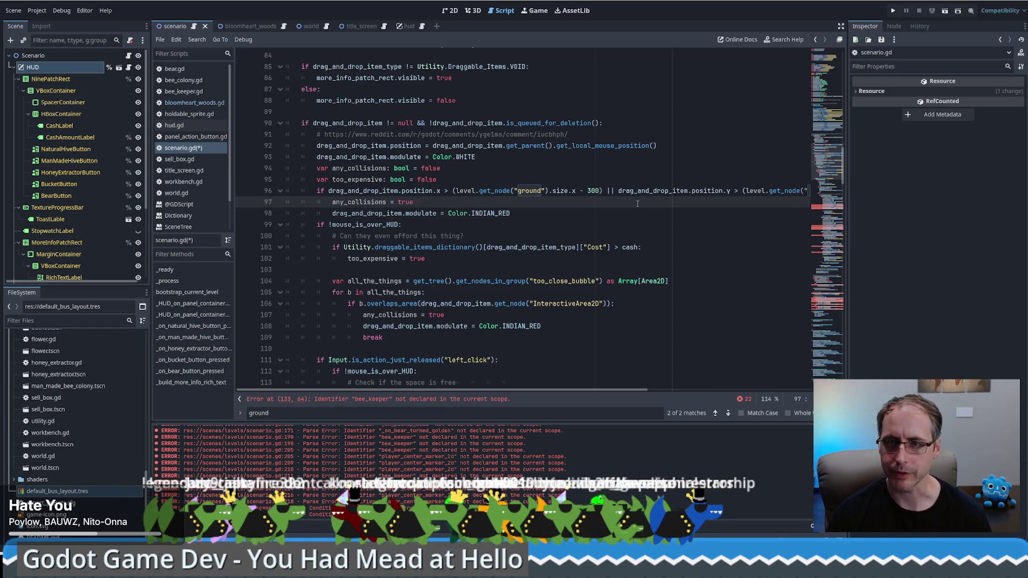
scroll(643, 214, "down", 4)
scroll(696, 222, "up", 5)
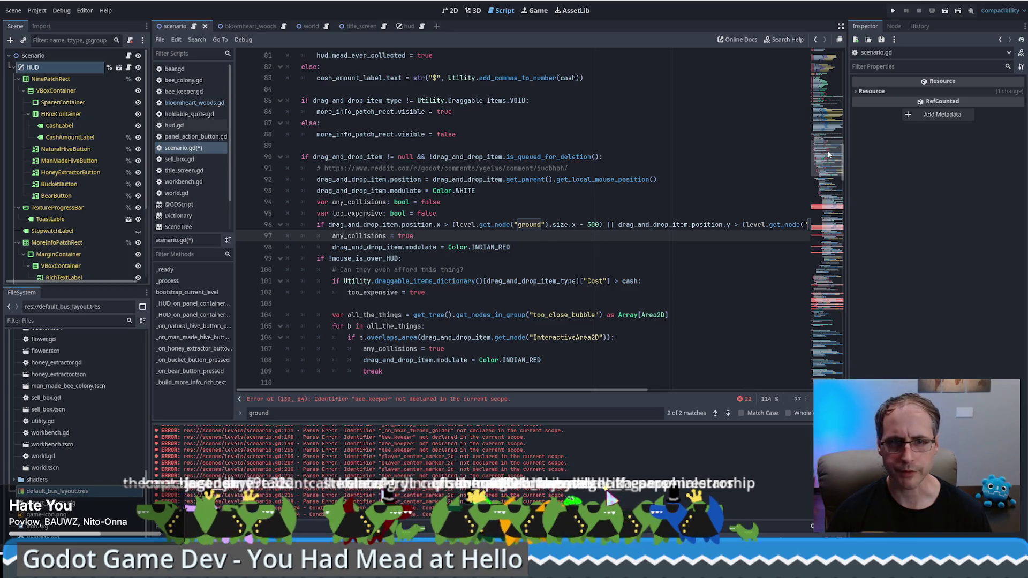
scroll(828, 155, "down", 1)
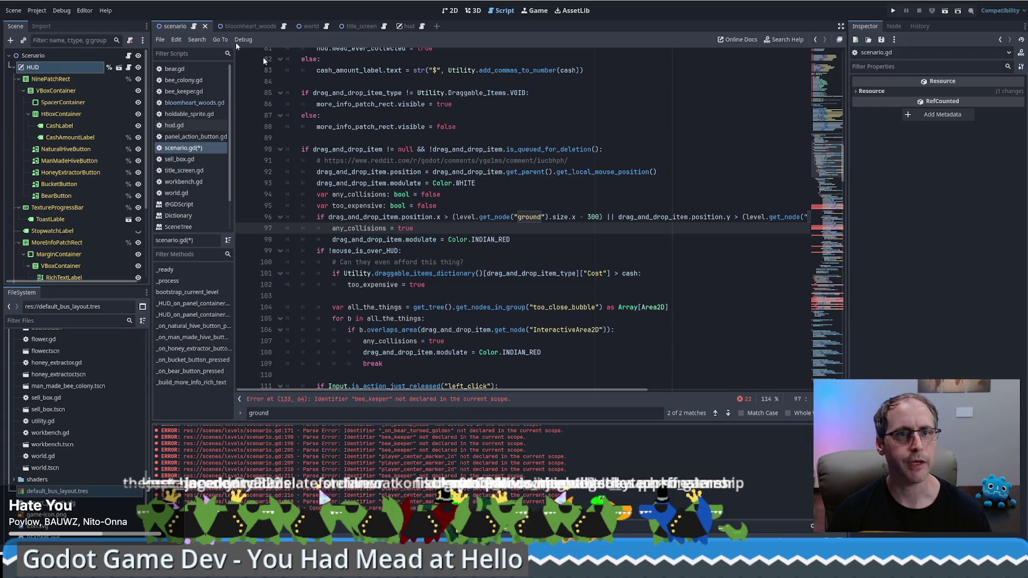
mouse_move(820, 186)
left_mouse_down()
mouse_move(825, 71)
mouse_move(839, 216)
left_mouse_up()
scroll(425, 236, "up", 2)
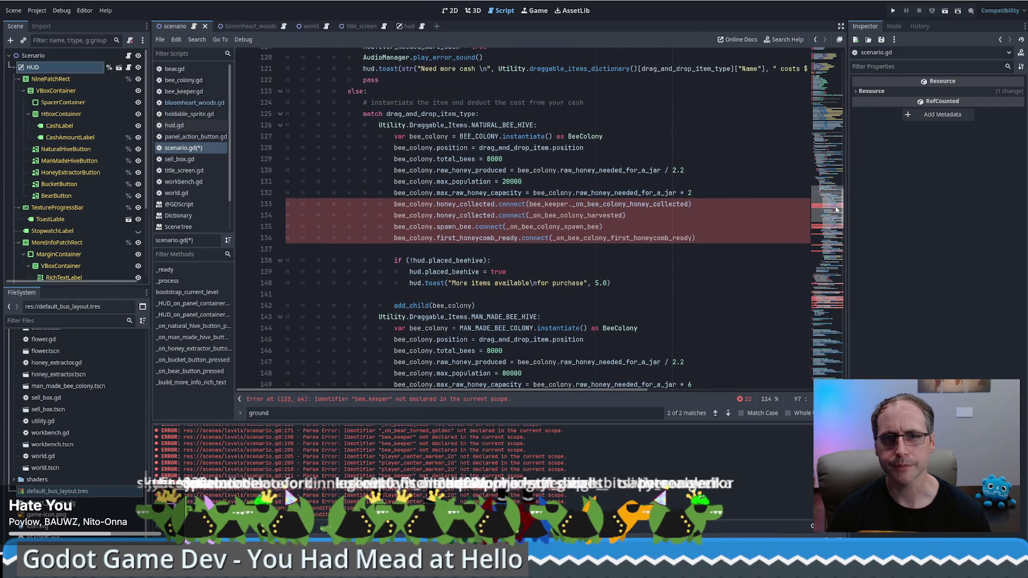
left_click(417, 205)
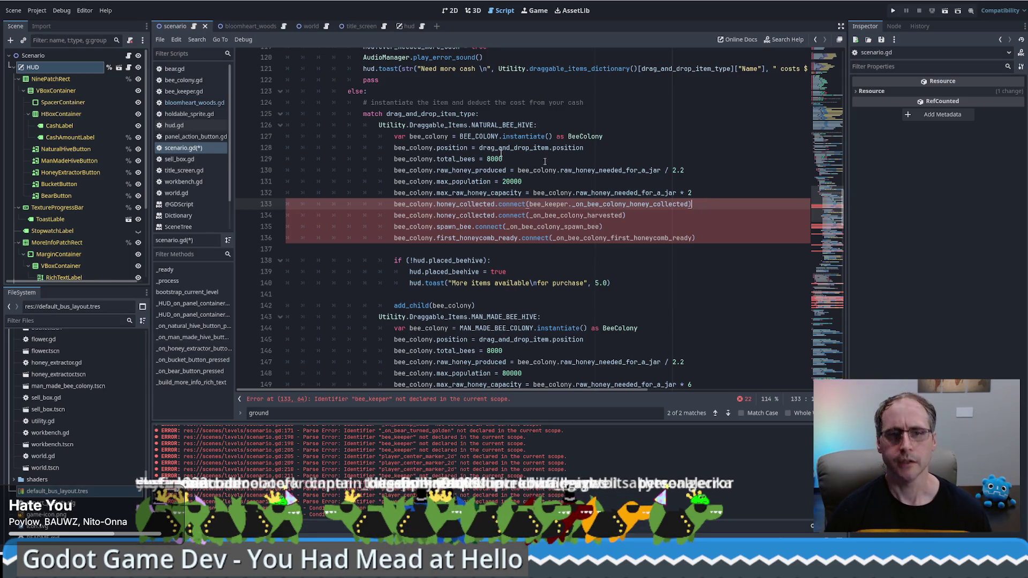
left_click(194, 102)
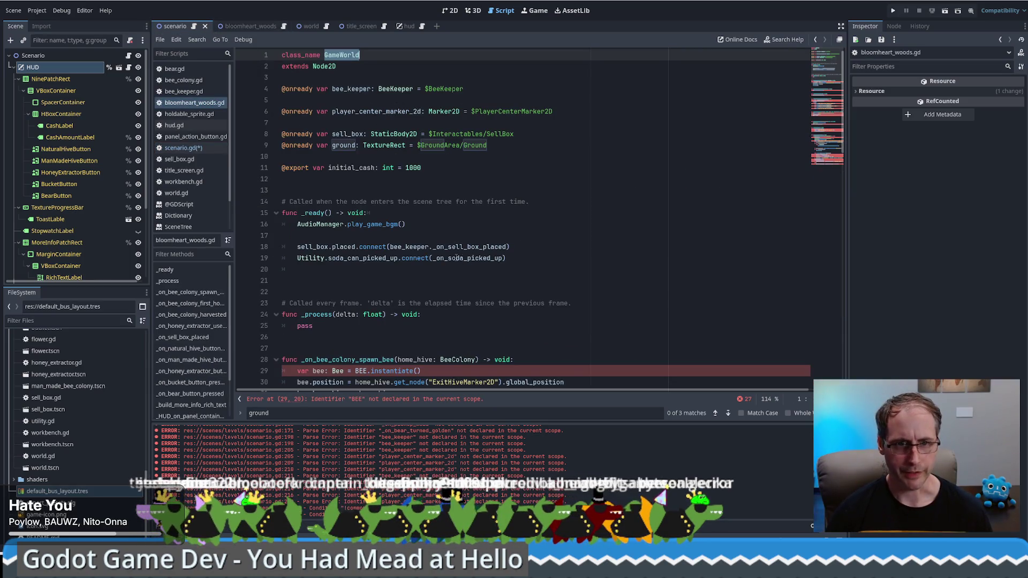
Cut the _on_bee_colony_* and _on_honey_extractor_used_honeycomb functions, then go back to scenario.gd
scroll(456, 257, "down", 5)
mouse_move(305, 176)
left_mouse_down()
mouse_move(472, 242)
mouse_move(452, 214)
mouse_move(444, 155)
mouse_move(435, 256)
left_mouse_up()
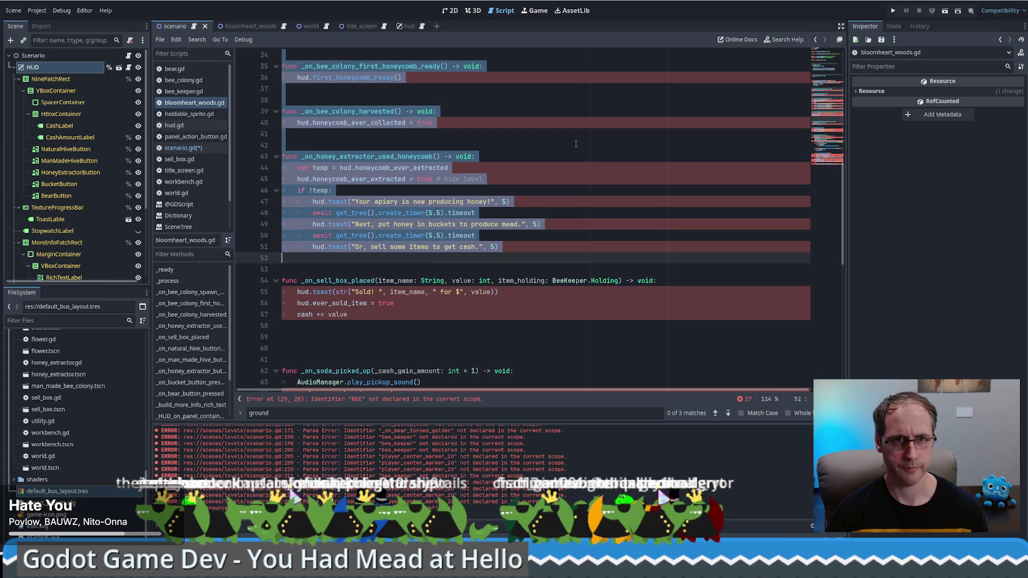
key("ctrl+x")
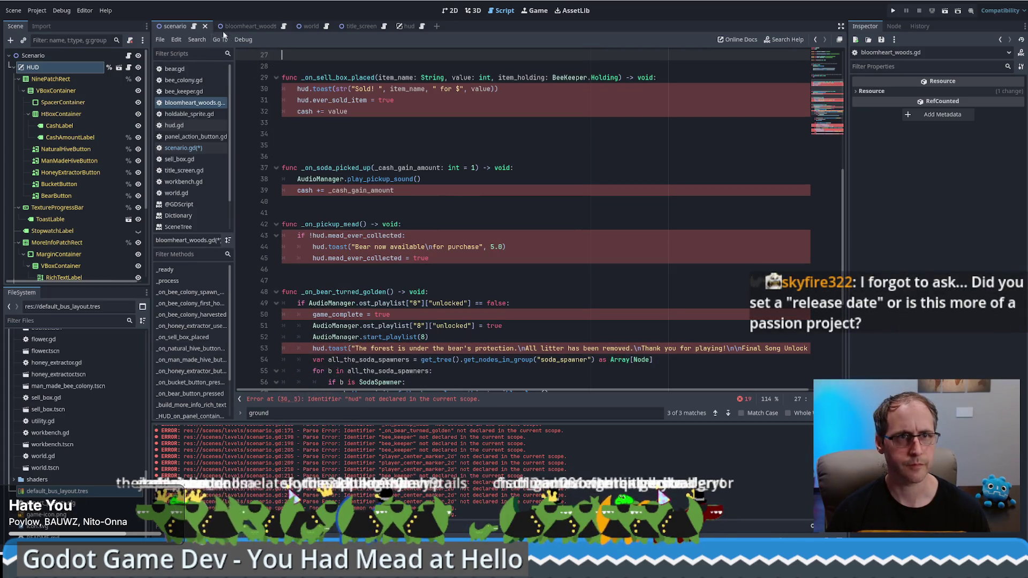
left_click(193, 27)
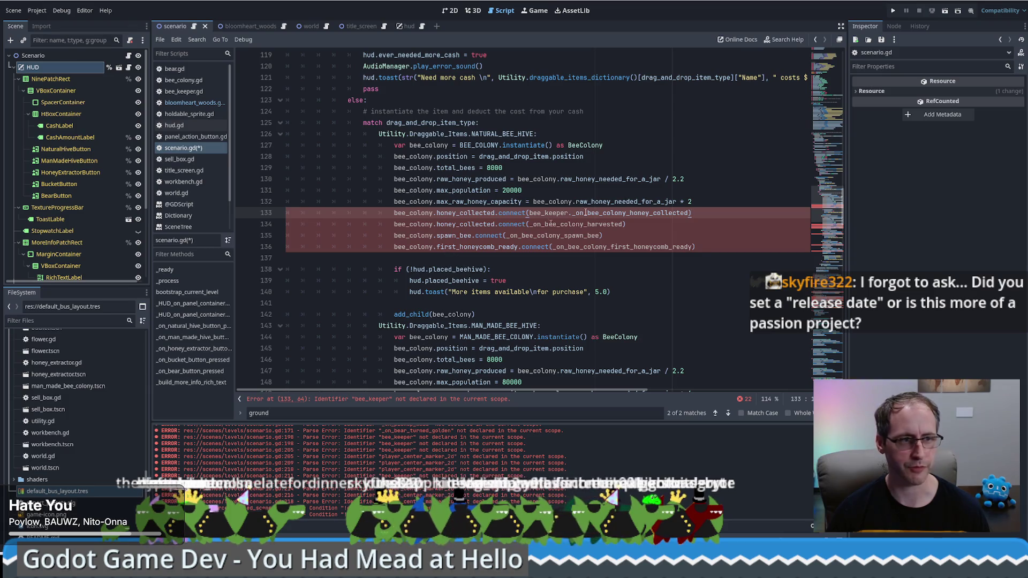
Paste the bee colony and honey extractor handlers onto the empty last line, from line 288
left_click_drag(827, 246, 822, 311)
scroll(822, 311, "down", 14)
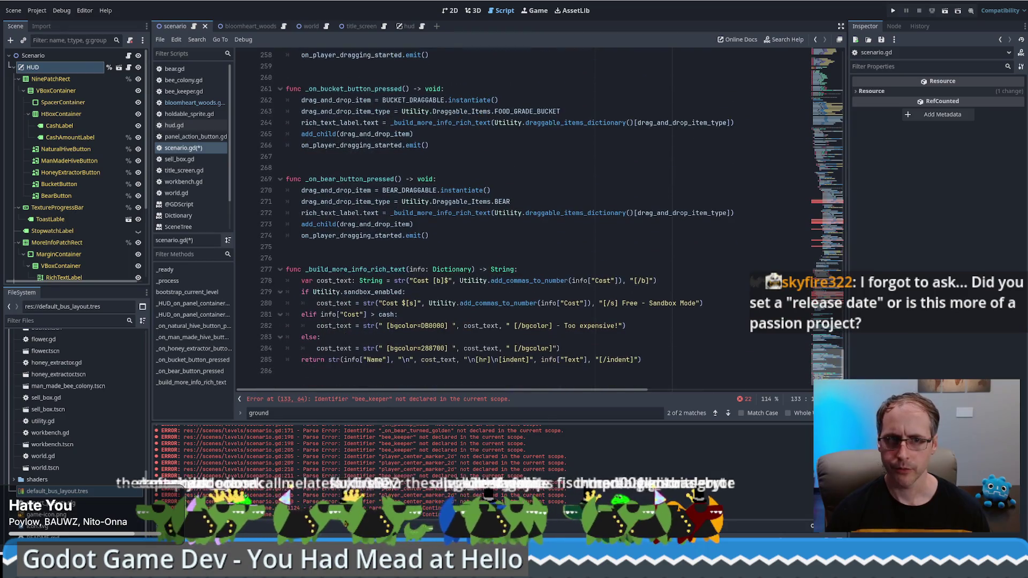
left_click(676, 368)
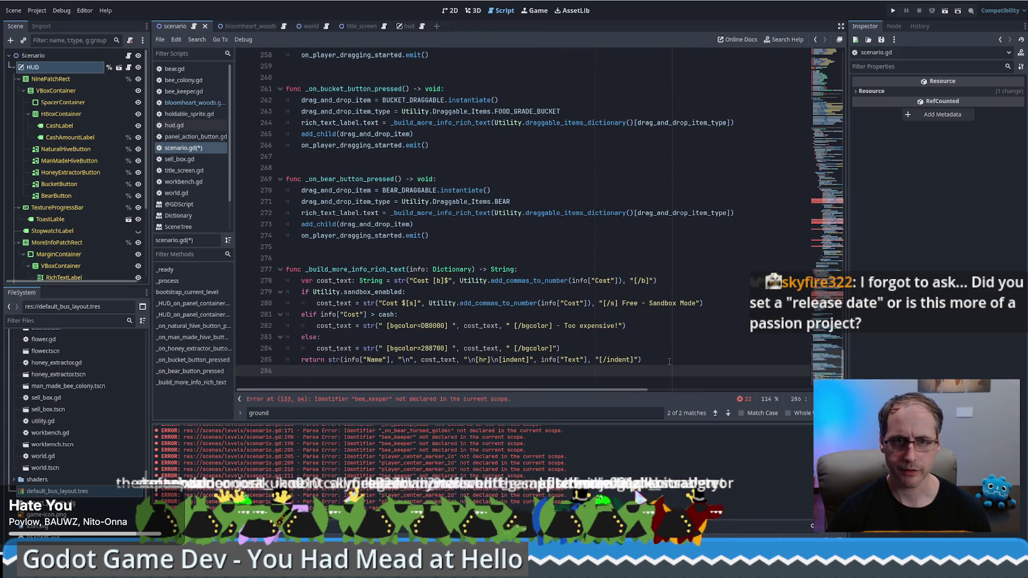
key("ctrl+v")
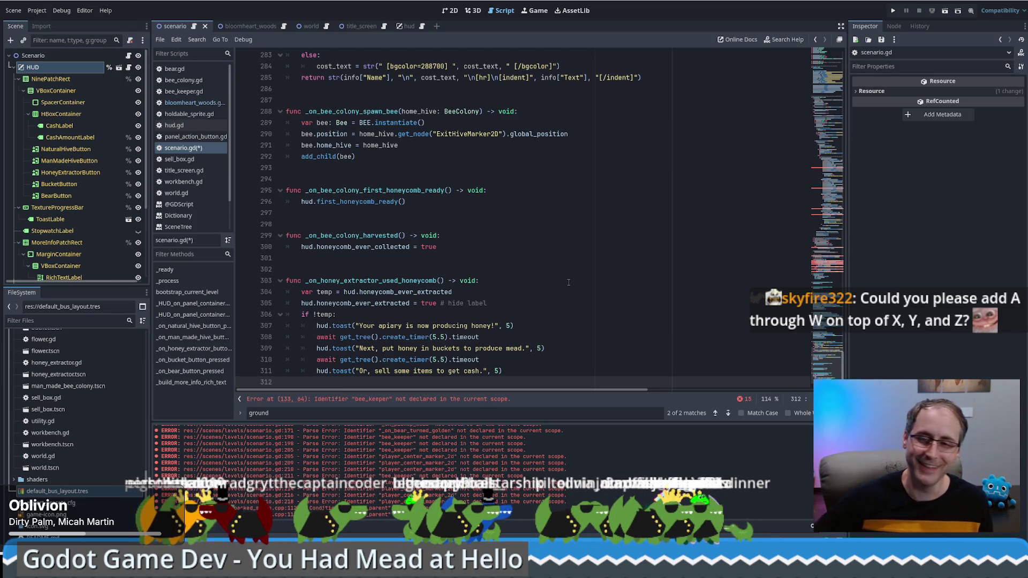
mouse_move(825, 369)
left_mouse_down()
mouse_move(811, 99)
mouse_move(798, 188)
left_mouse_up()
scroll(800, 187, "down", 1)
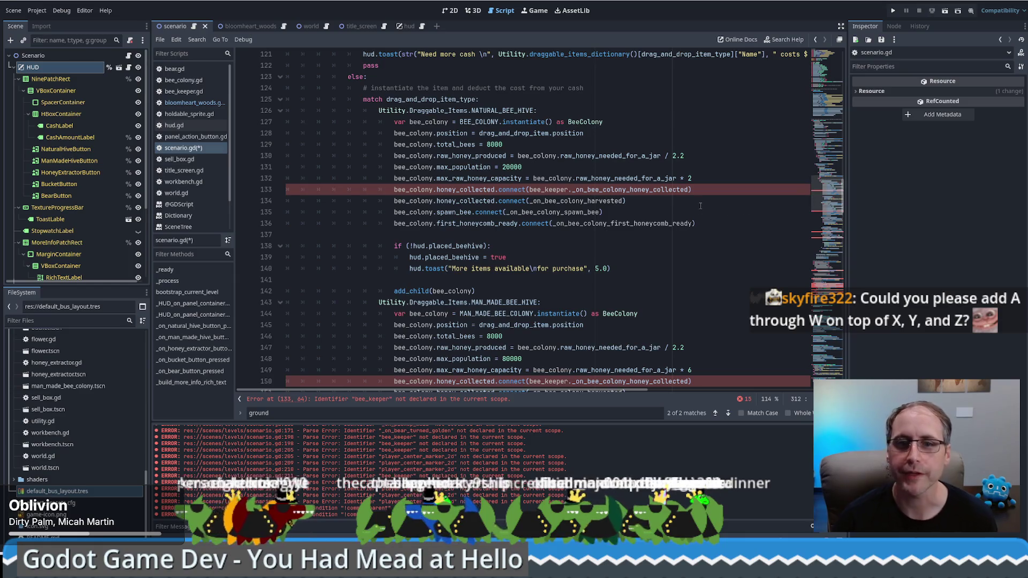
left_click(699, 183)
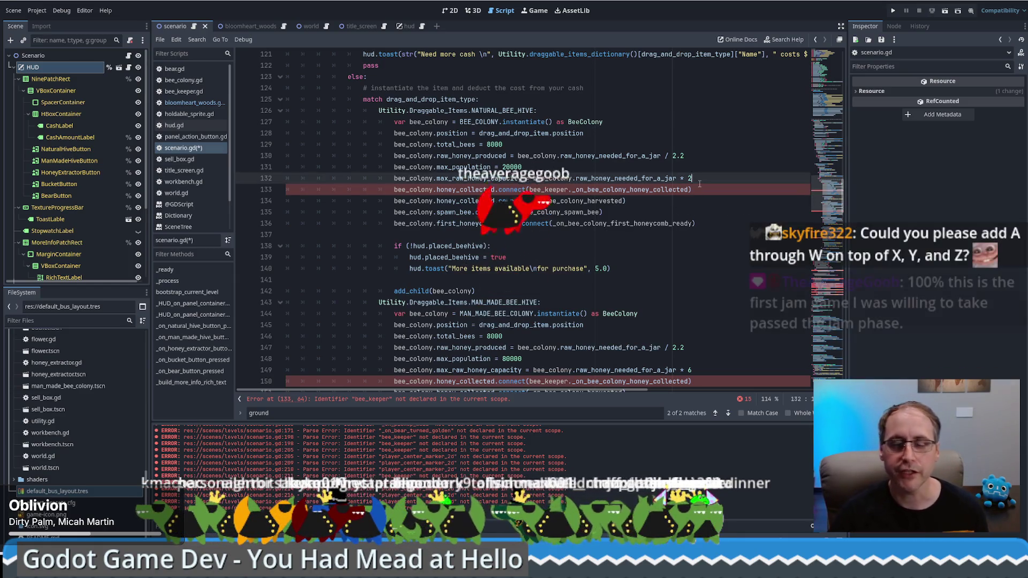
left_click(706, 185)
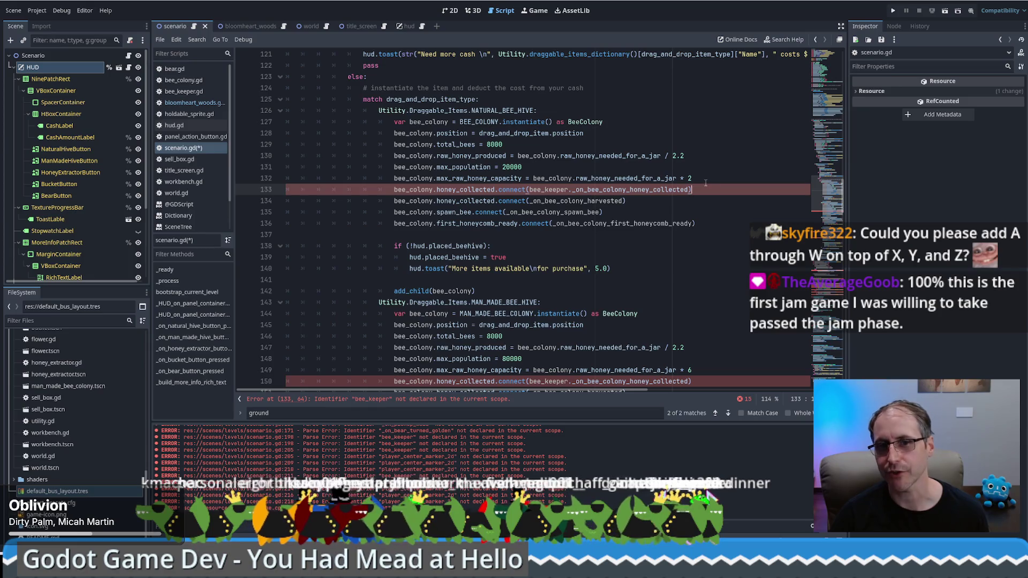
left_click(705, 182)
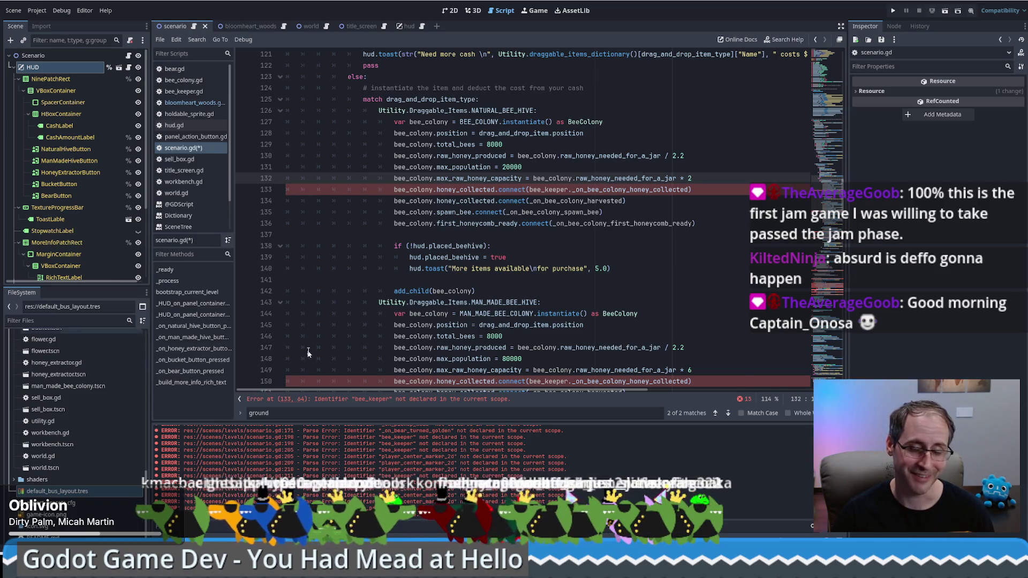
left_click(557, 279)
left_click(609, 259)
left_click(490, 236)
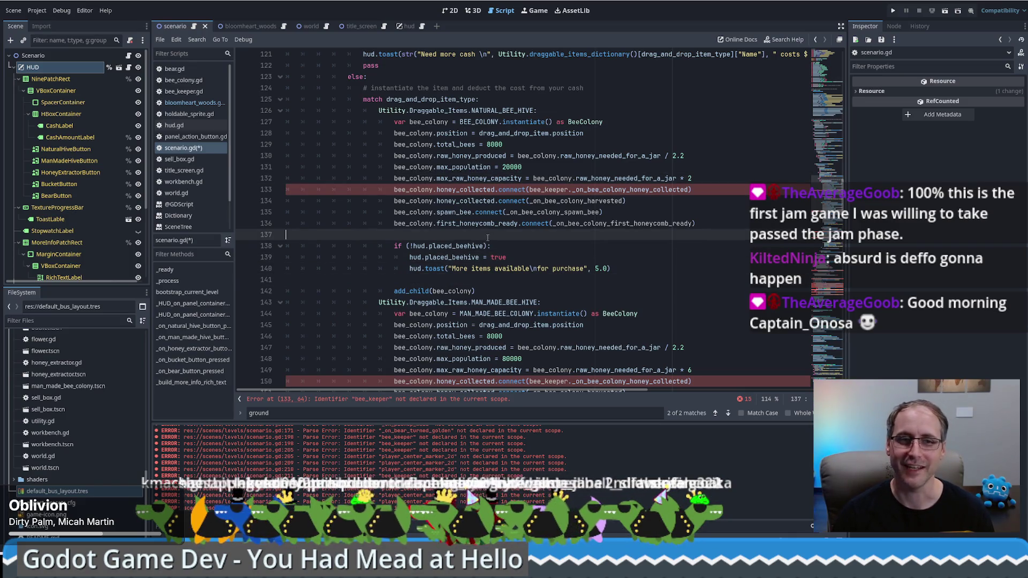
mouse_move(436, 229)
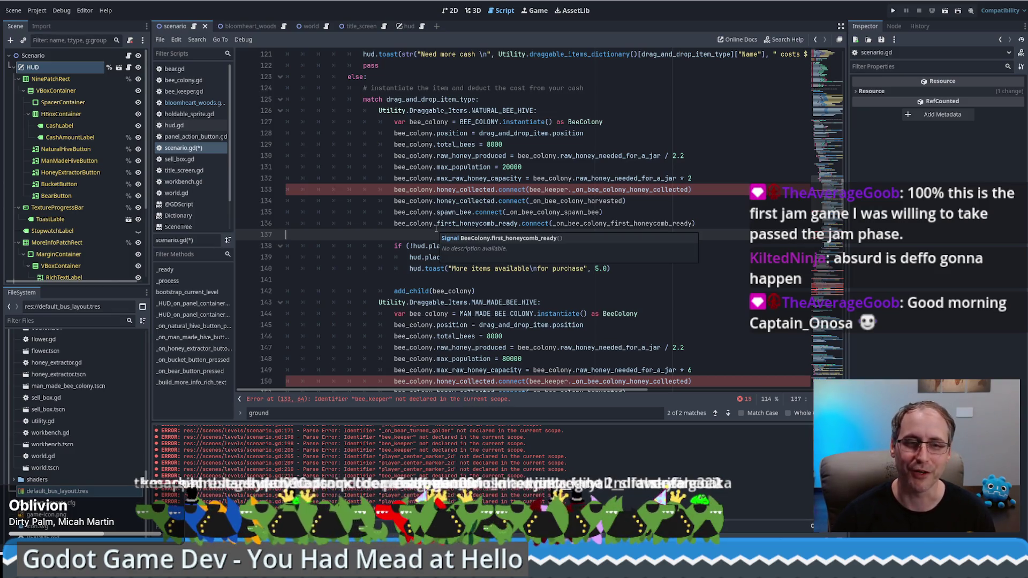
key("Left")
key("Down")
key("Down")
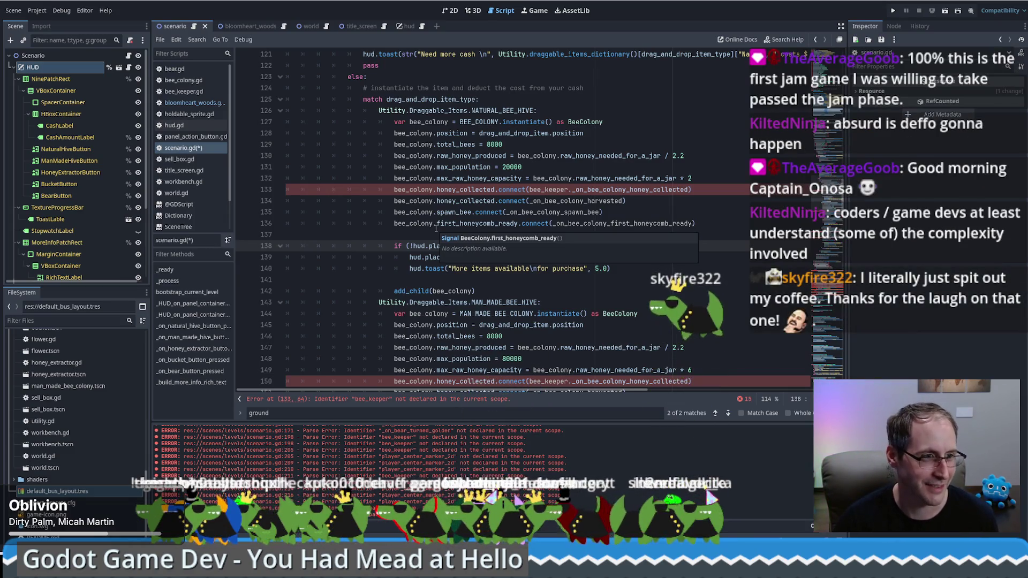
left_click(702, 200)
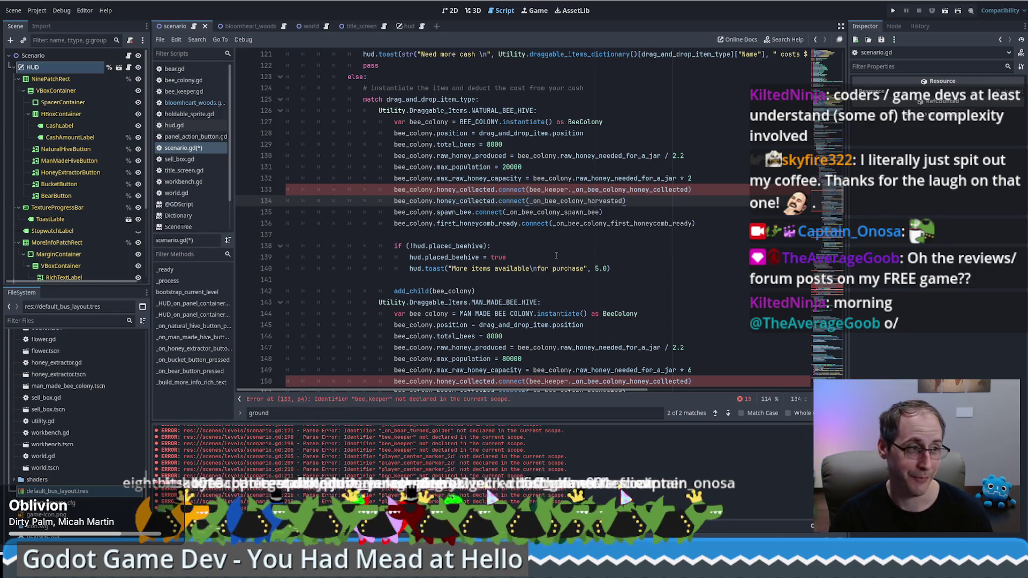
left_click(699, 224)
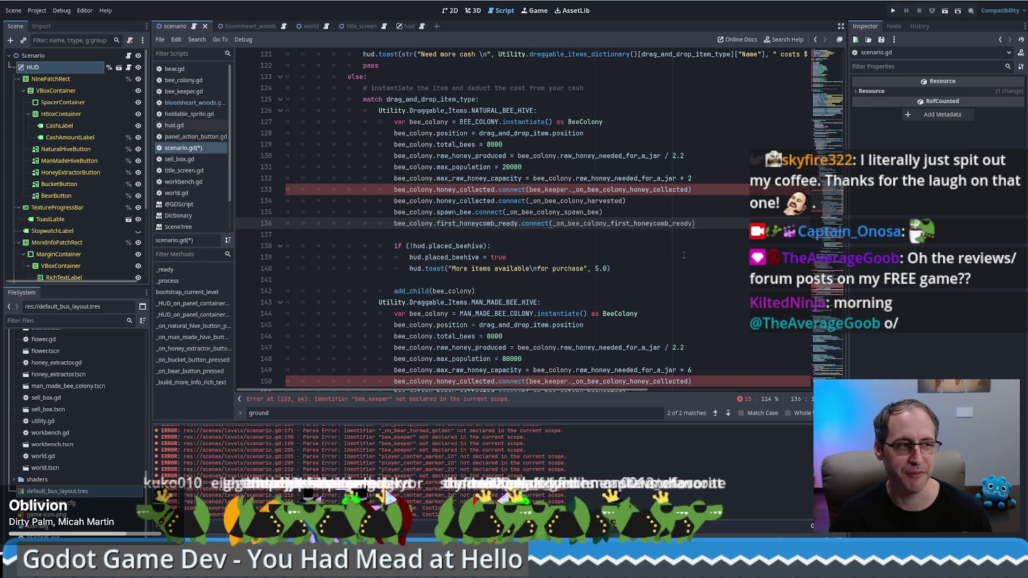
left_click(542, 248)
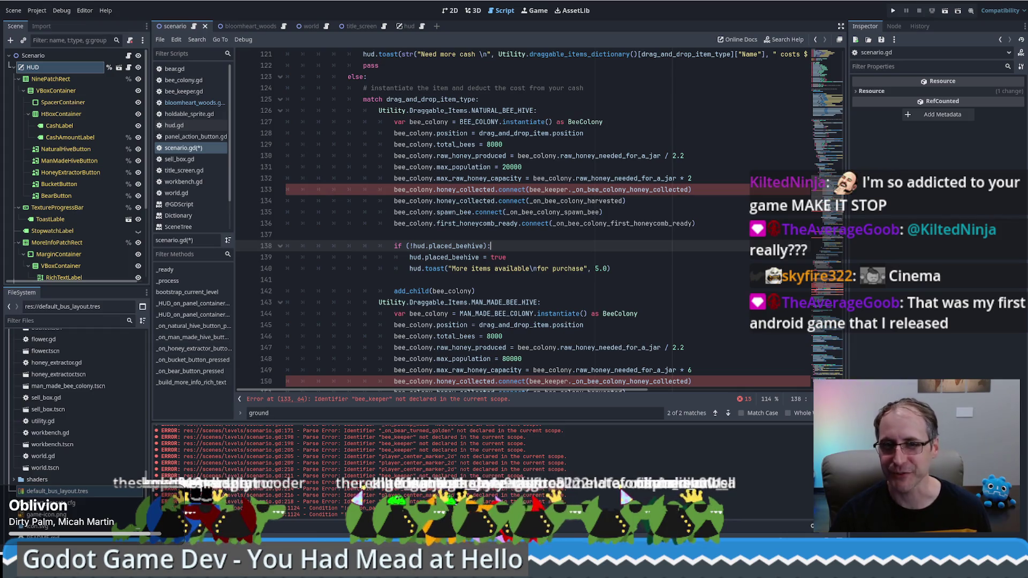
scroll(832, 212, "down", 1)
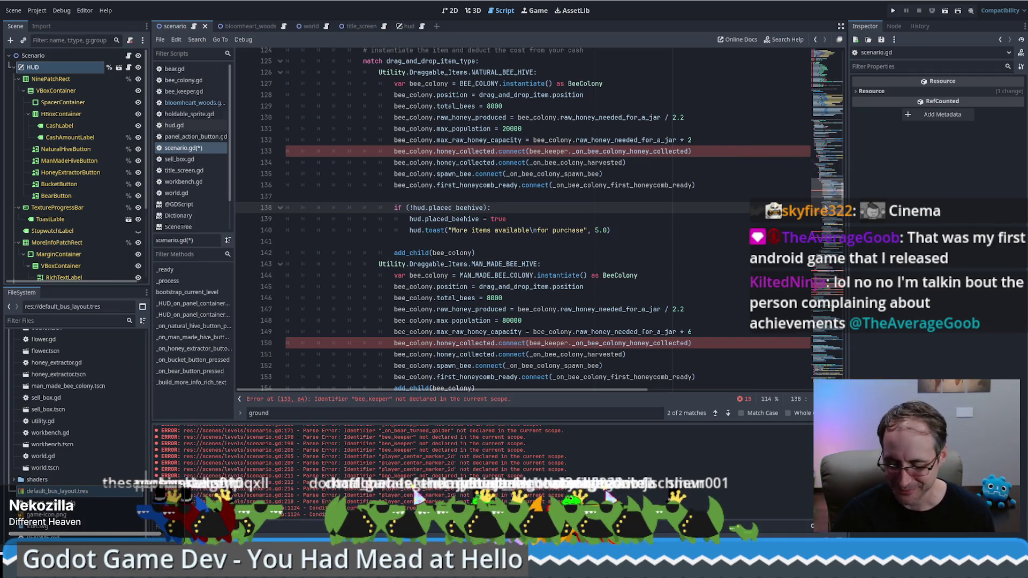
scroll(825, 208, "up", 10)
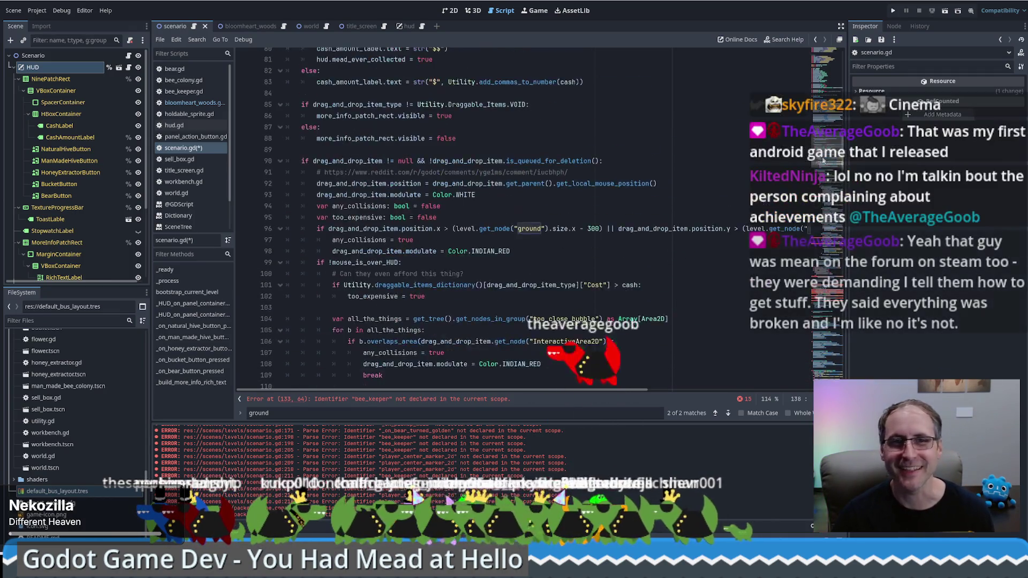
scroll(641, 205, "down", 3)
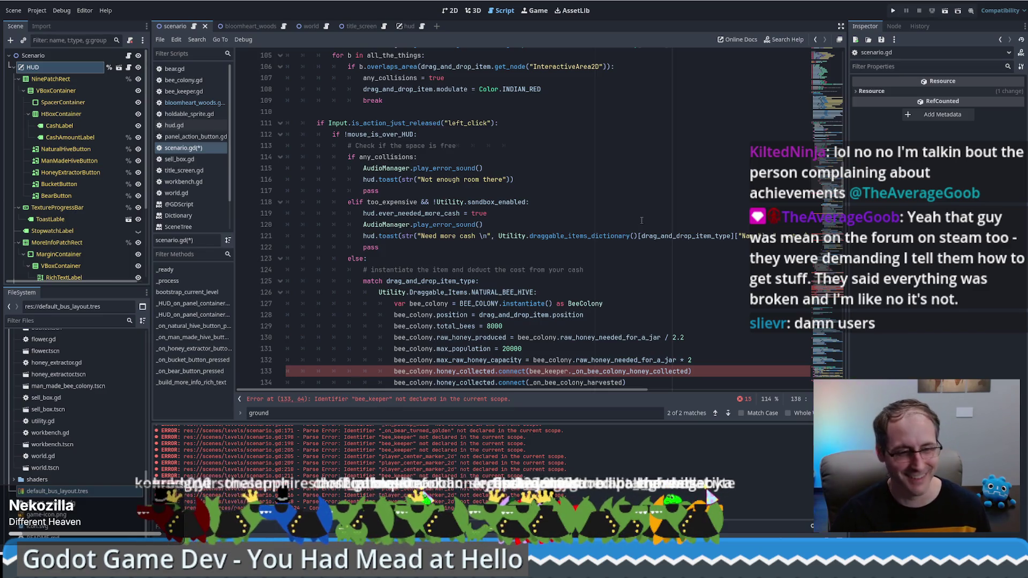
left_click(615, 272)
left_click(628, 258)
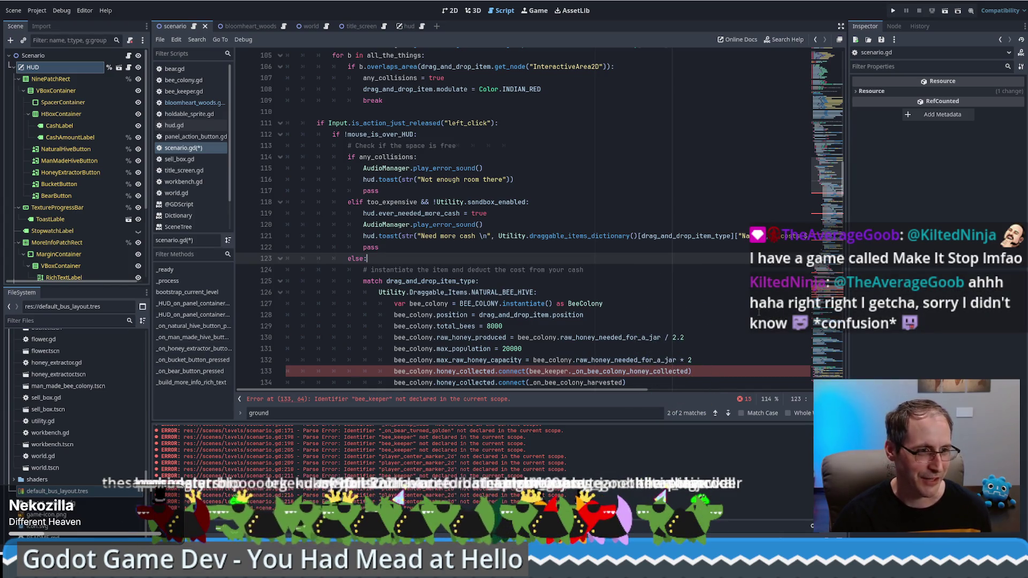
scroll(840, 206, "down", 3)
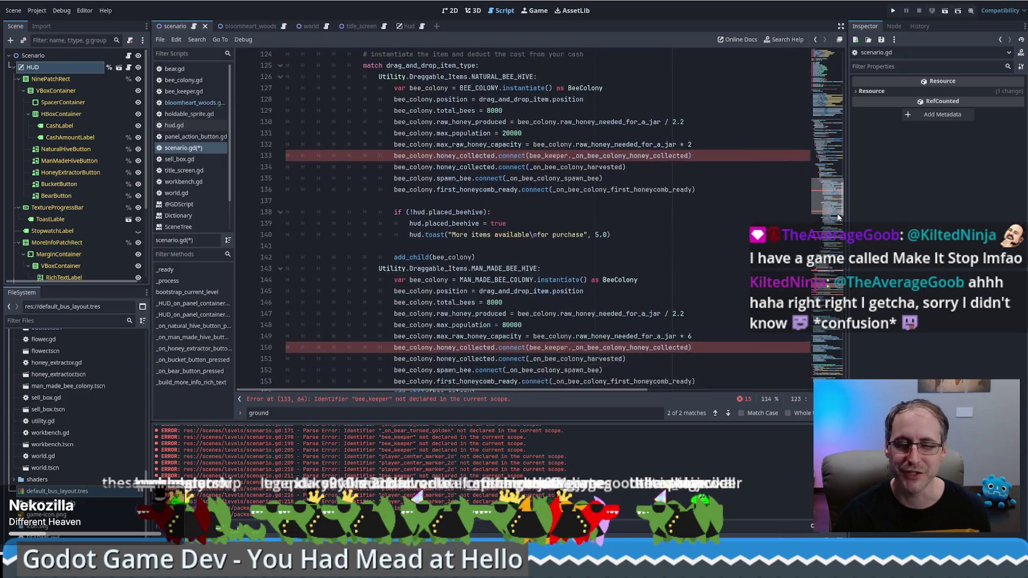
scroll(839, 205, "up", 2)
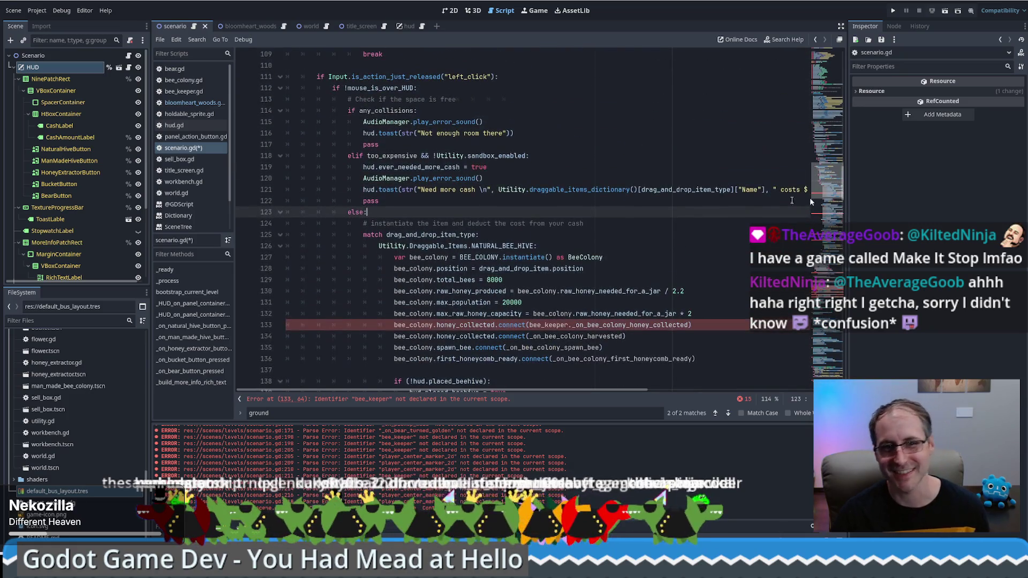
left_click(623, 236)
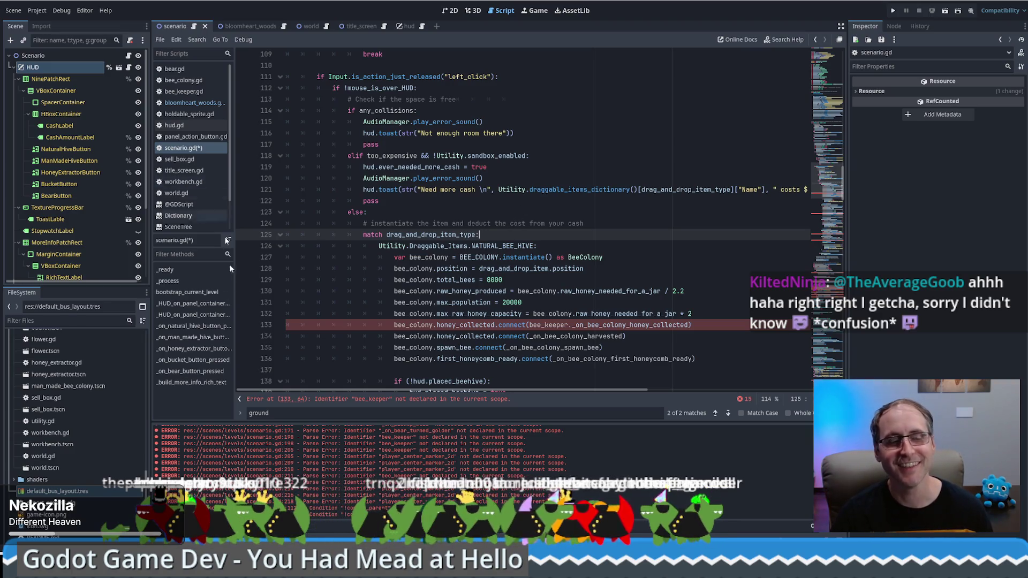
mouse_move(476, 289)
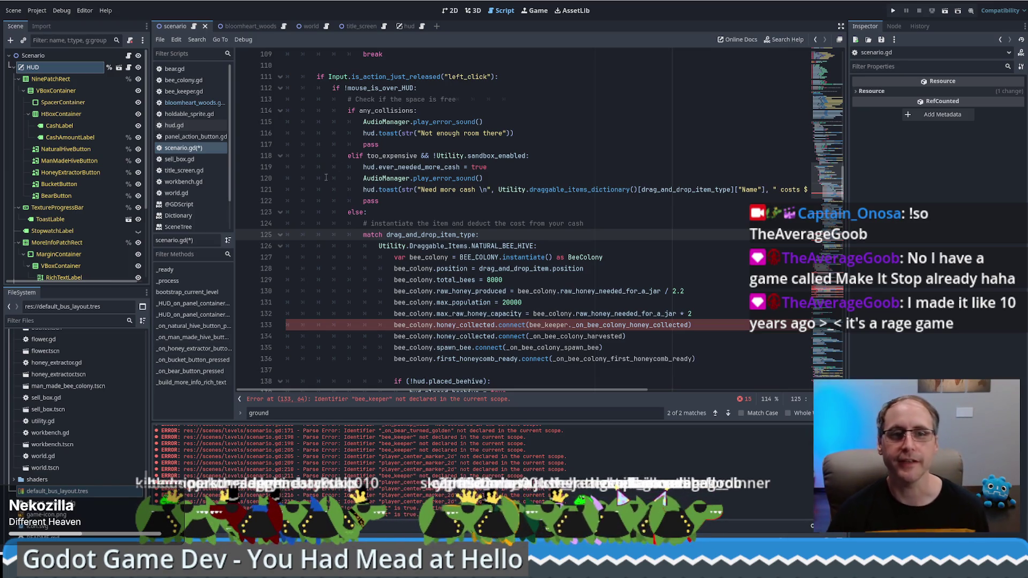
left_click(255, 27)
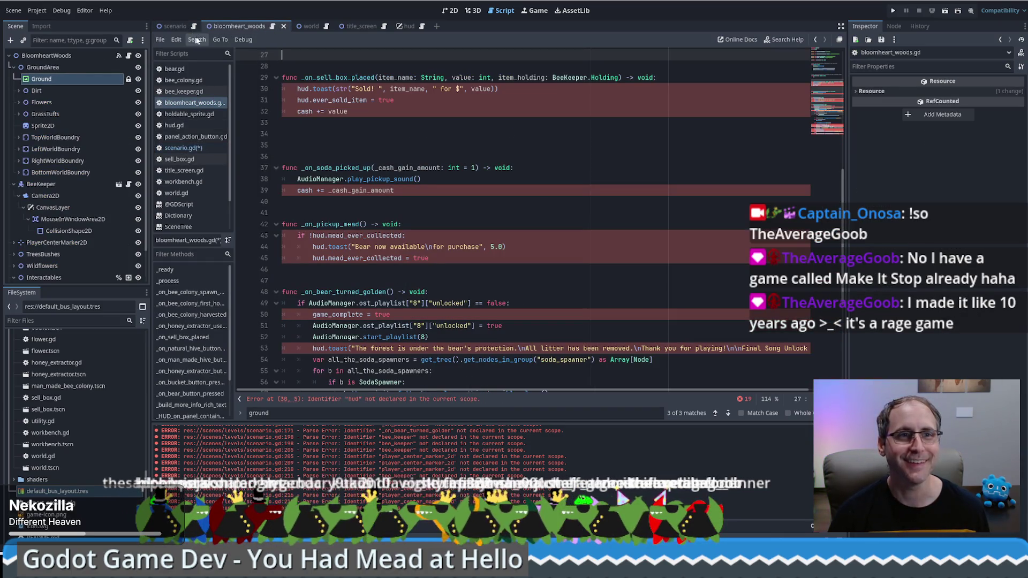
Scroll to the top of bloomheart_woods.gd, then view the BloomheartWoods level in 2D
scroll(831, 96, "up", 5)
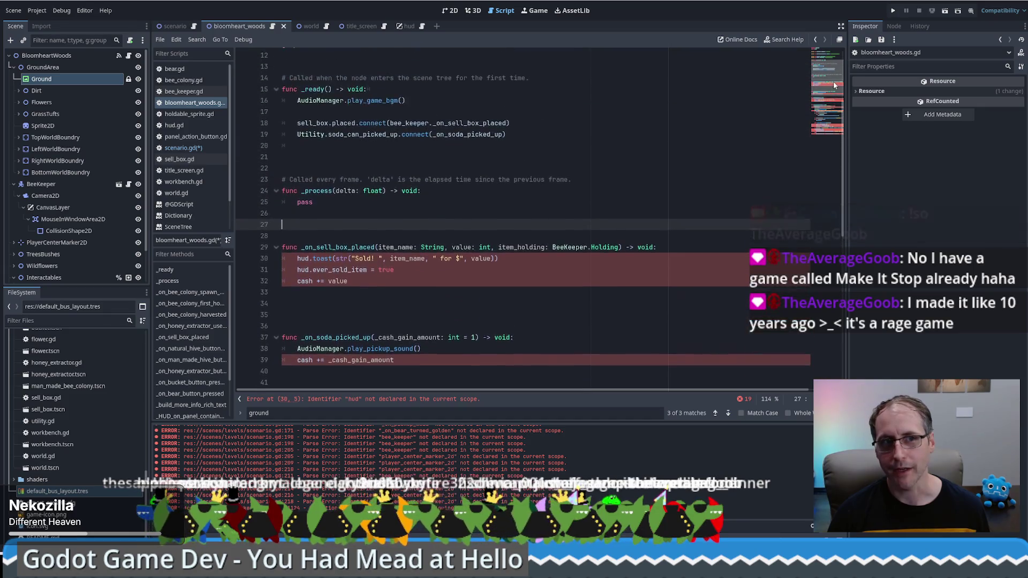
scroll(834, 85, "up", 4)
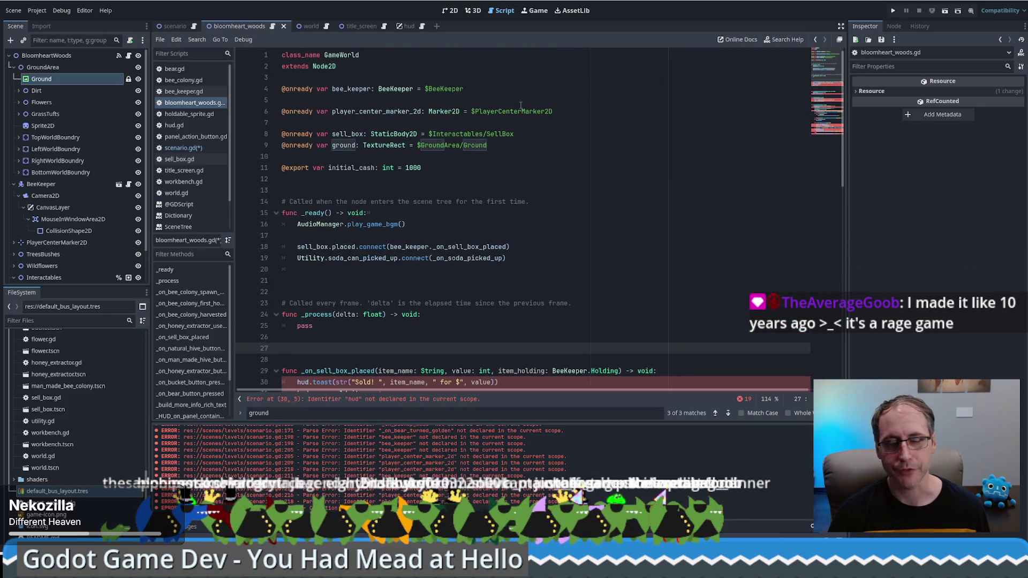
left_click_drag(824, 63, 828, 87)
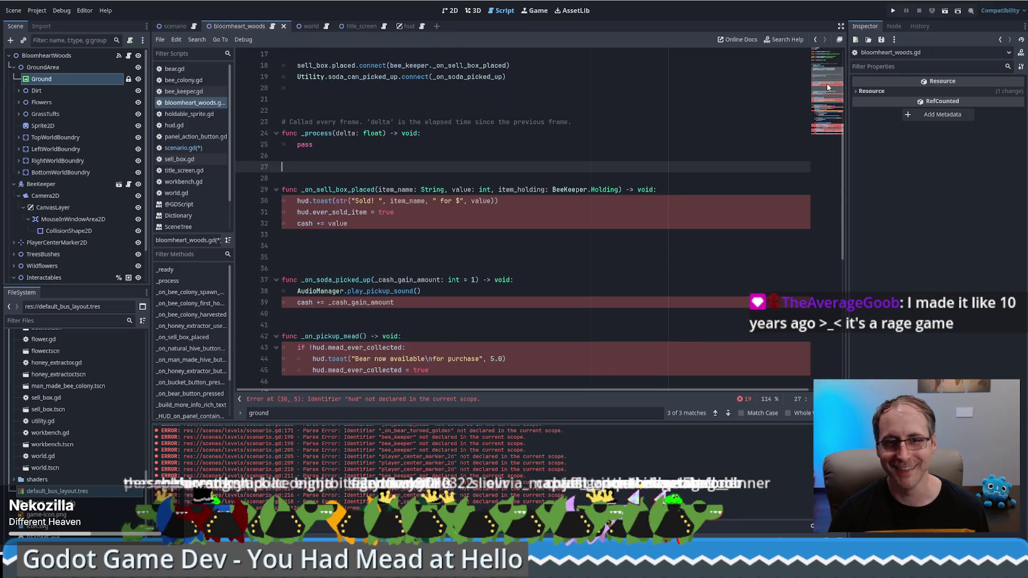
scroll(827, 87, "up", 5)
left_click(451, 11)
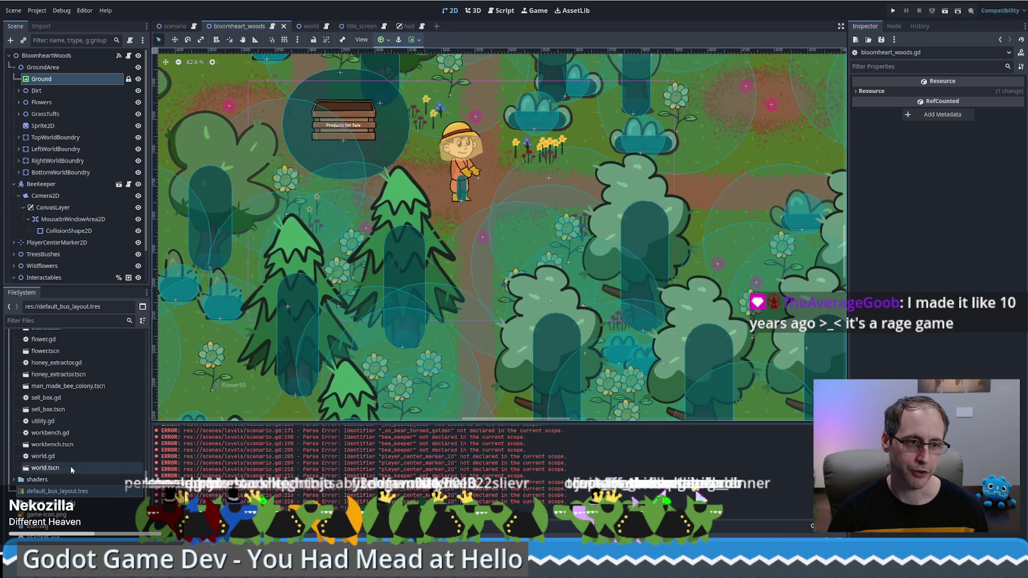
Select bloomheart_woods.tscn in the FileSystem dock, then open scenario.tscn to show its HUD
scroll(71, 466, "up", 10)
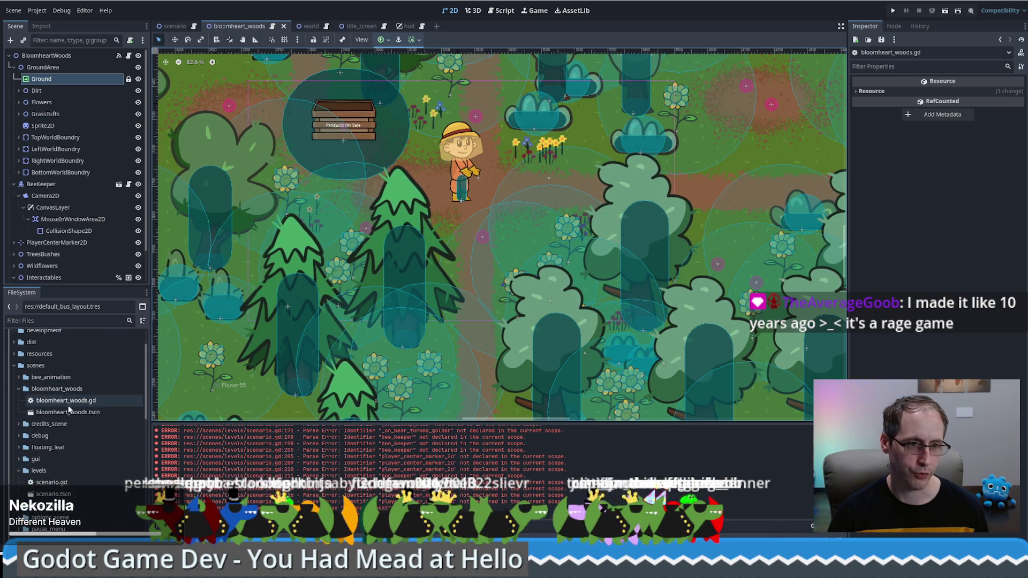
left_click(68, 411)
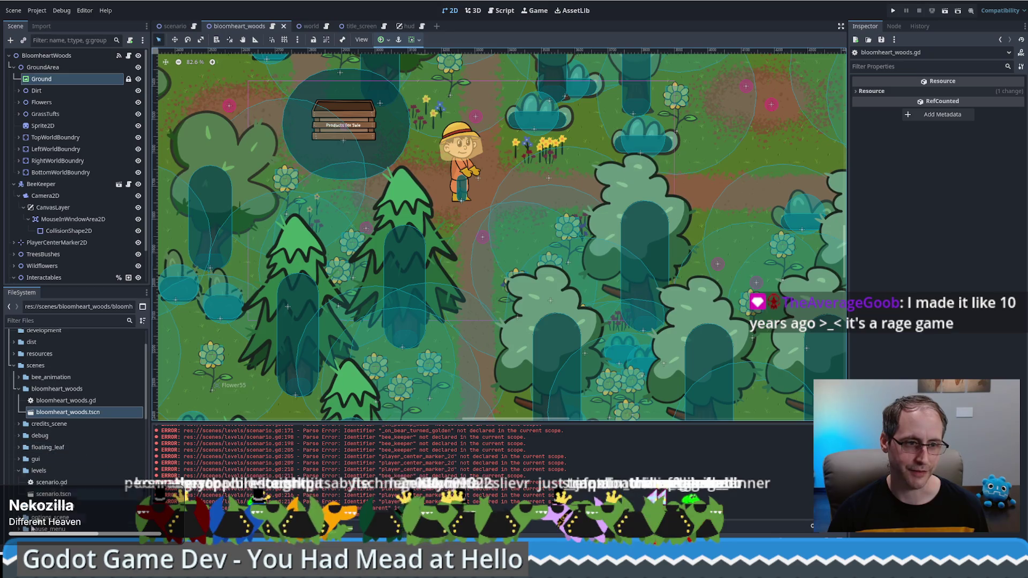
double_click(55, 494)
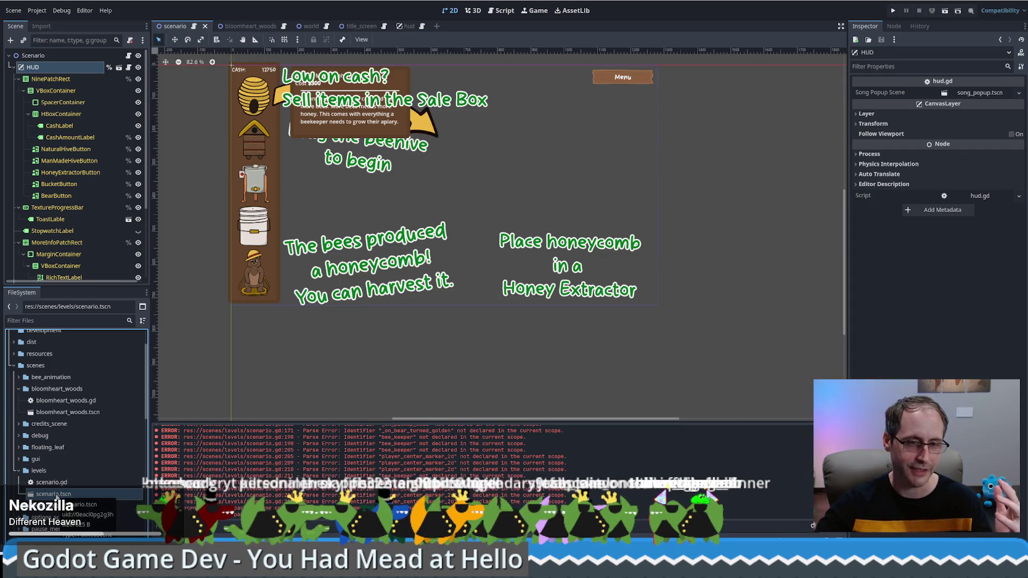
Reopen the bloomheart_woods.tscn forest map, then return to scenario.gd in the Script editor
double_click(68, 412)
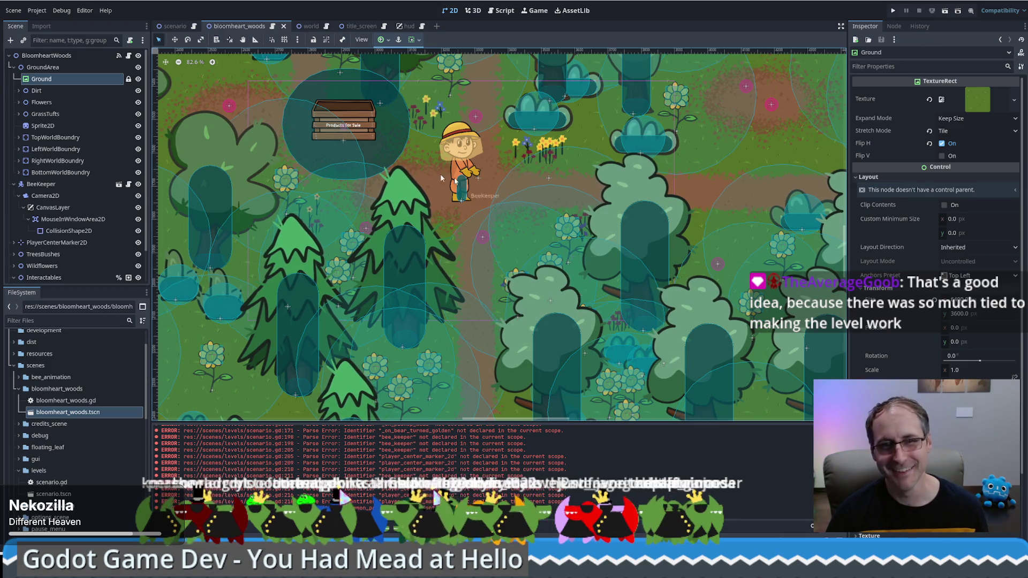
mouse_move(194, 28)
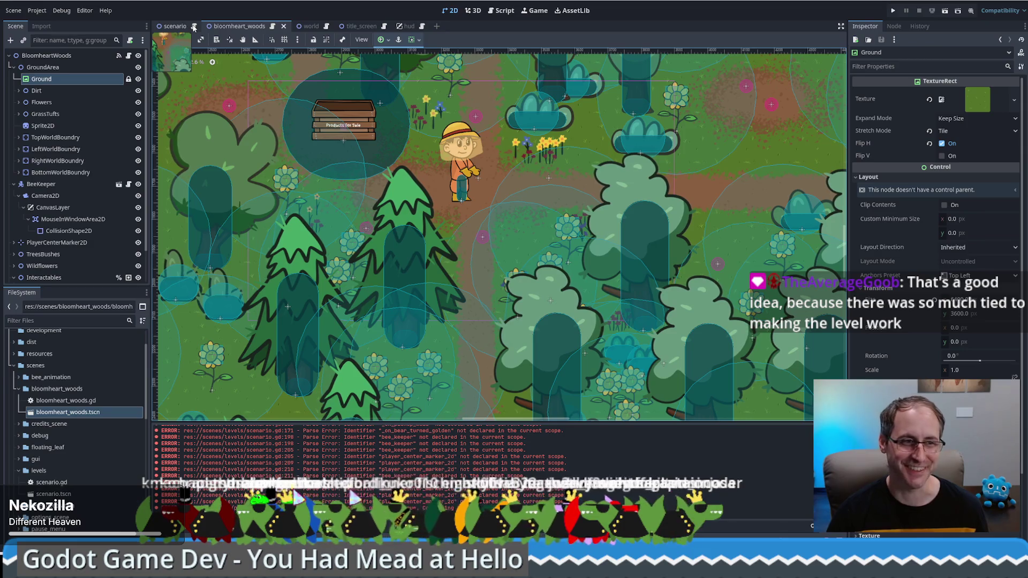
left_click(194, 27)
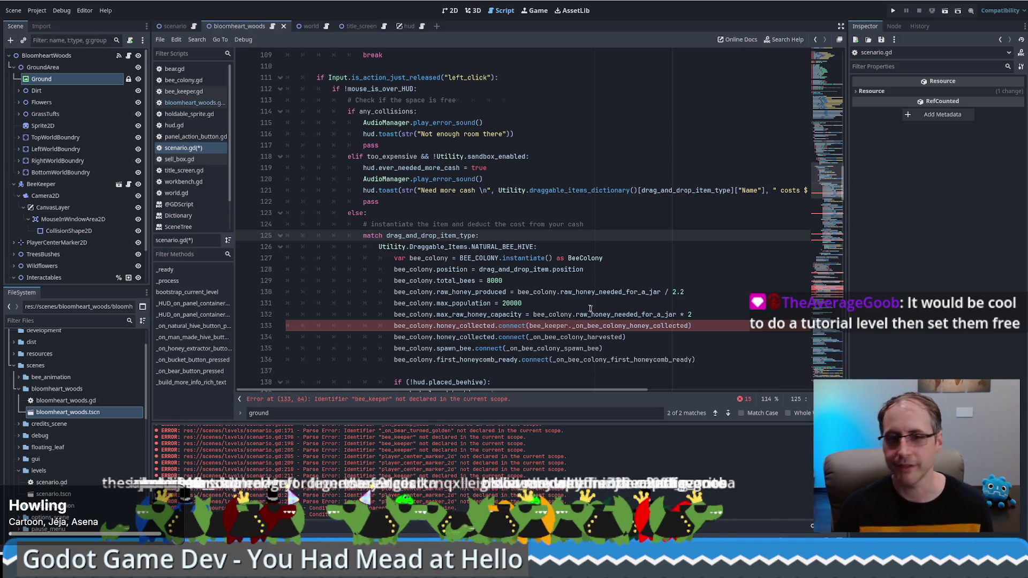
left_click(616, 225)
scroll(616, 225, "down", 2)
scroll(638, 261, "up", 3)
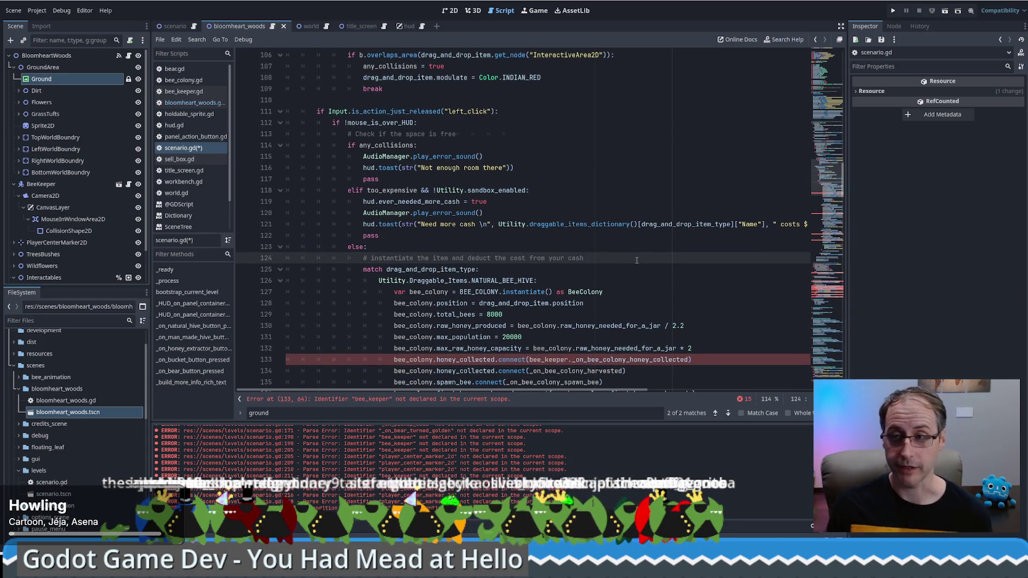
triple_click(607, 257)
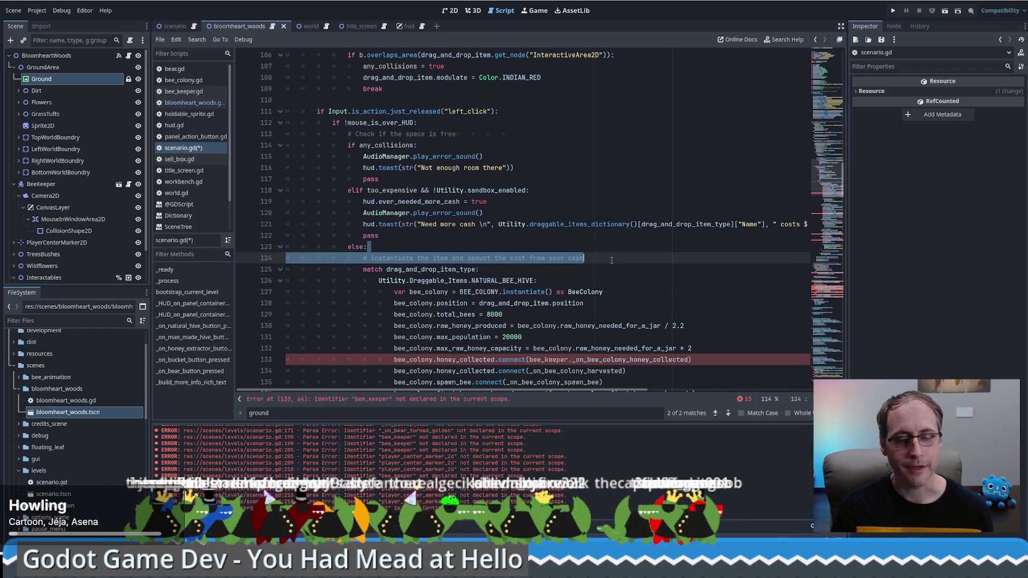
left_click(411, 258)
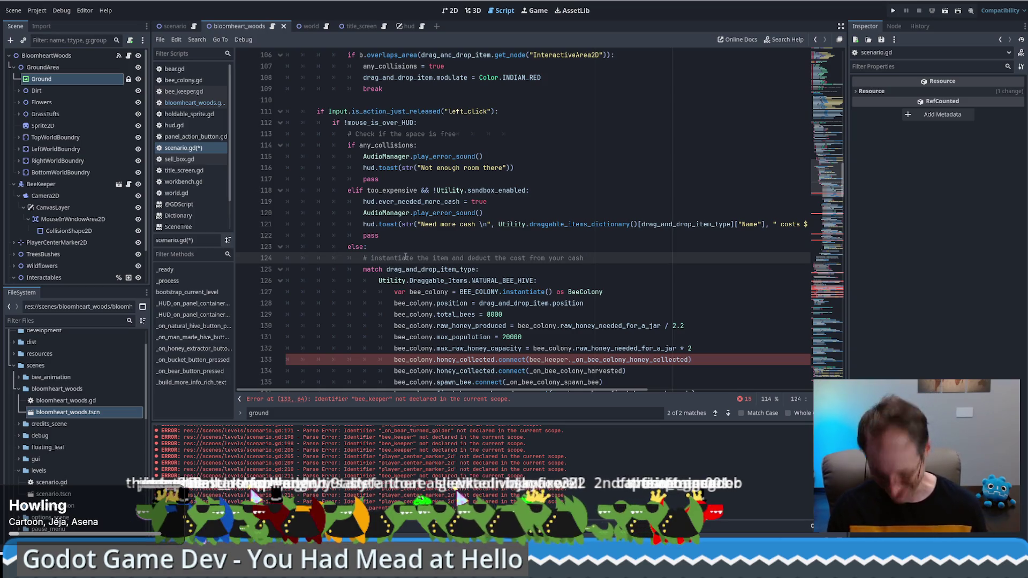
scroll(582, 252, "up", 8)
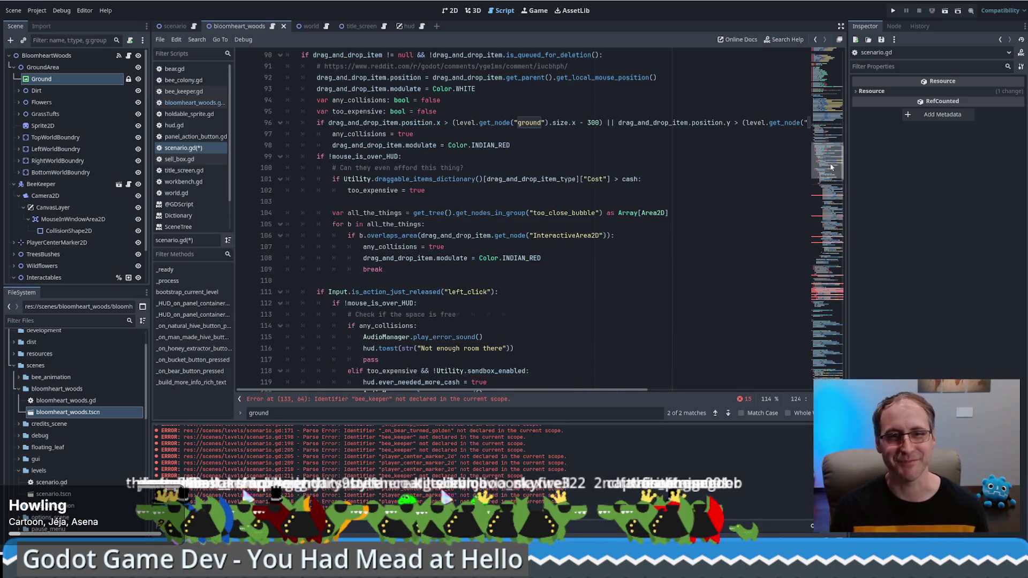
left_click(827, 180)
left_click_drag(831, 152, 831, 165)
scroll(831, 164, "down", 12)
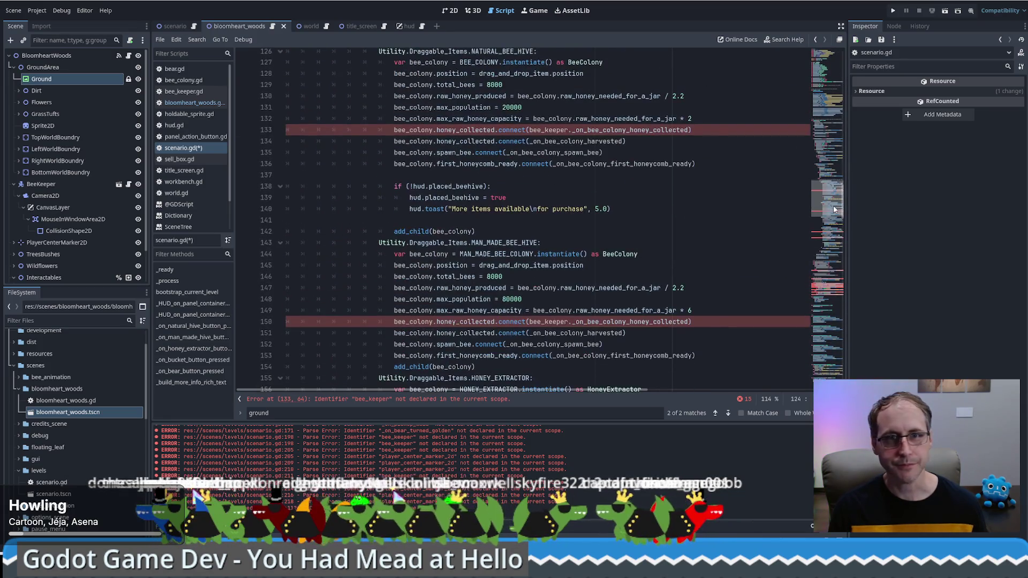
left_click(699, 199)
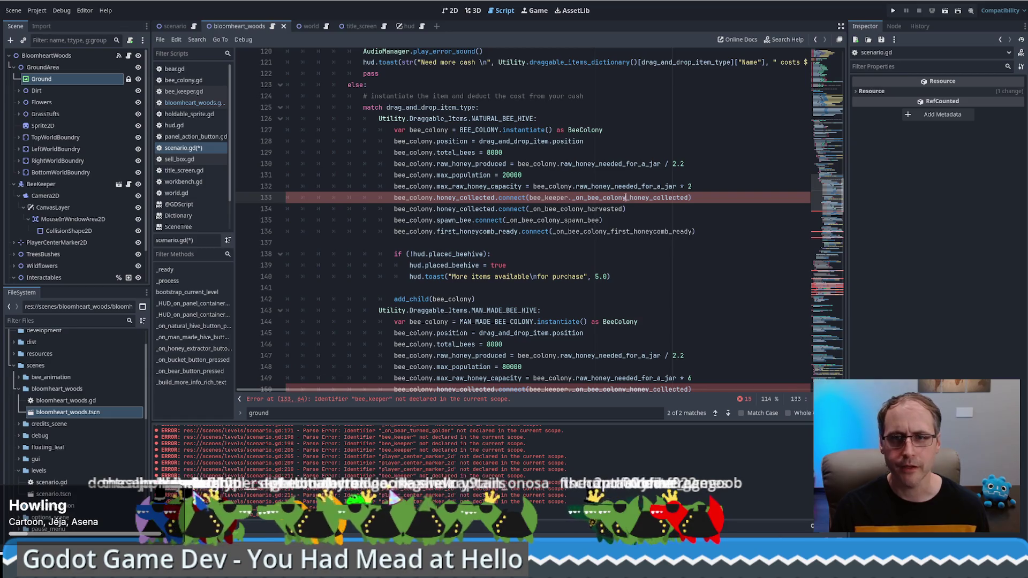
left_click(272, 27)
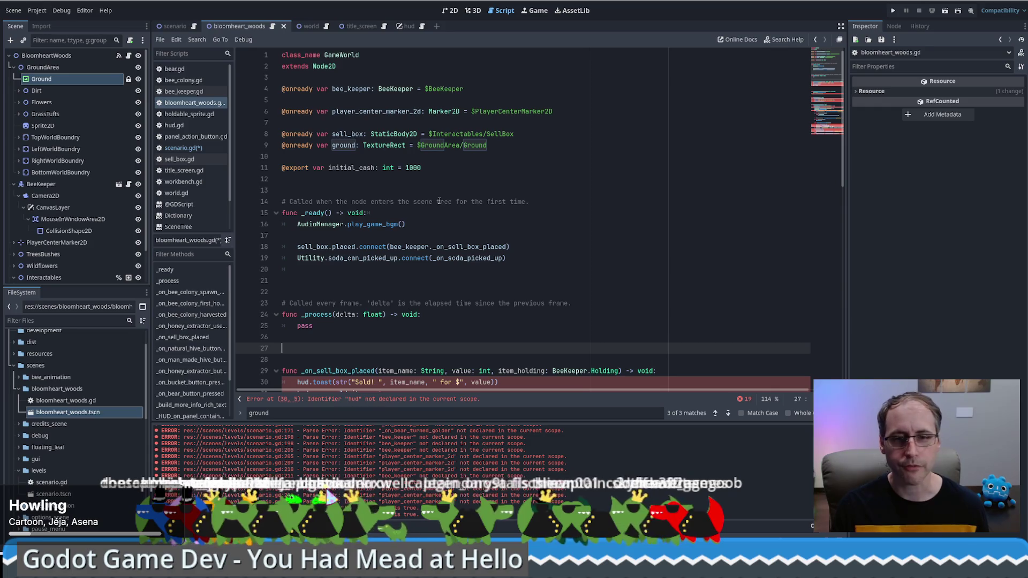
Delete the moved bee colony and honey extractor handlers after line 27 of bloomheart_woods.gd
scroll(575, 234, "down", 3)
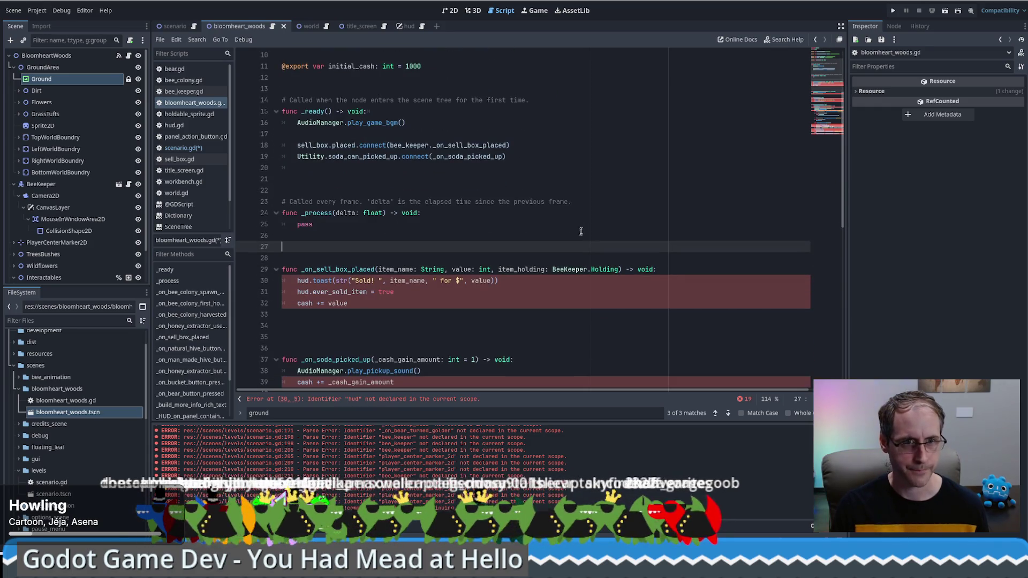
key("ctrl+z")
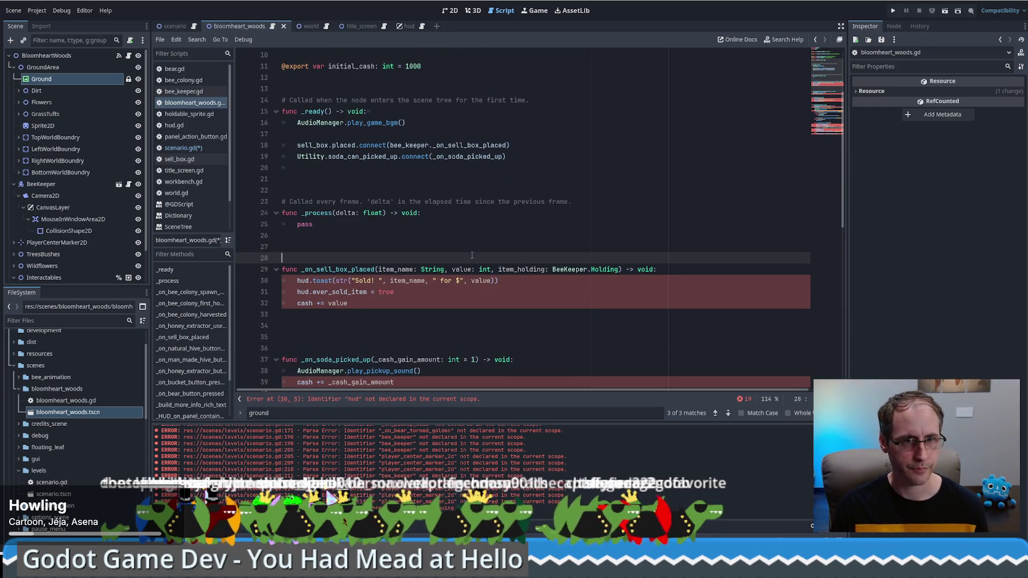
key("ctrl+z")
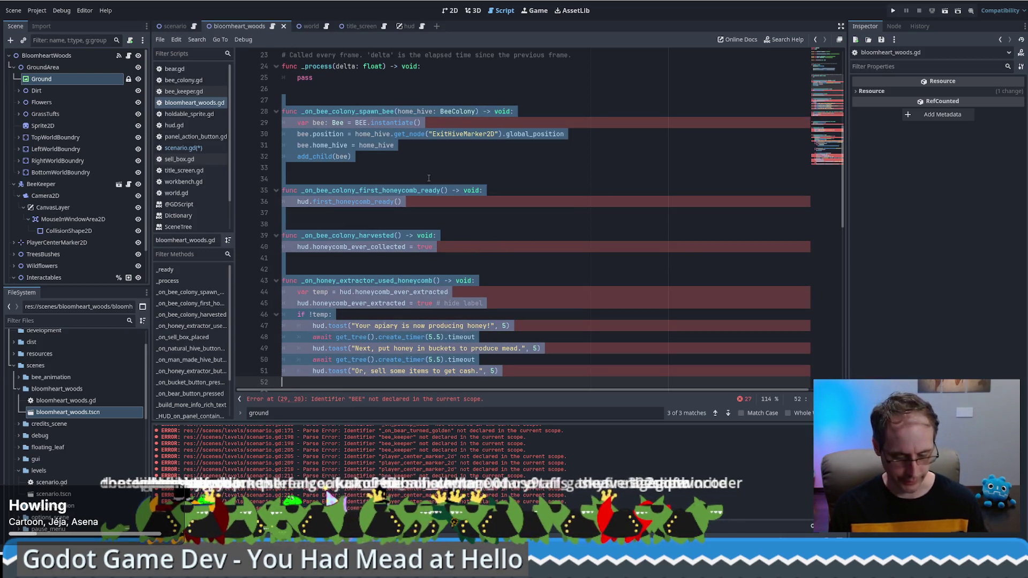
key("Delete")
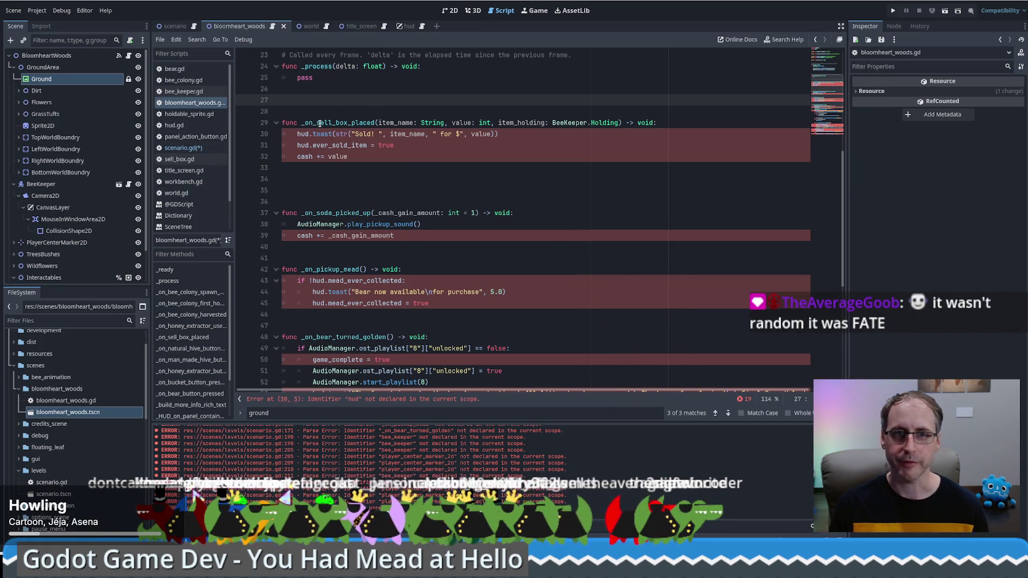
left_click(323, 112)
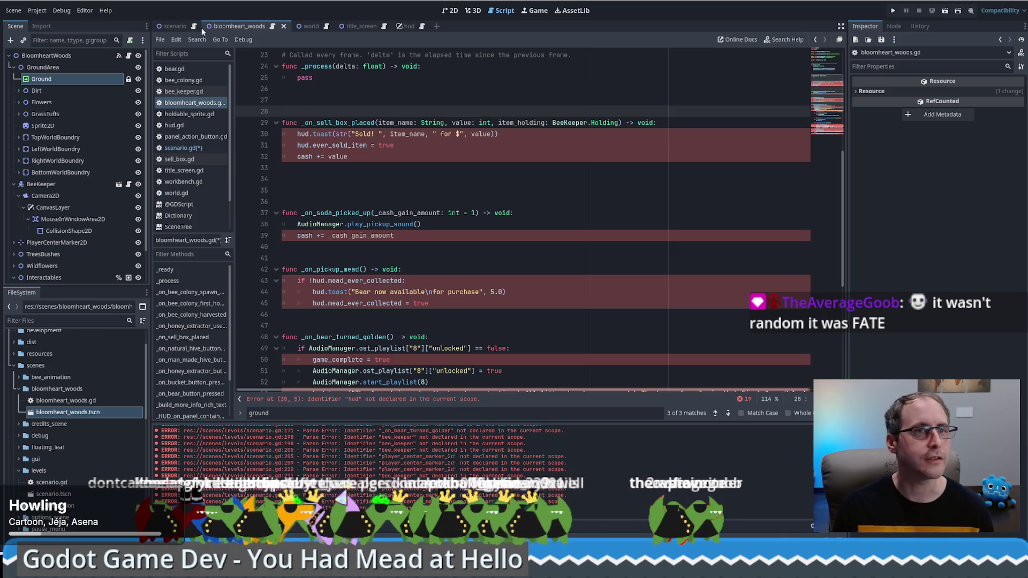
Switch to scenario.gd and bring the bee hive placement code into view
left_click(815, 39)
mouse_move(828, 201)
left_mouse_down()
mouse_move(829, 292)
mouse_move(815, 153)
mouse_move(817, 205)
left_mouse_up()
left_click(730, 188)
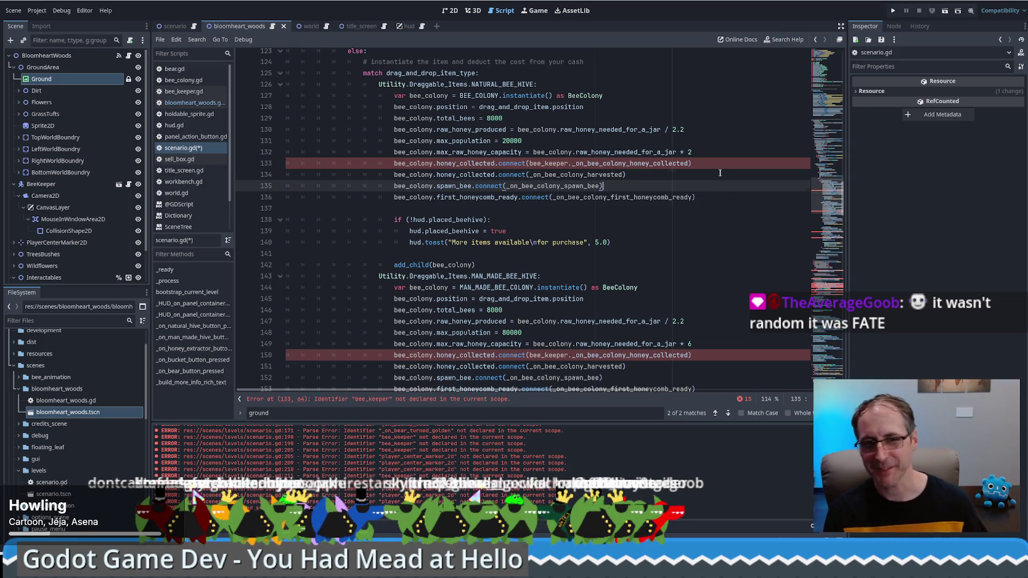
left_click(726, 177)
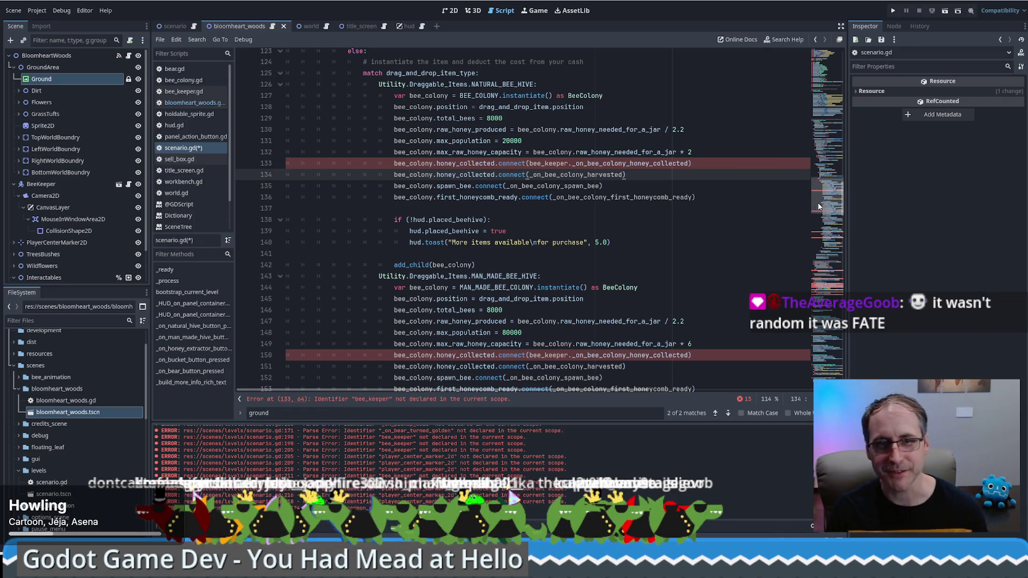
scroll(824, 214, "down", 3)
scroll(825, 213, "down", 20)
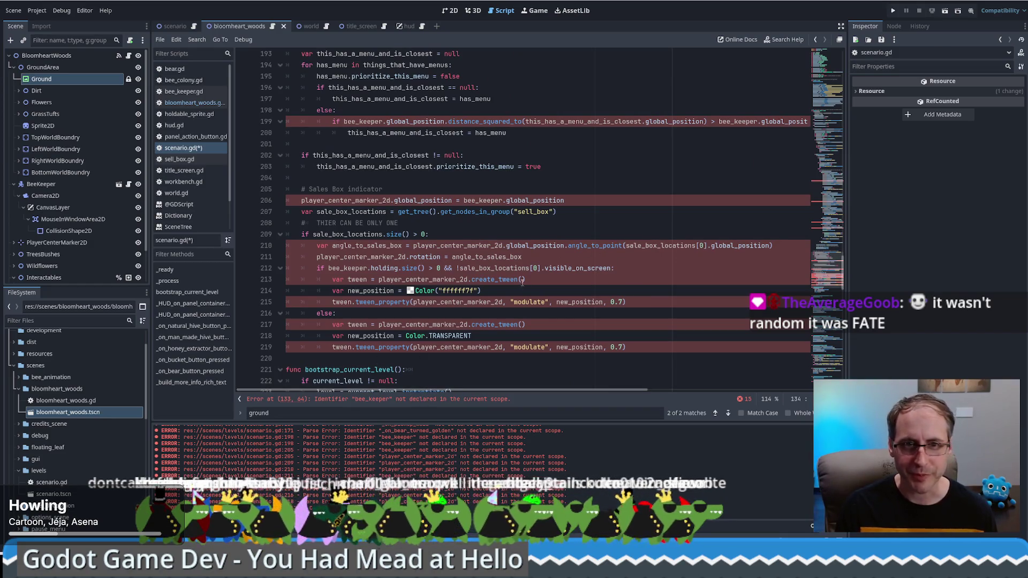
scroll(426, 381, "down", 8)
scroll(422, 290, "up", 9)
left_click(513, 259)
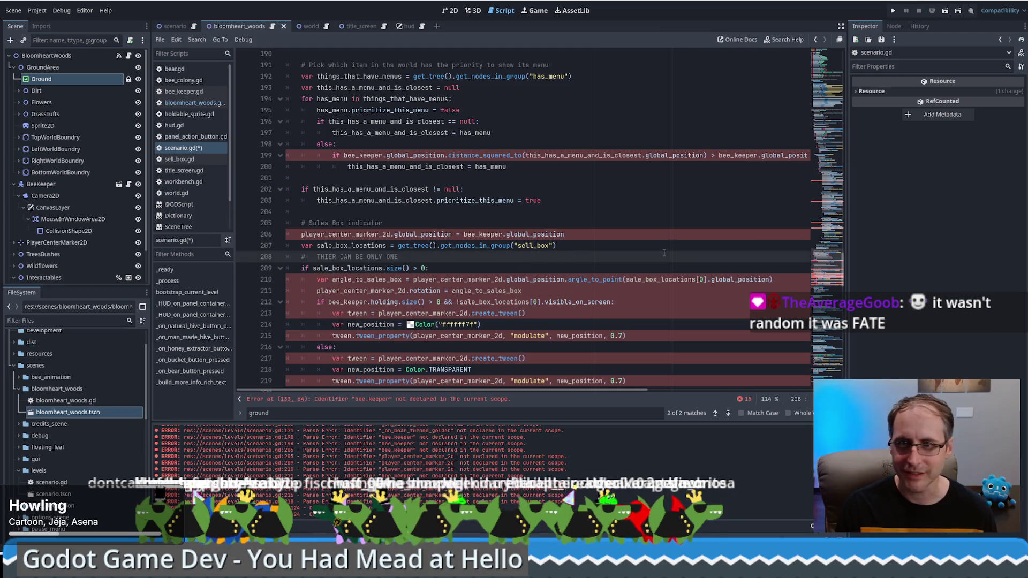
scroll(826, 279, "up", 6)
scroll(826, 279, "down", 6)
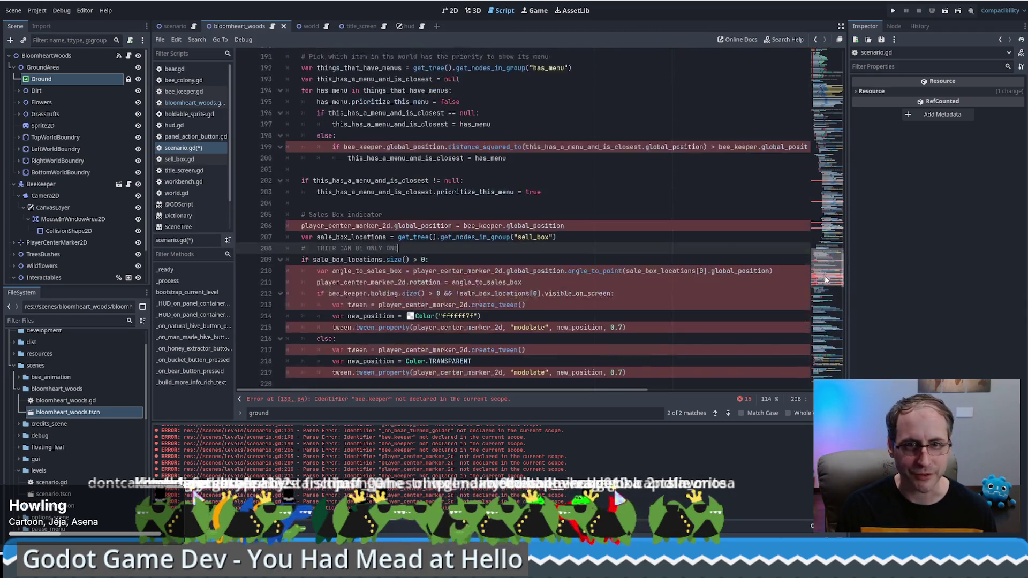
scroll(826, 279, "down", 2)
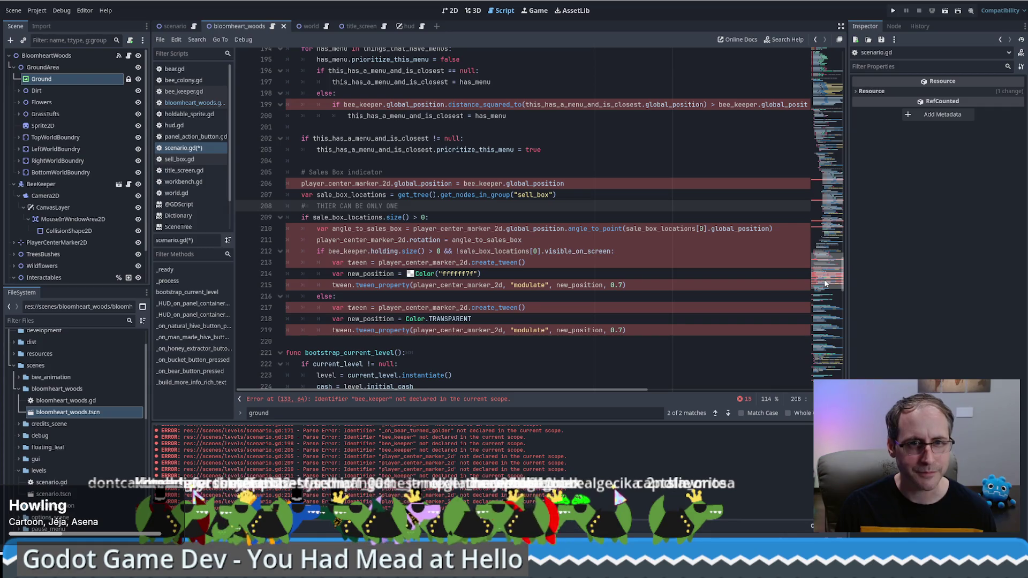
double_click(349, 218)
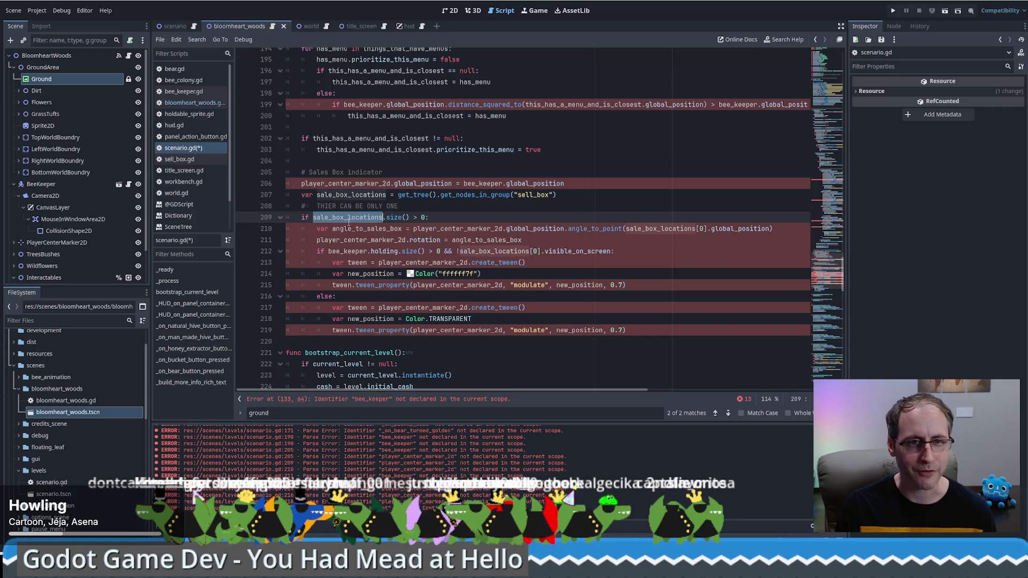
left_click(481, 213)
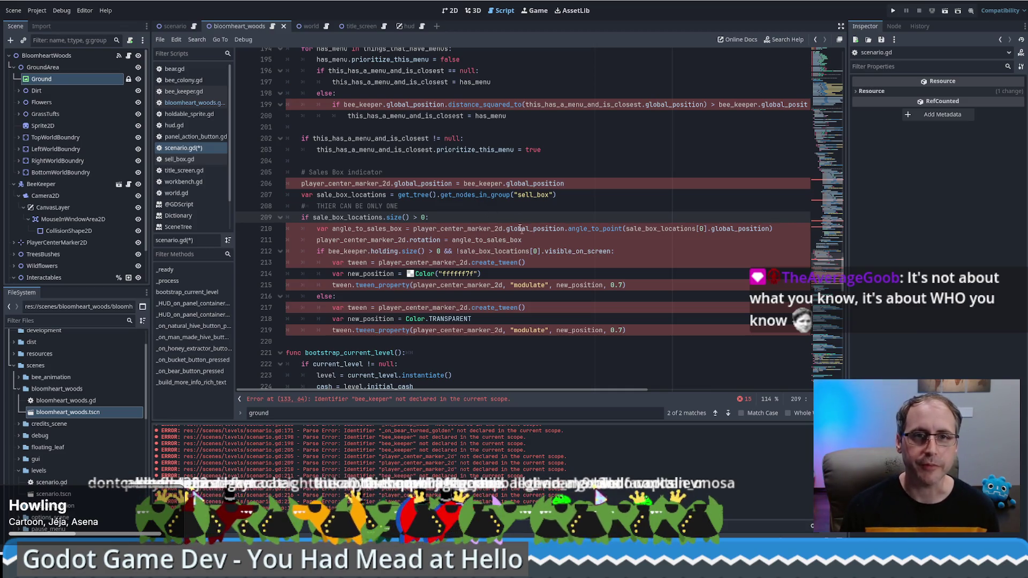
scroll(828, 289, "down", 2)
scroll(828, 289, "up", 1)
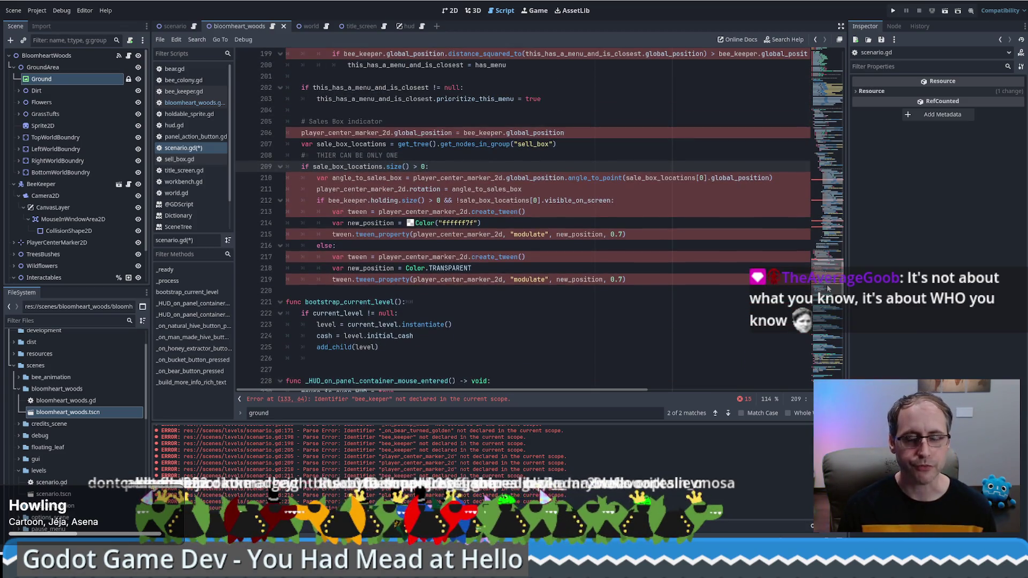
scroll(538, 164, "up", 5)
scroll(538, 164, "up", 10)
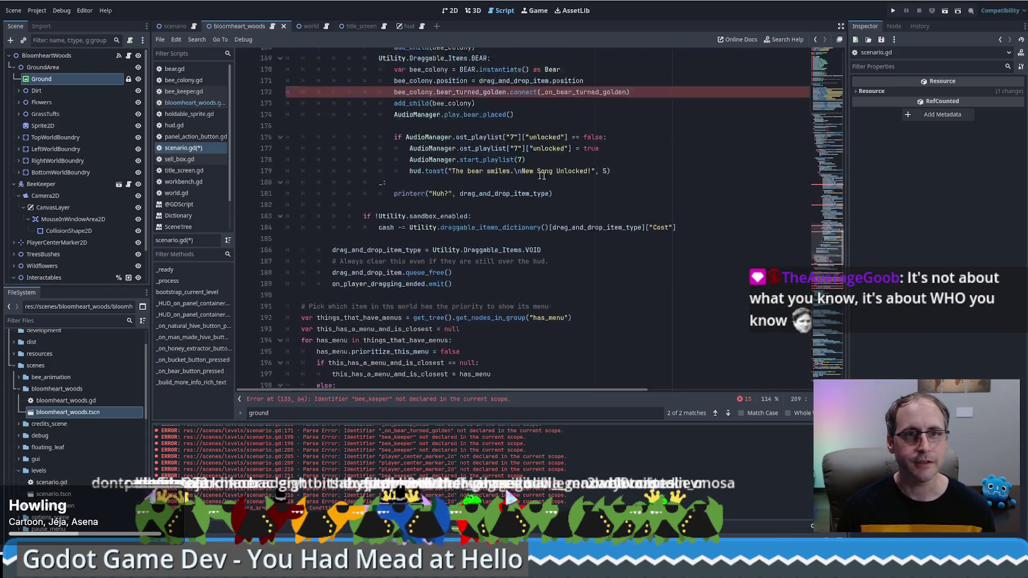
scroll(525, 169, "down", 14)
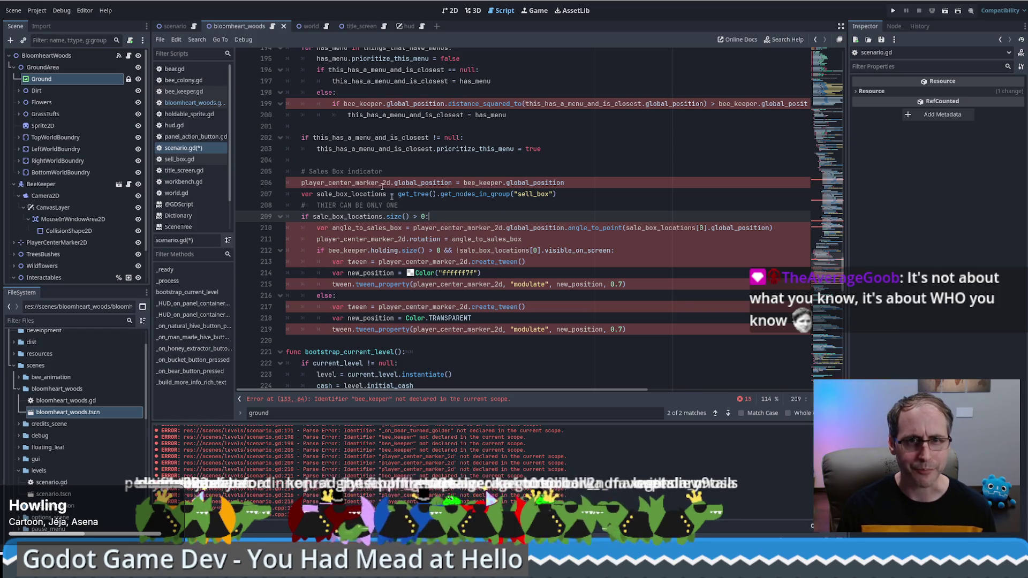
left_click(192, 27)
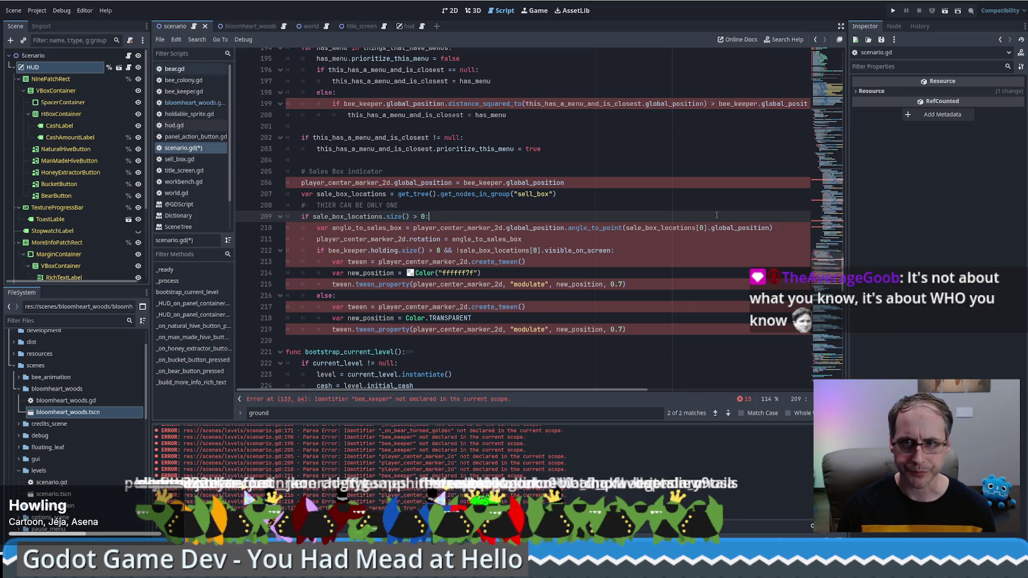
Search bloomheart_woods.gd for _on_bee_colony_honey_collected and undo the deletion to check the handlers
left_click_drag(826, 268, 825, 192)
double_click(626, 218)
key("ctrl+c")
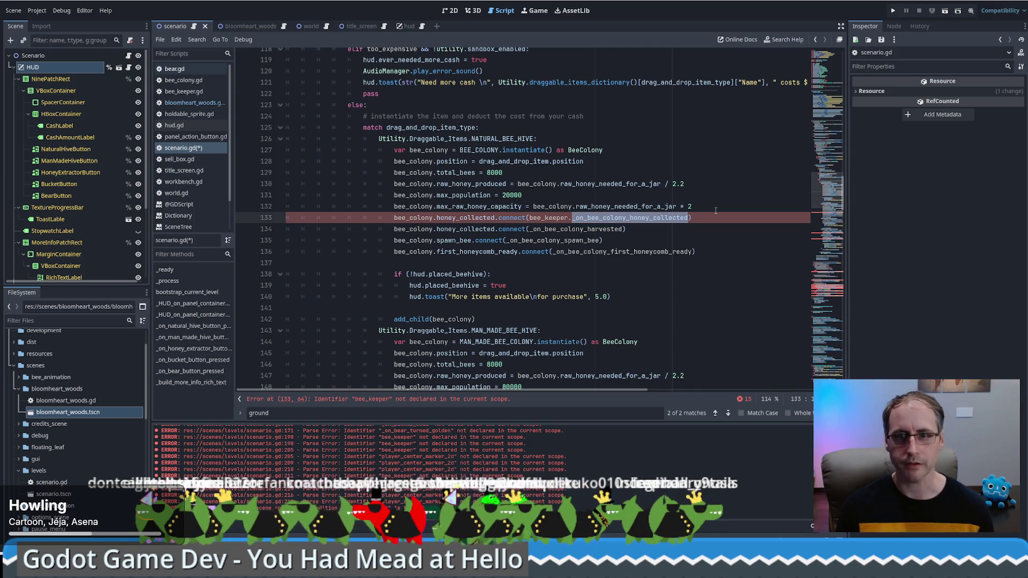
left_click(246, 26)
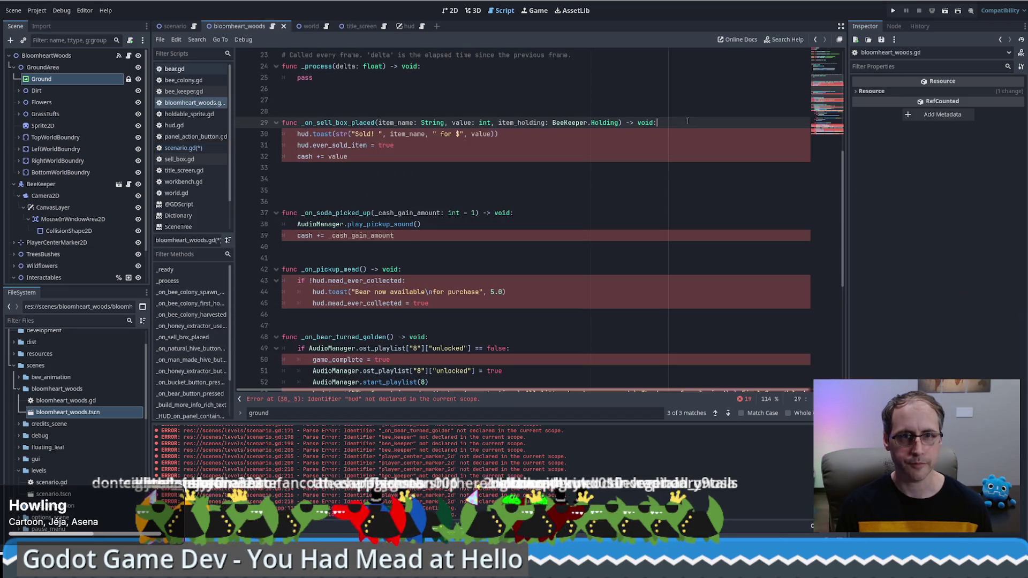
key("ctrl+f")
key("ctrl+v")
left_click(608, 221)
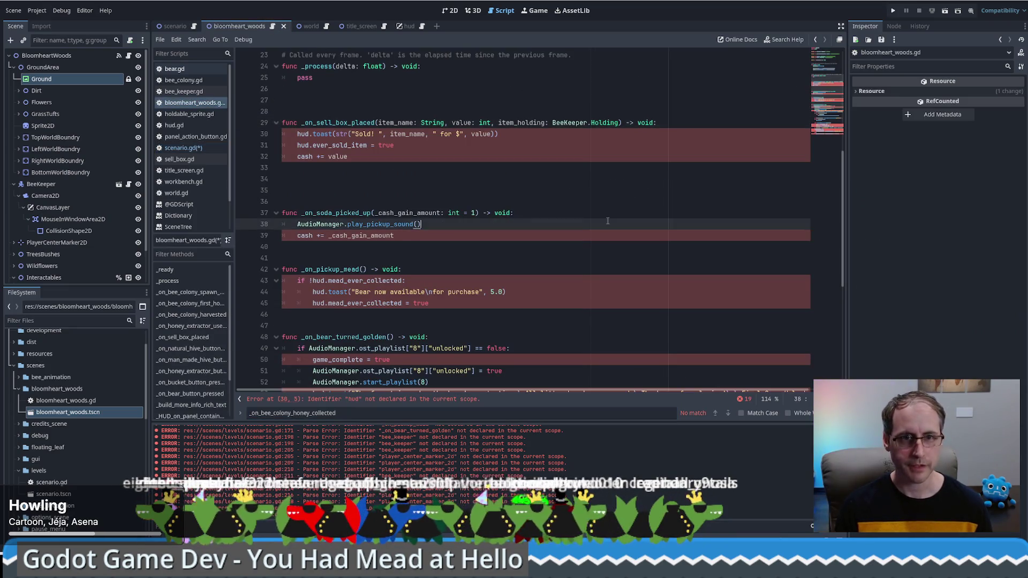
key("ctrl+z")
key("ctrl+z")
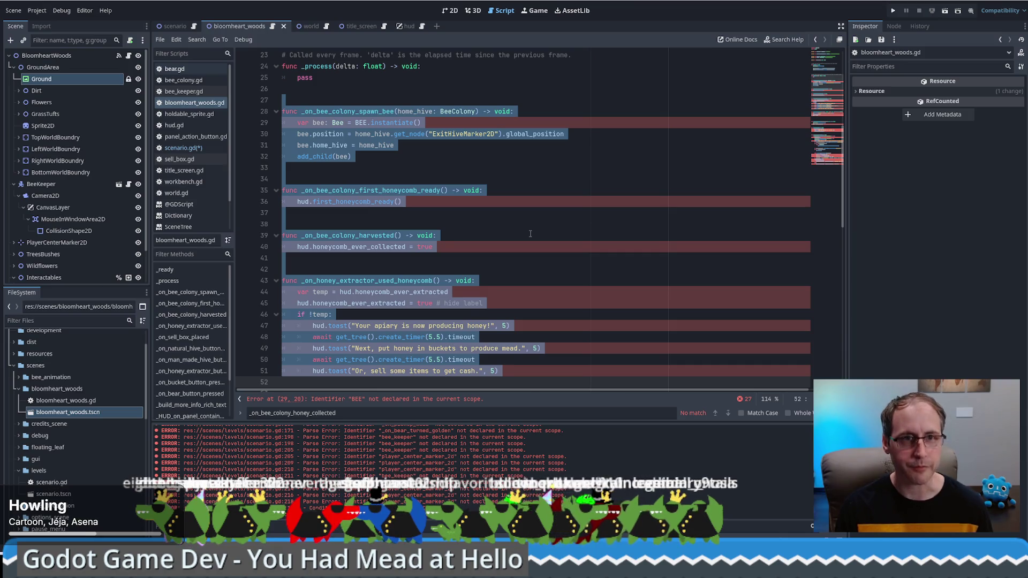
Save the edited scenario.gd script
left_click(175, 26)
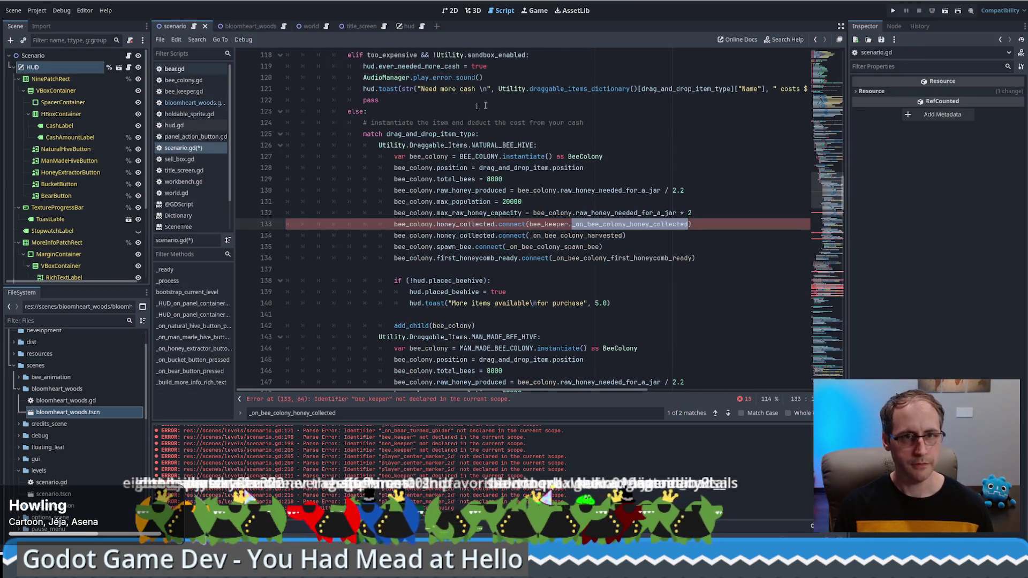
left_click(467, 105)
key("ctrl+s")
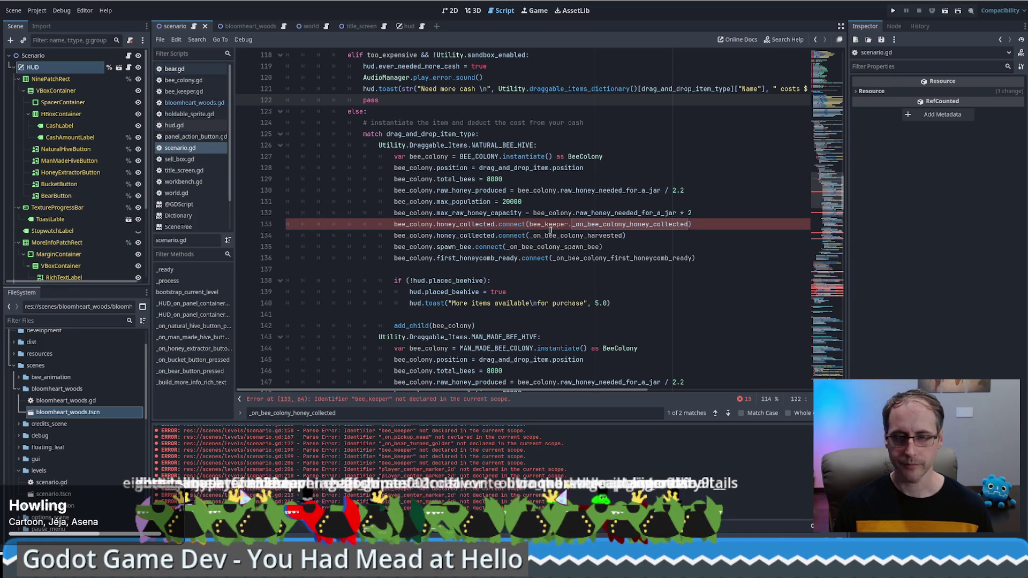
left_click(551, 224)
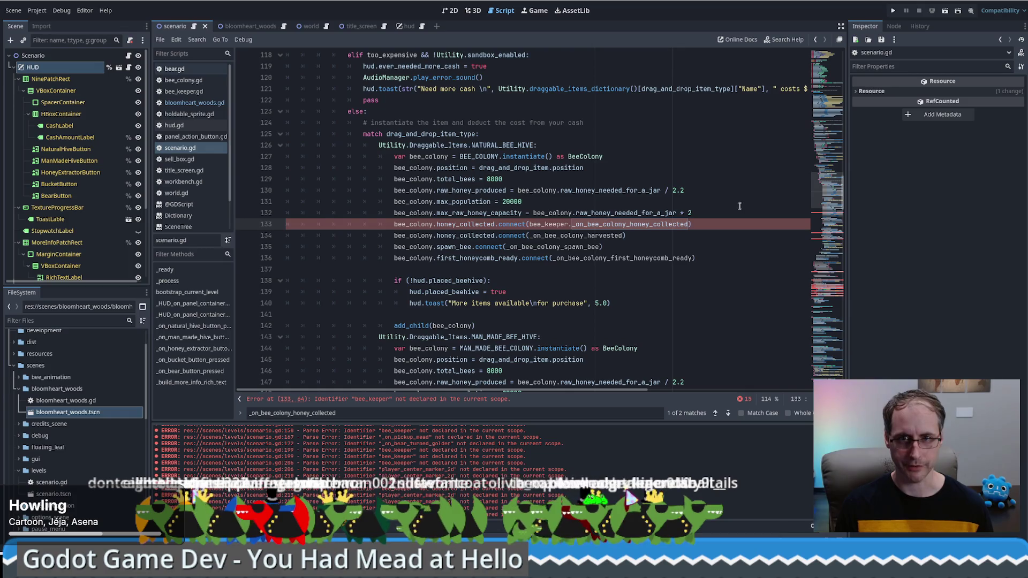
Open bloomheart_woods.gd scrolled to the top, then switch to the 2D view
left_click(195, 102)
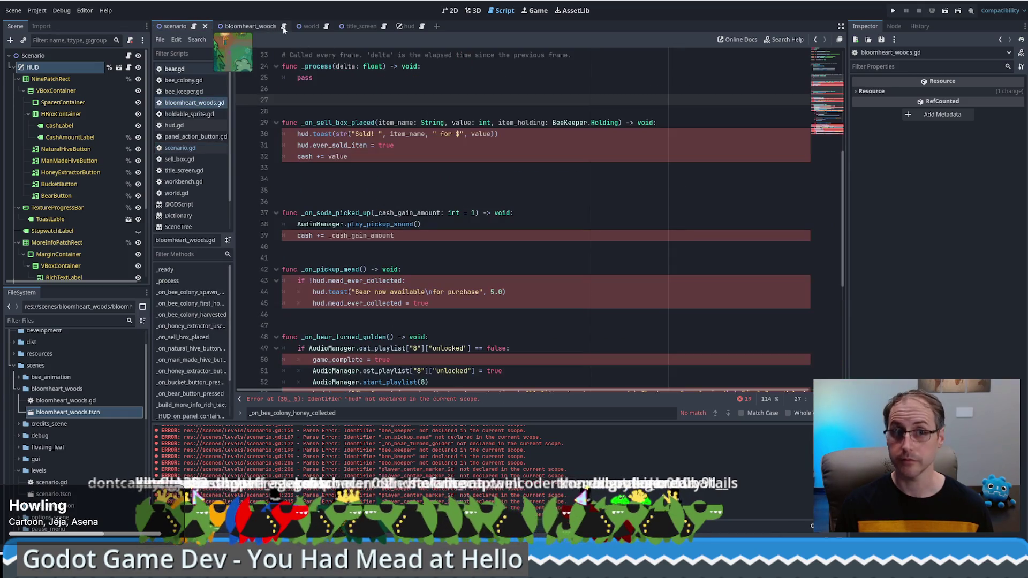
left_click_drag(819, 114, 824, 68)
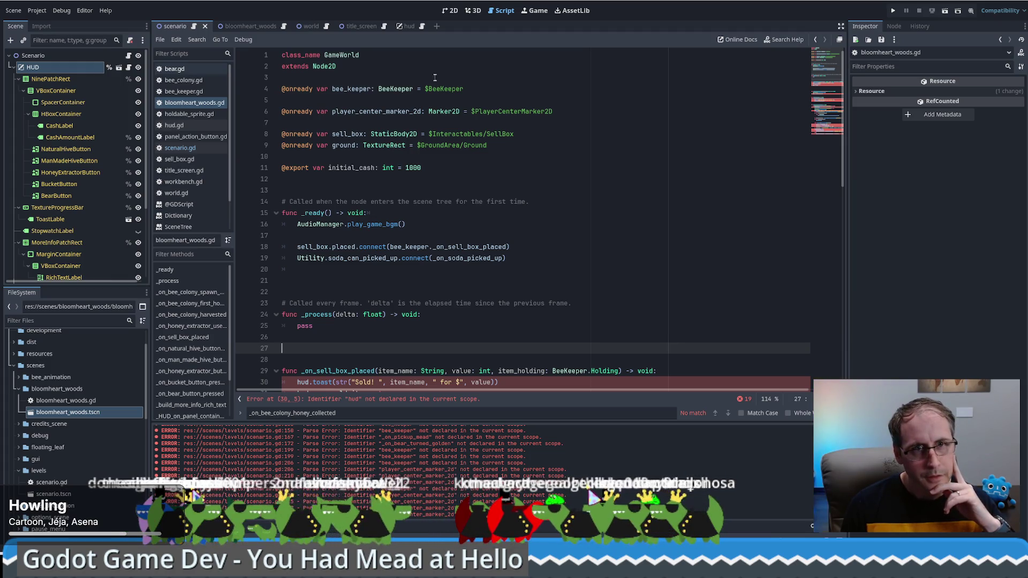
left_click(450, 10)
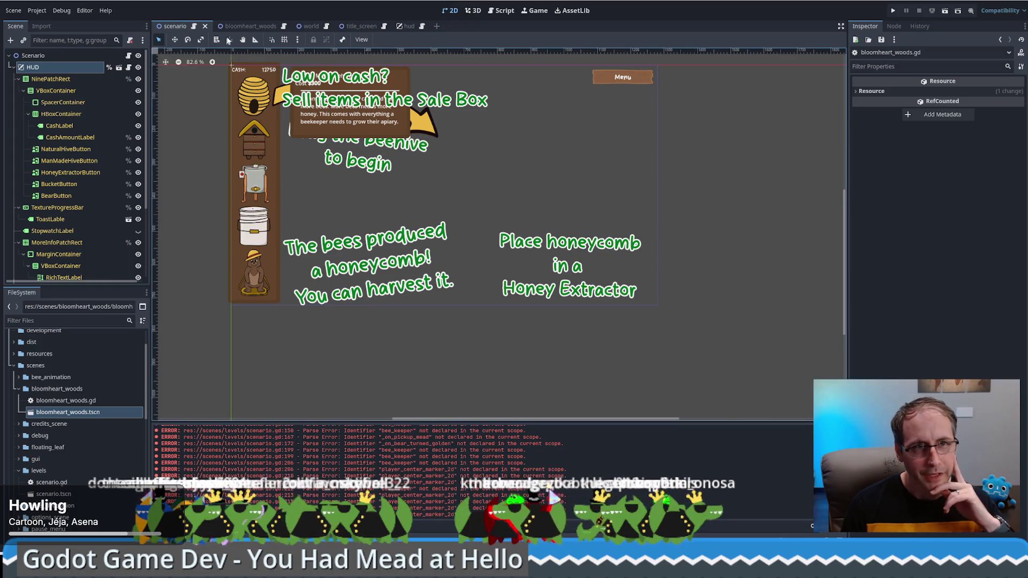
Show the bloomheart_woods level and pan toward the sale box and beekeeper
left_click(241, 26)
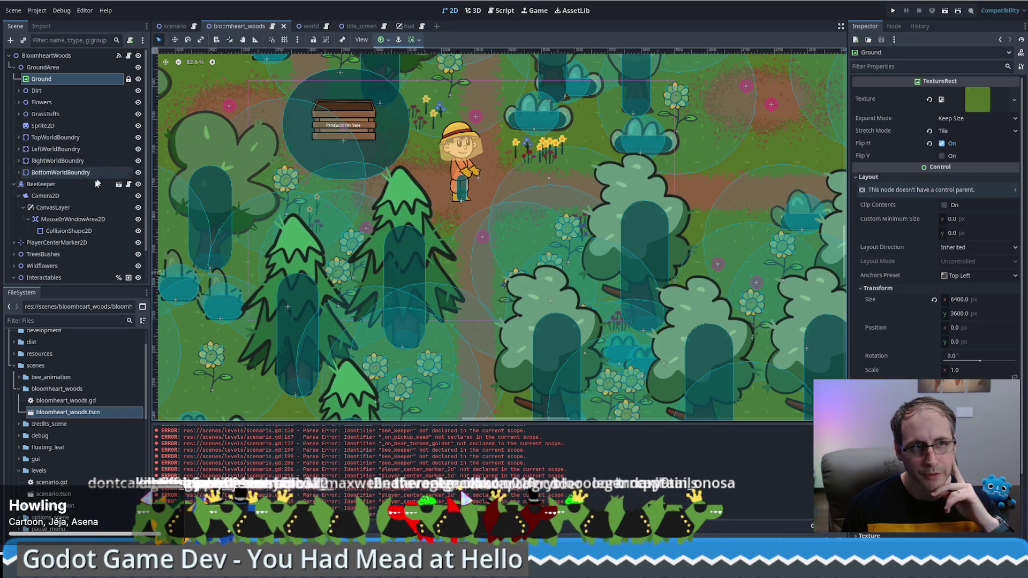
left_click_drag(338, 126, 370, 226)
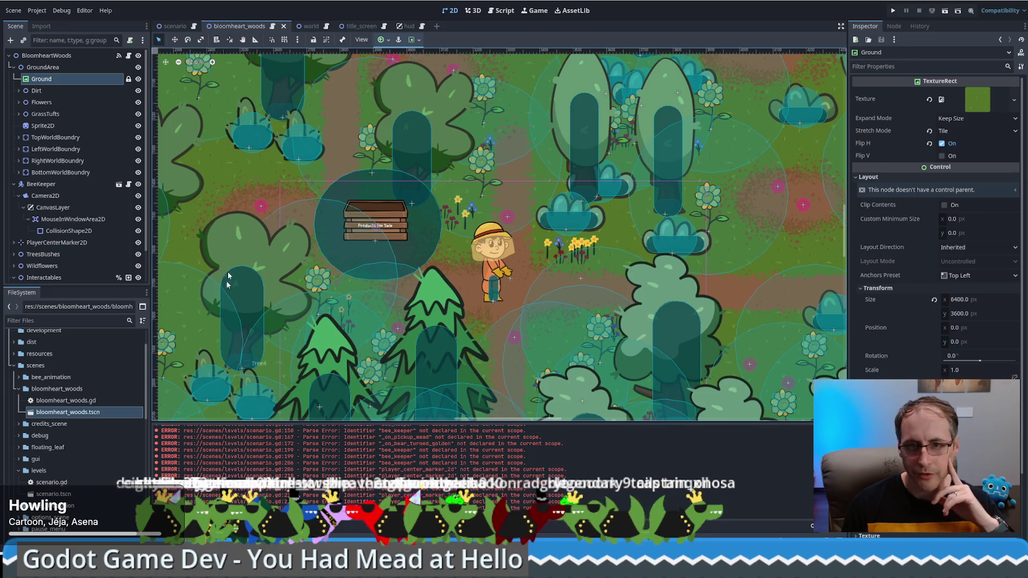
scroll(478, 283, "down", 6)
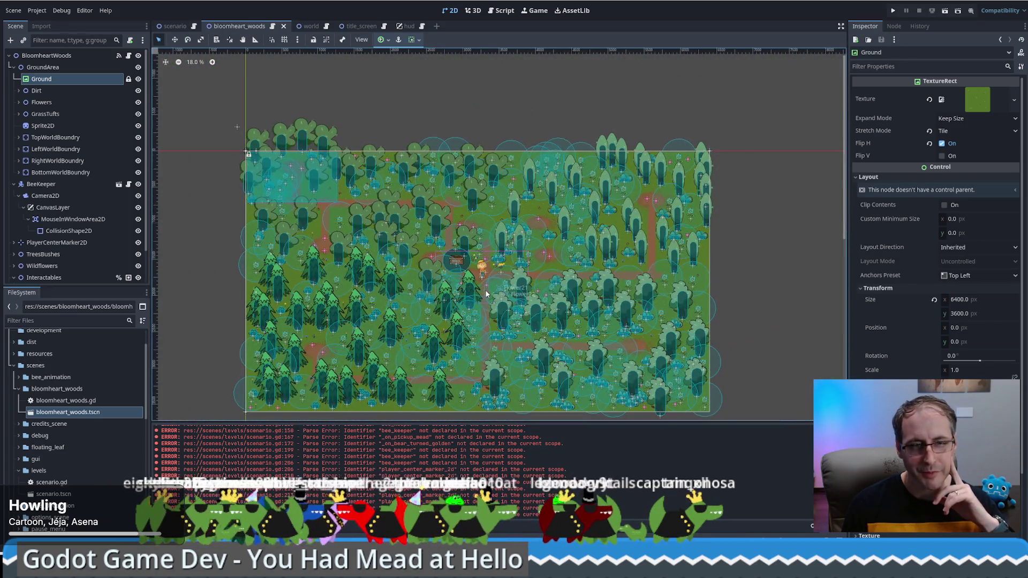
scroll(486, 293, "up", 10)
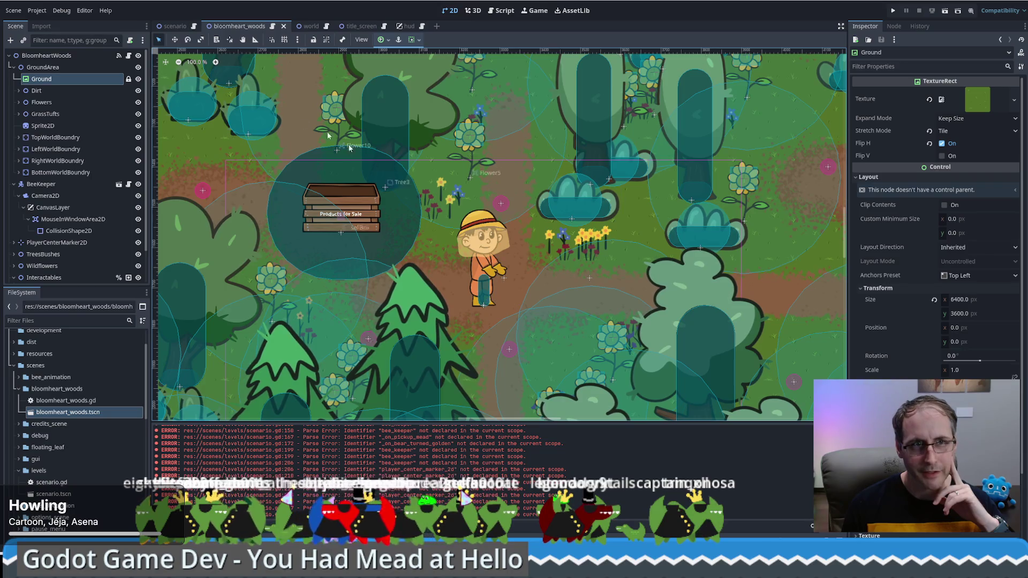